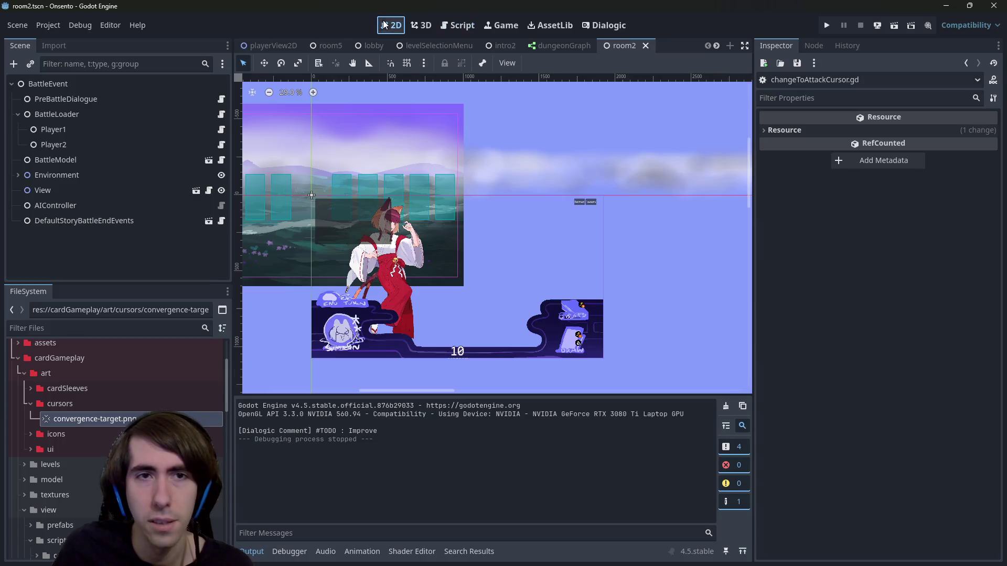
Open the playerView2D scene and move CursorTextureRect directly under ChangeToAttackCursor.
left_click(196, 190)
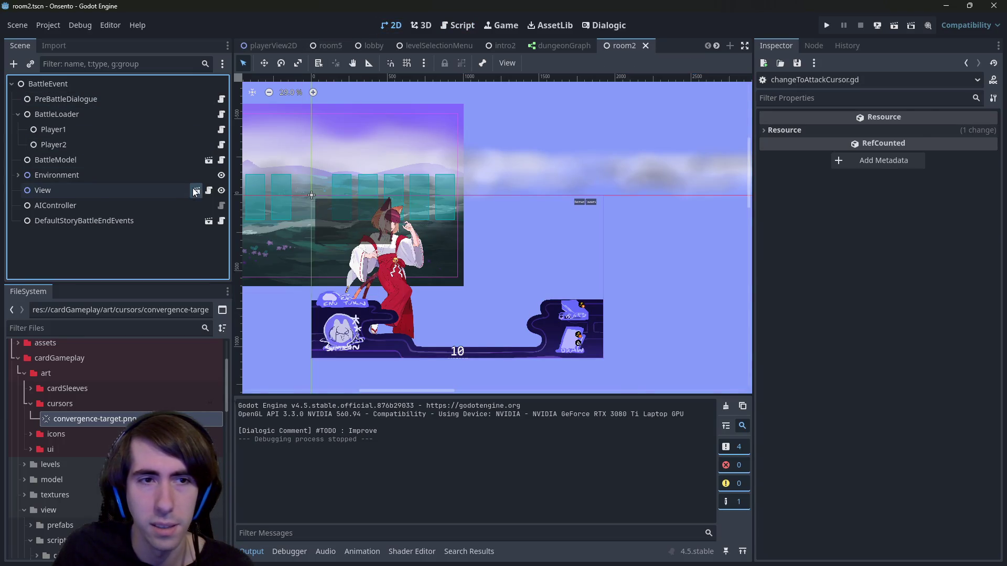
left_click(105, 267)
left_click_drag(104, 268, 100, 240)
Delete the leftover CanvasLayer, save playerView2D, and run the room2 battle scene.
left_click(107, 255)
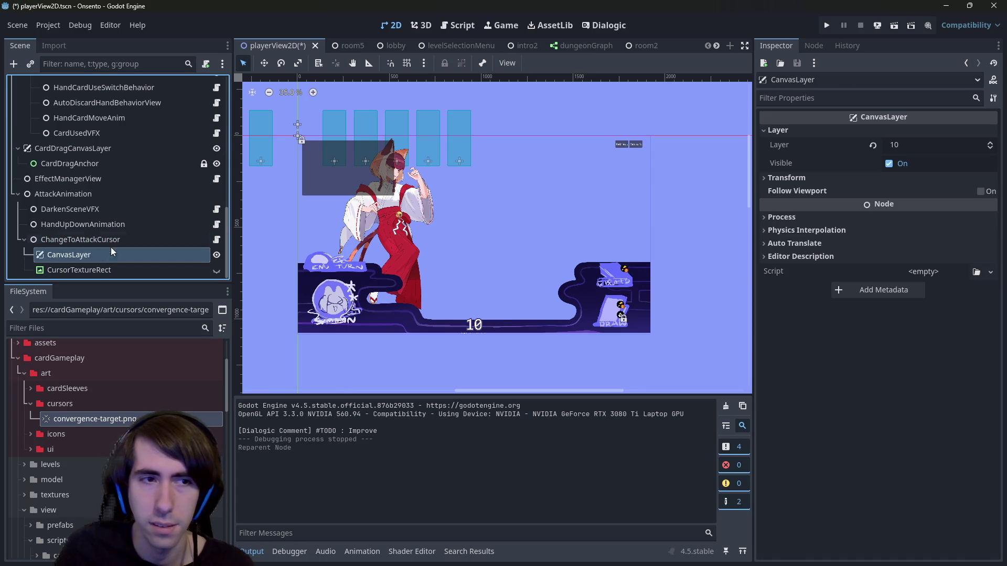
key("Delete")
key("Return")
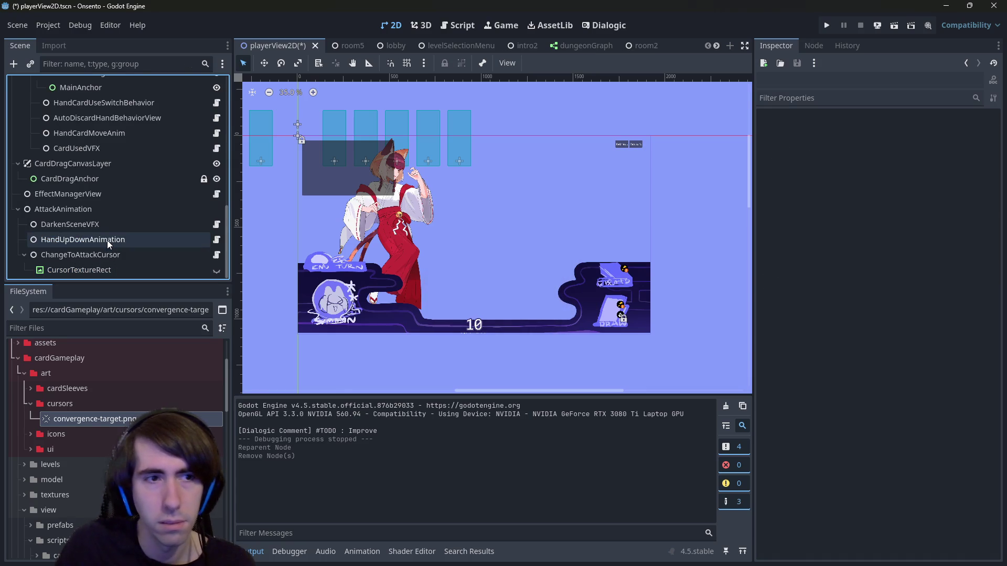
key("ctrl+s")
left_click(621, 46)
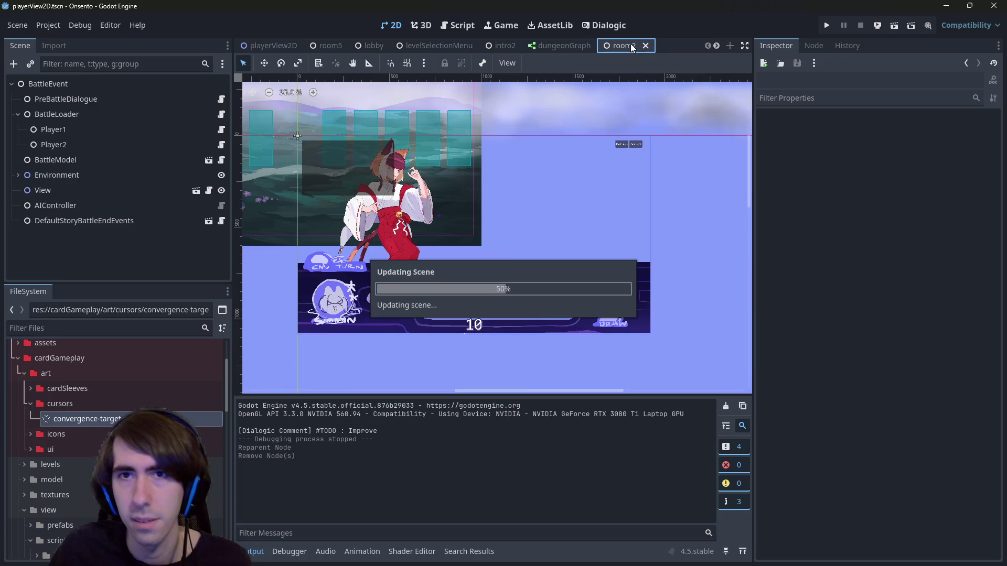
left_click(889, 26)
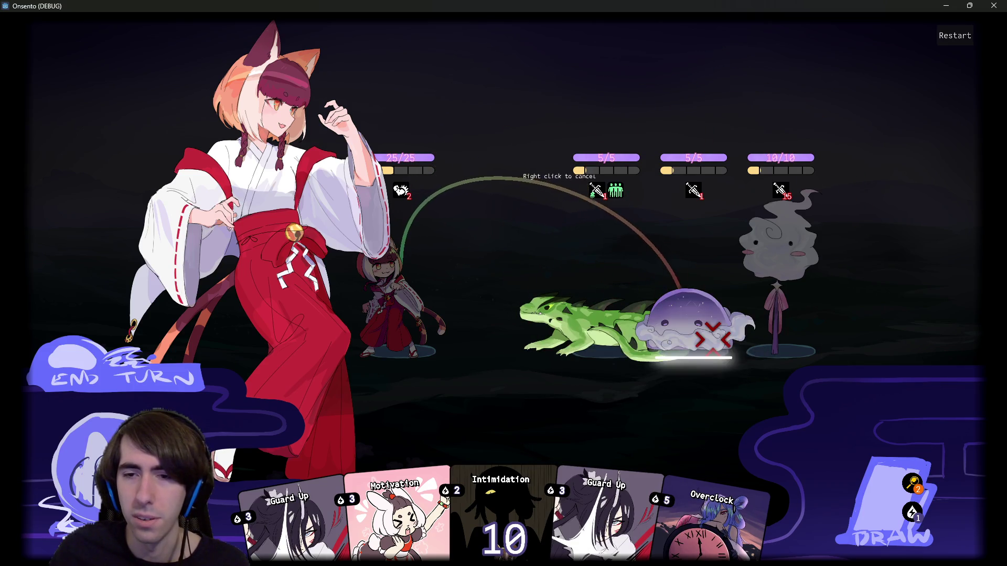
Close the Onsento (DEBUG) game window to stop the battle test.
left_click(993, 5)
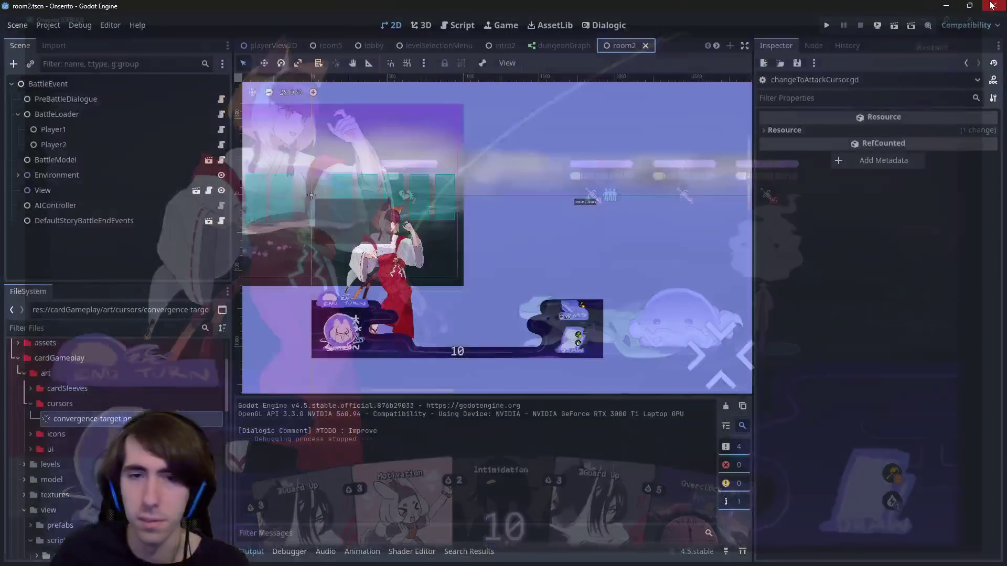
In changeToAttackCursor.gd, add a currentlyHoveredSlotView = null line at the start of onUnhovered.
left_click(458, 26)
left_click(545, 268)
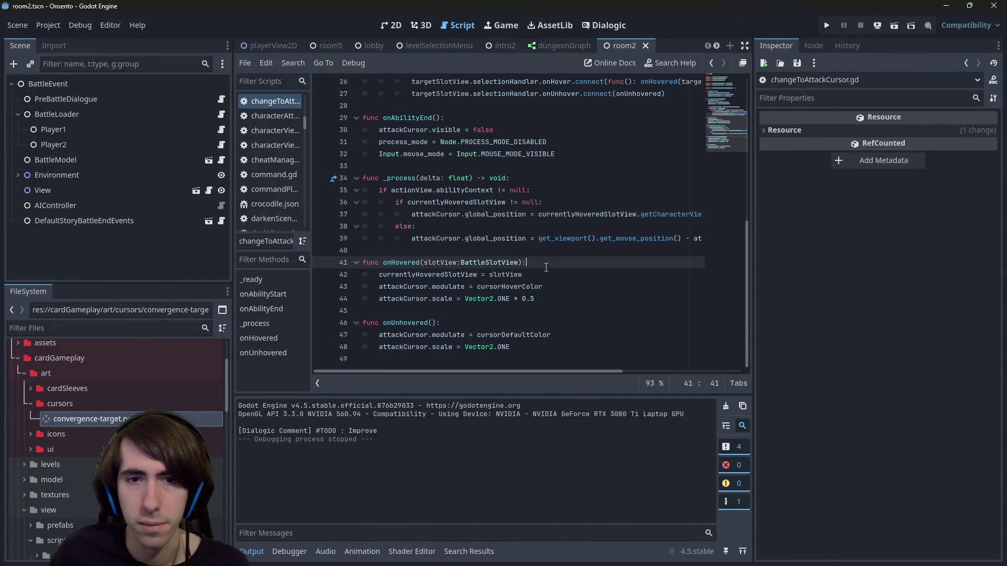
key("Up")
key("Up")
key("Up")
key("shift+Up")
key("shift+Up")
key("shift+Home")
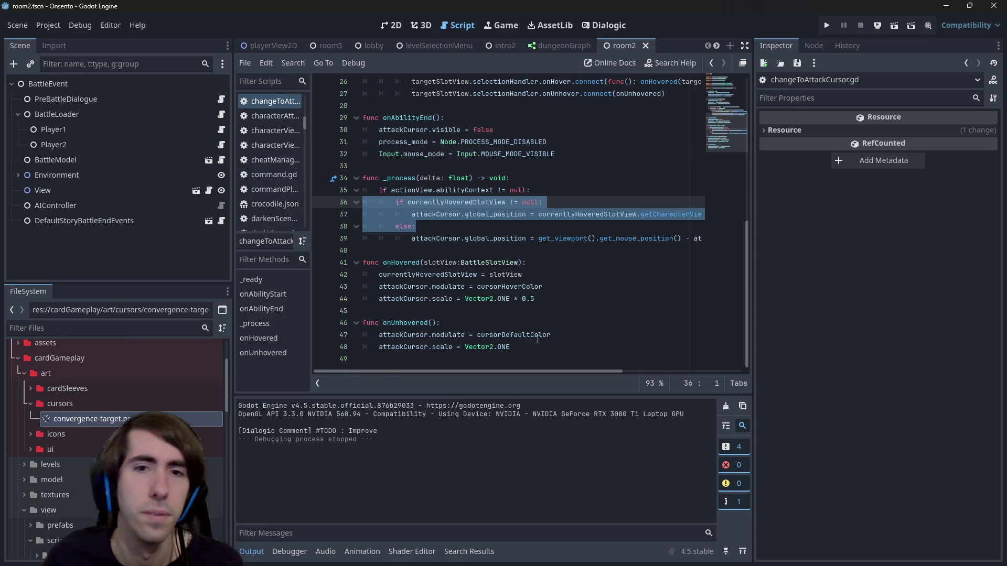
mouse_move(505, 371)
left_mouse_down()
mouse_move(577, 371)
mouse_move(494, 373)
left_mouse_up()
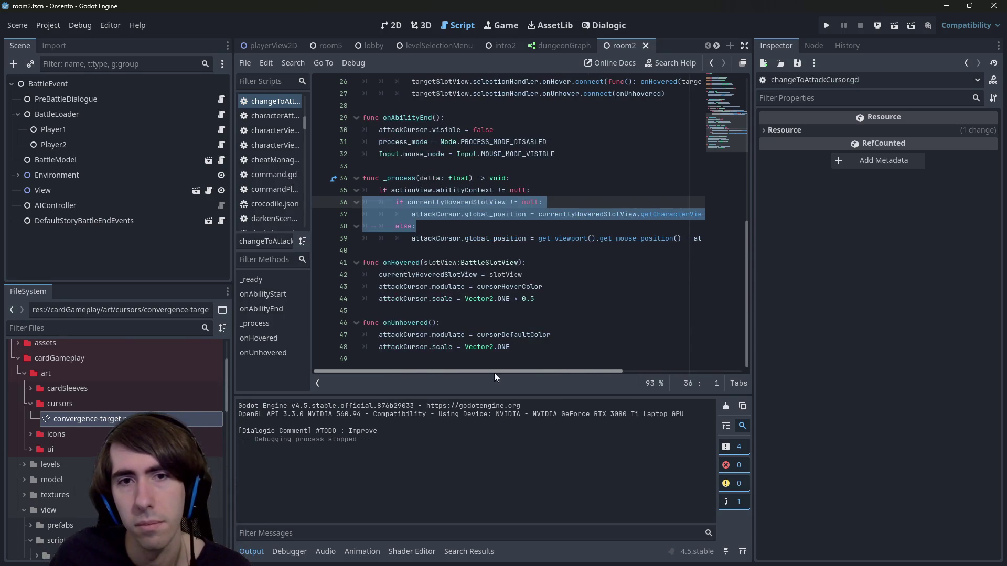
double_click(446, 202)
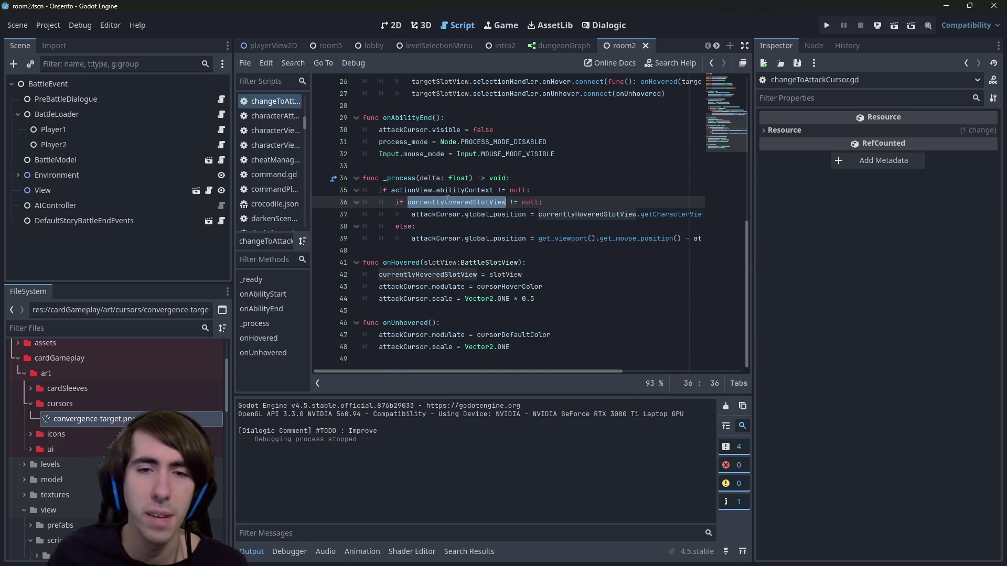
left_click(521, 334)
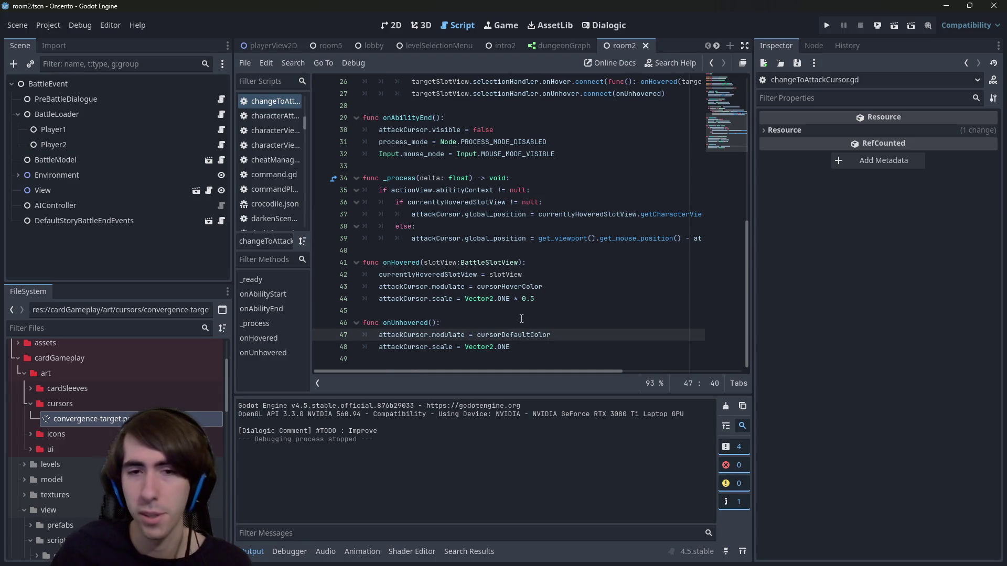
left_click(522, 319)
key("Return")
type("currentlyHoveredSlotView = null")
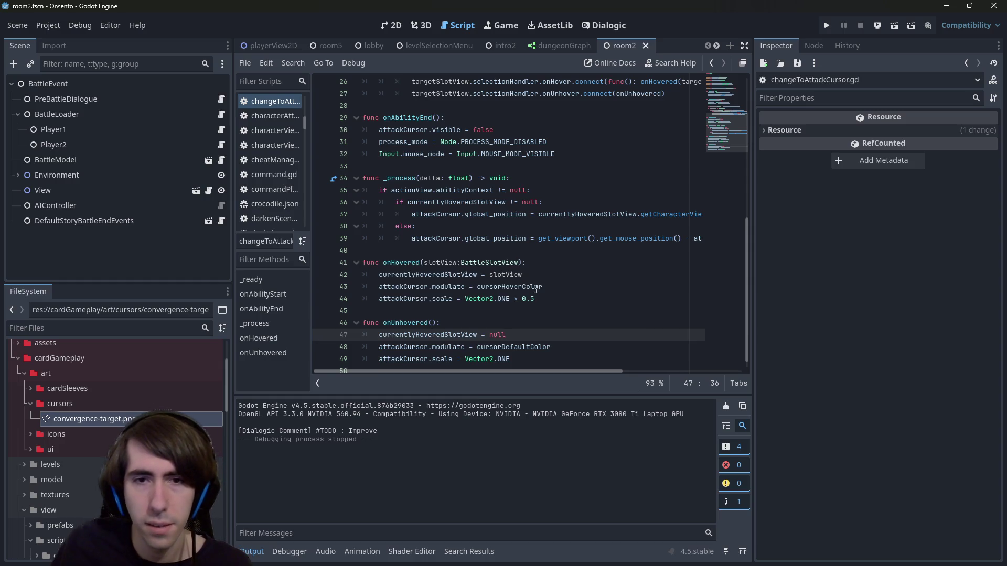
Replace line 27's unhover connection with a lambda passing targetSlotView to onUnhovered.
double_click(519, 274)
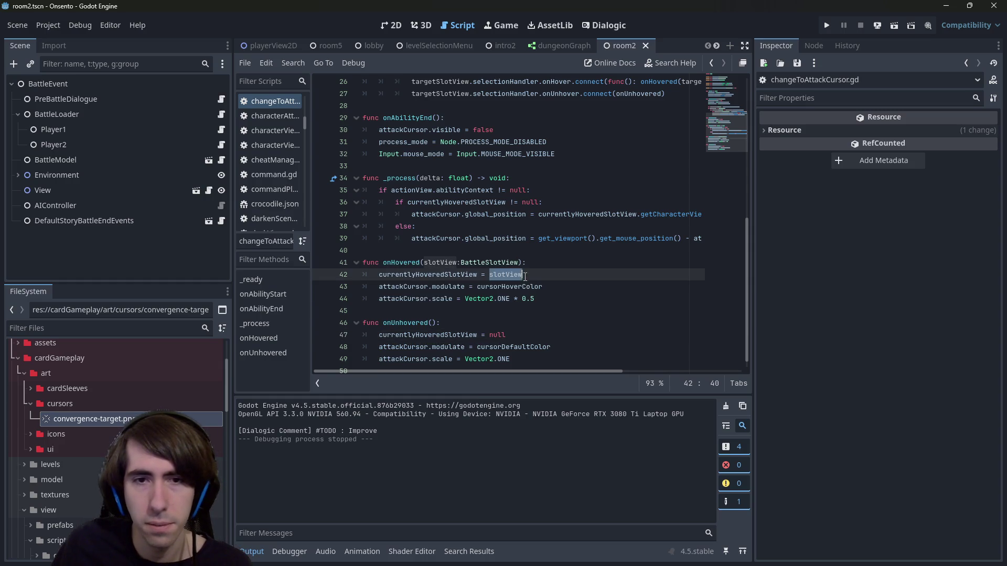
double_click(519, 286)
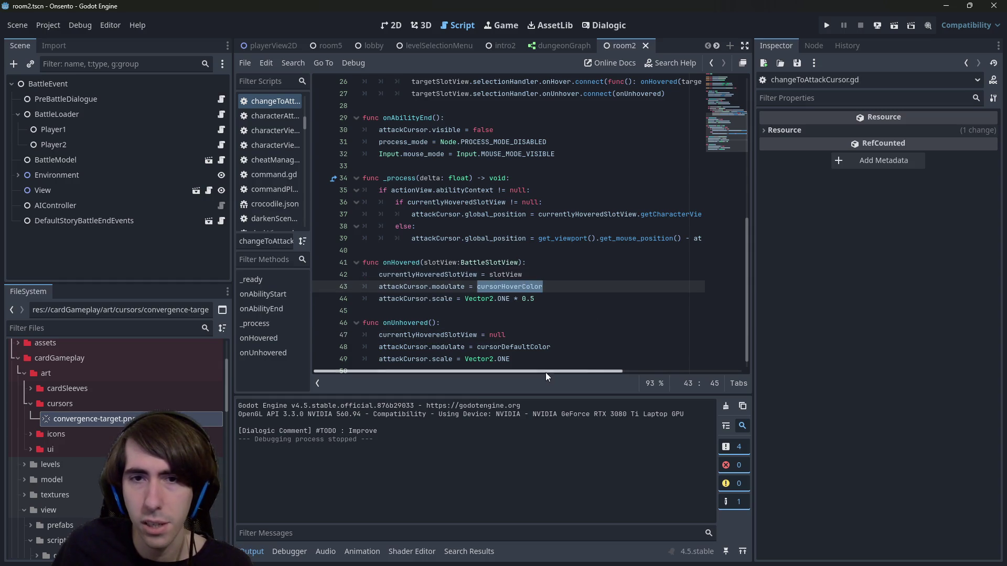
scroll(590, 237, "up", 3)
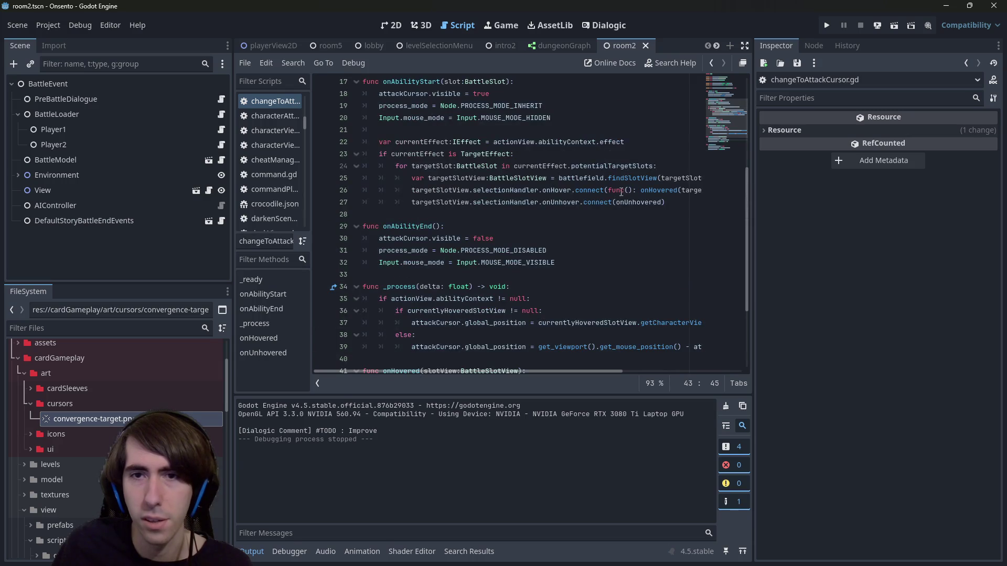
left_click_drag(610, 190, 684, 193)
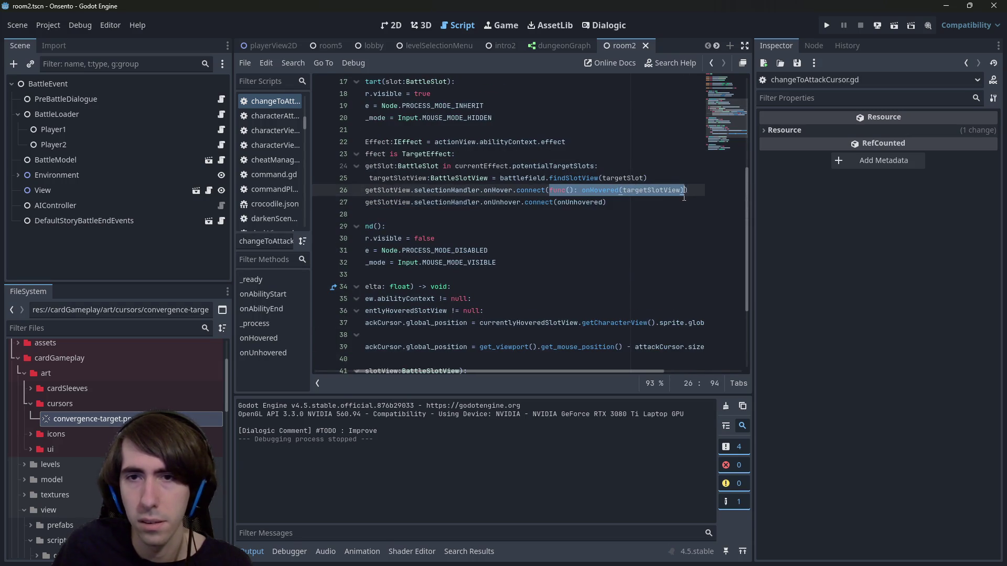
key("ctrl+c")
left_click(559, 202)
key("ctrl+v")
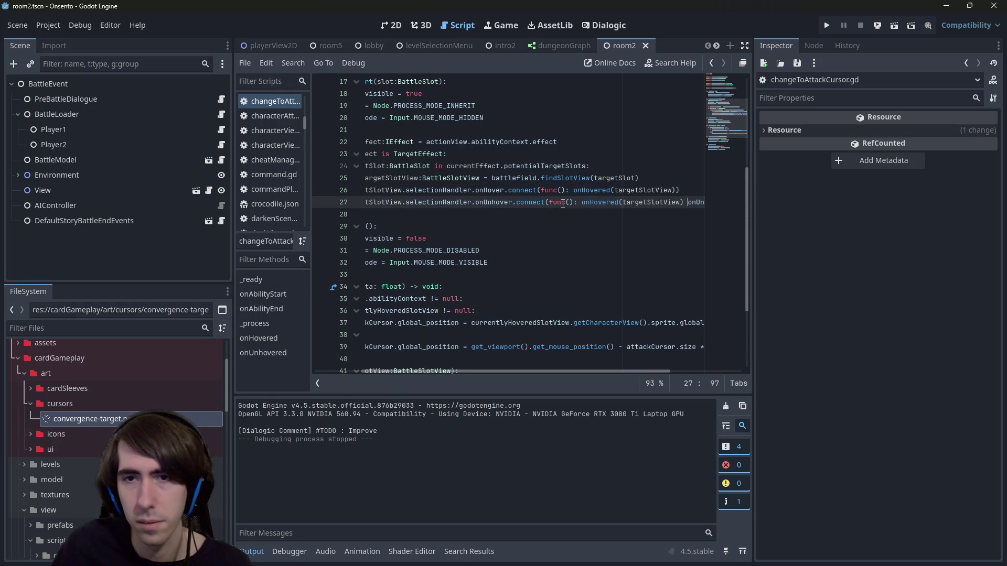
key("BackSpace")
double_click(556, 202)
type("onUn")
key("Return")
Give onUnhovered a slotView:BattleSlotView parameter and save the script.
scroll(517, 318, "down", 2)
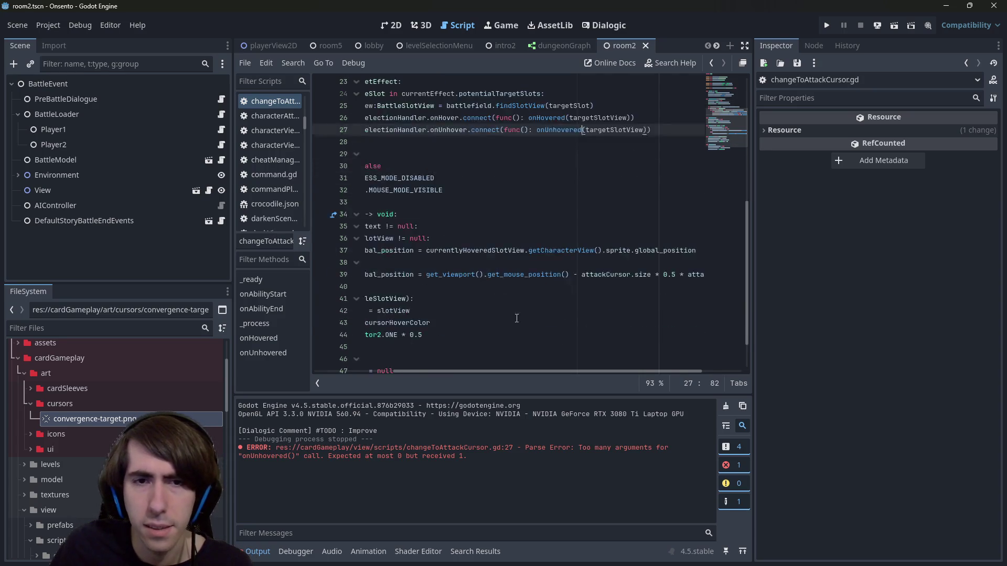
scroll(517, 317, "down", 2)
left_click(429, 227)
left_click_drag(423, 238, 521, 238)
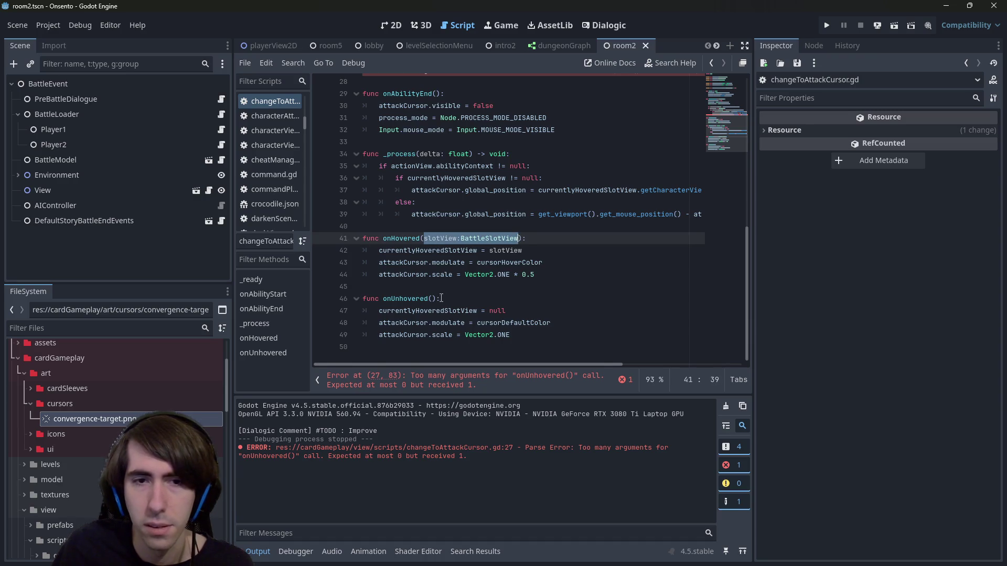
key("ctrl+c")
left_click(438, 297)
key("ctrl+v")
key("ctrl+s")
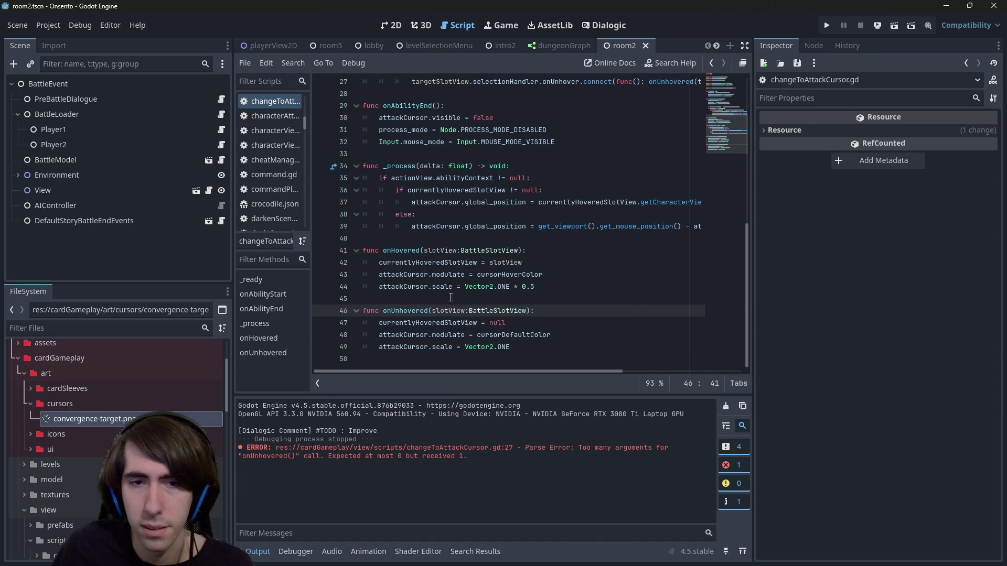
double_click(429, 322)
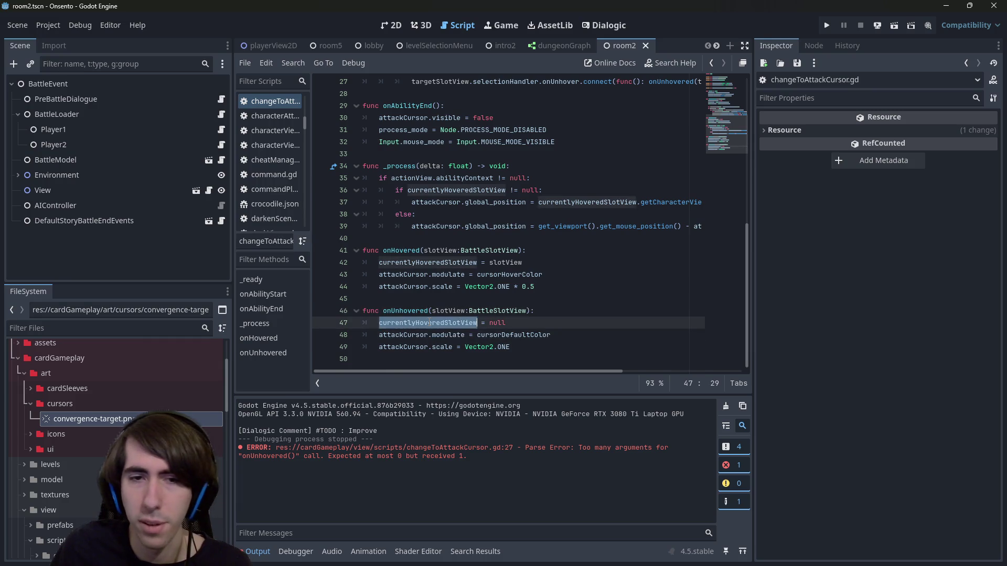
left_click(891, 30)
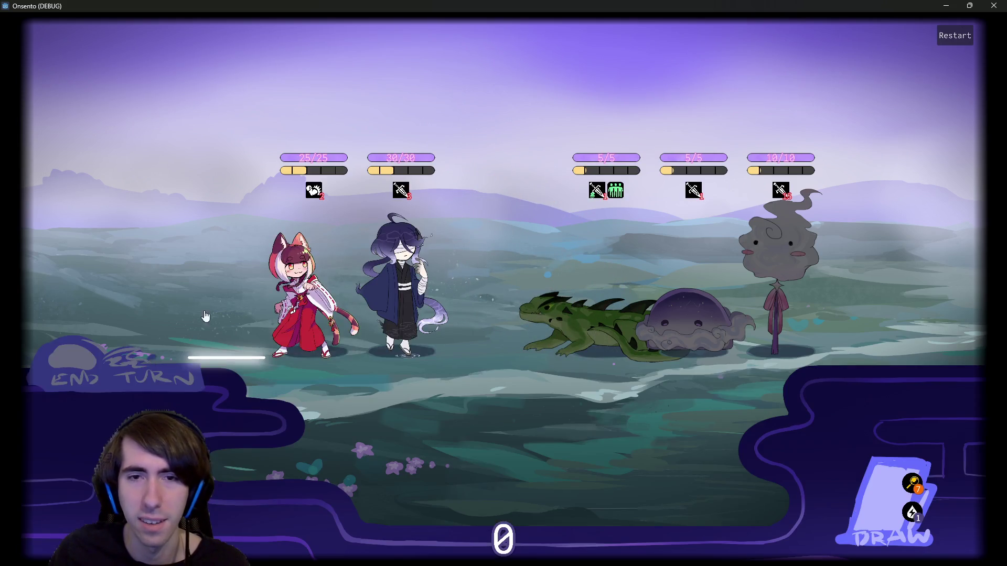
left_click(425, 260)
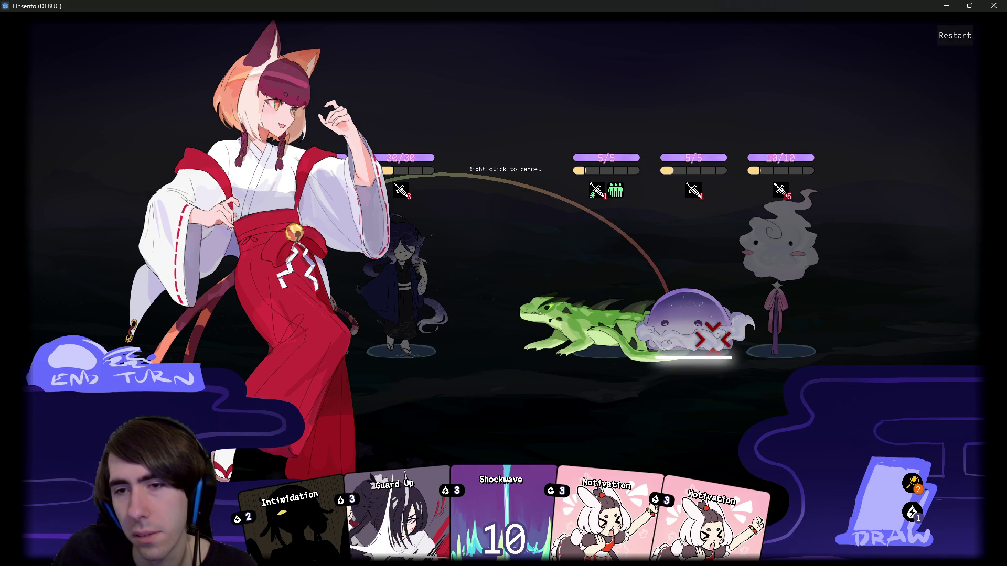
left_click(992, 5)
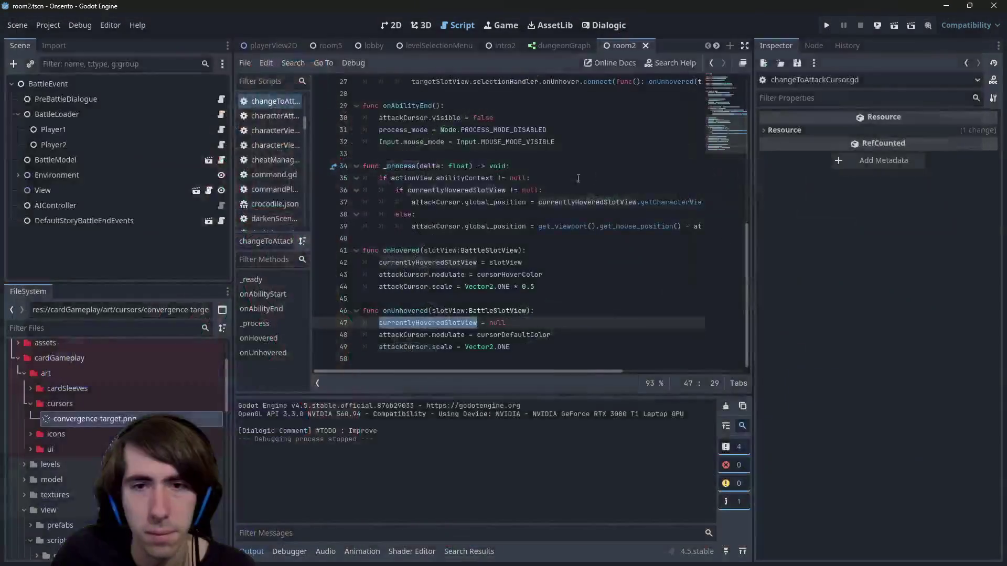
Add an indented empty line 40 below the mouse-position line in _process.
left_click(499, 323)
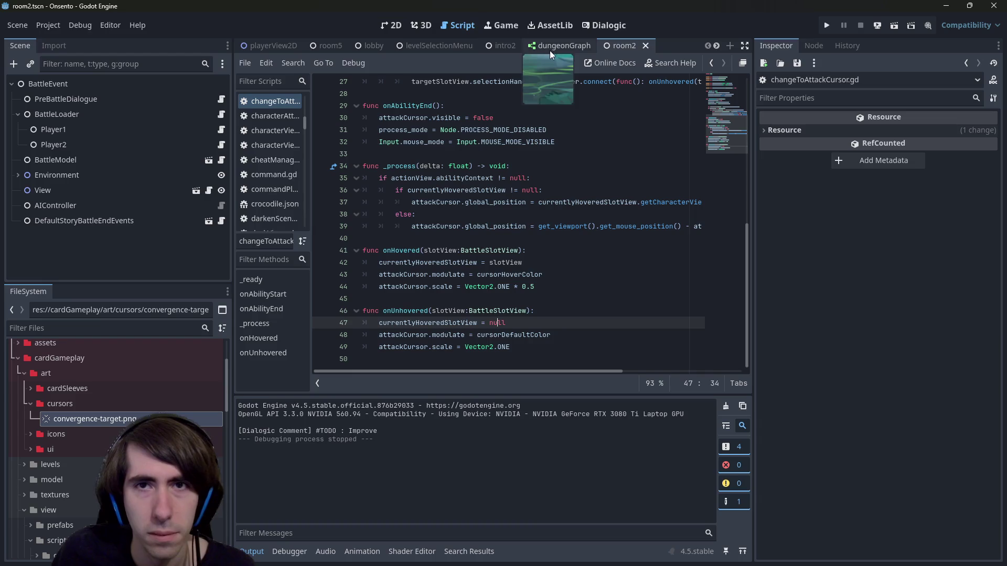
left_click(195, 190)
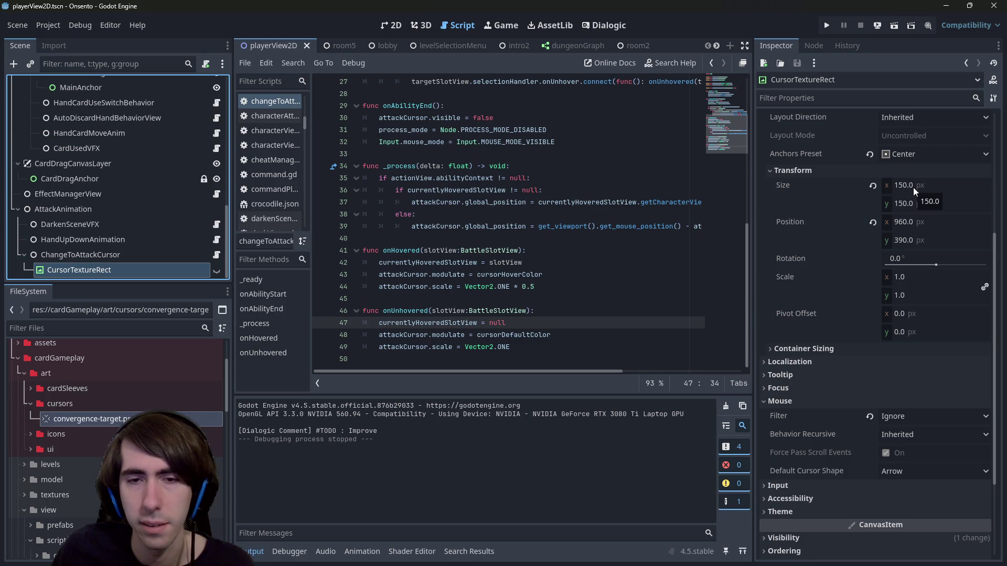
left_click_drag(563, 228, 724, 222)
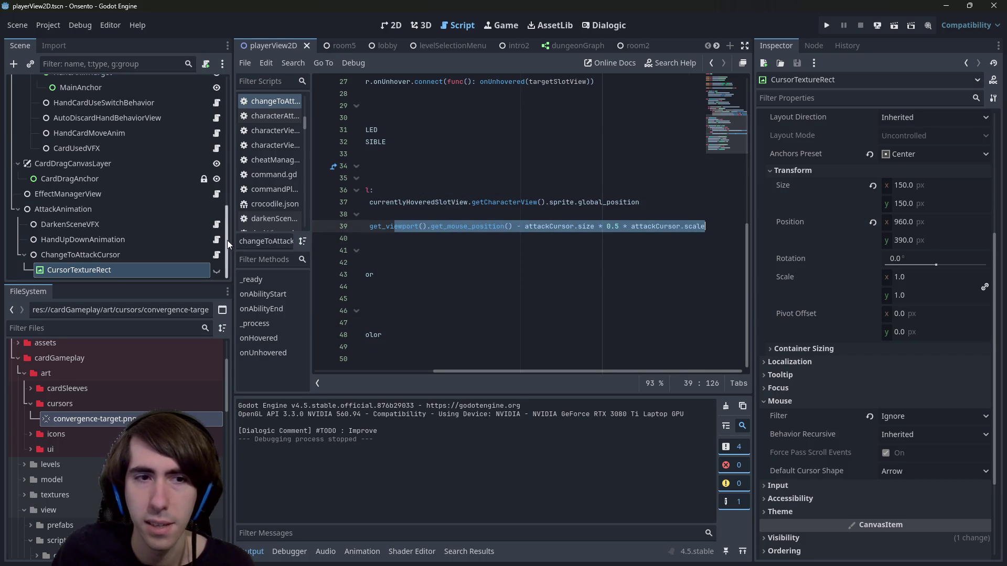
left_click_drag(232, 240, 167, 240)
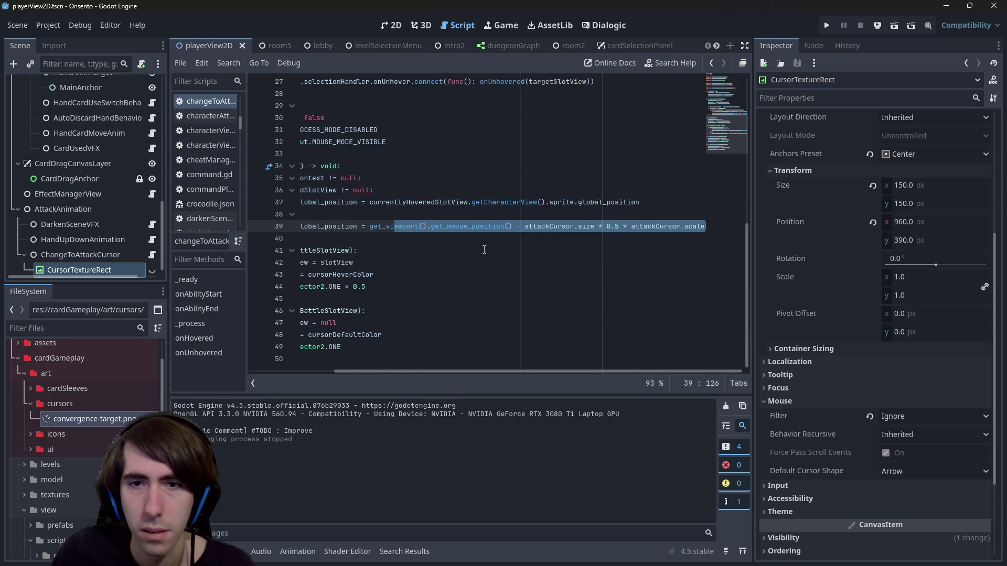
left_click(566, 240)
left_click_drag(347, 228, 462, 227)
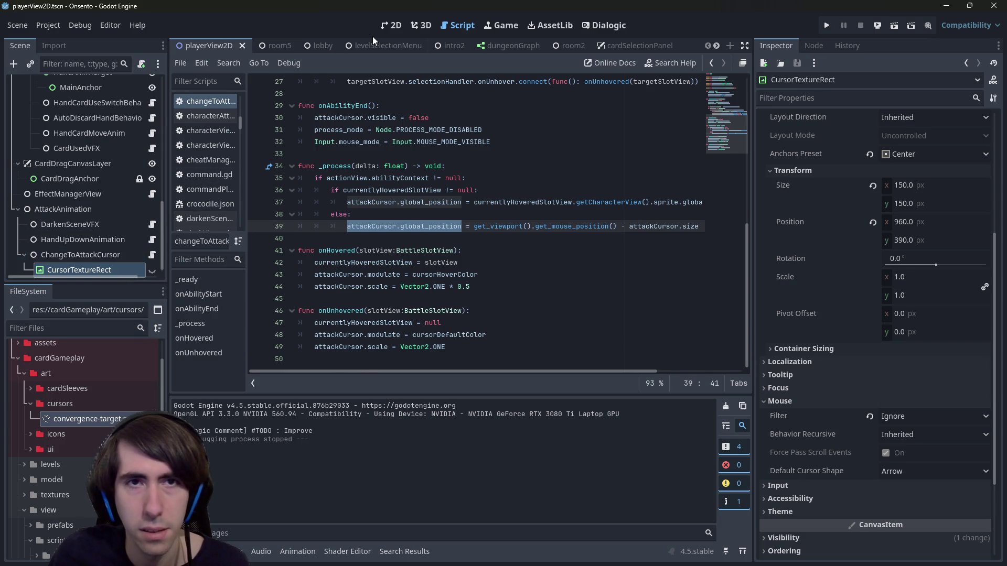
left_click(411, 238)
key("Return")
left_click(411, 238)
key("Tab")
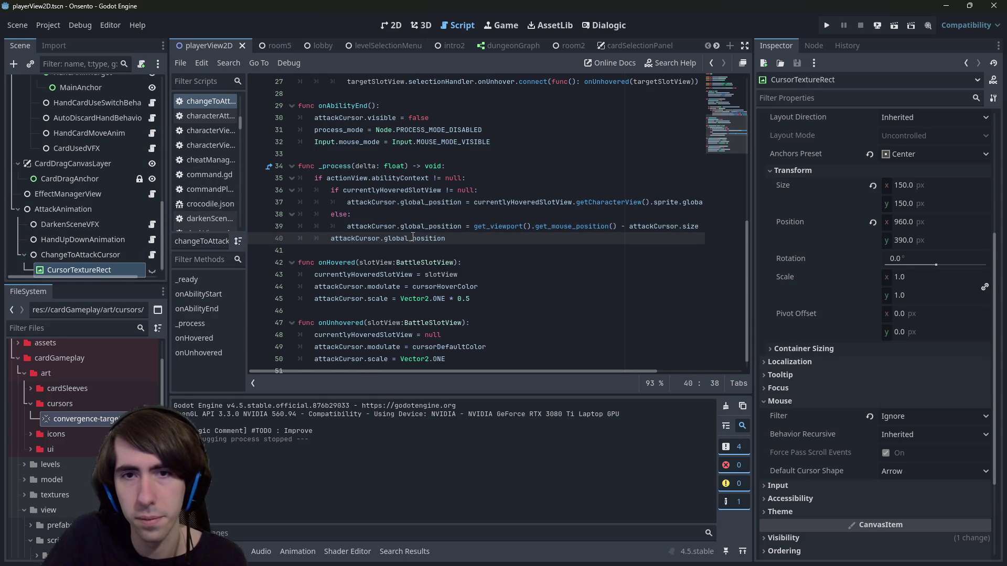
Move the '- attackCursor.size * 0.5 * attackCursor.scale' offset from line 39 onto line 40 and save.
key("Up")
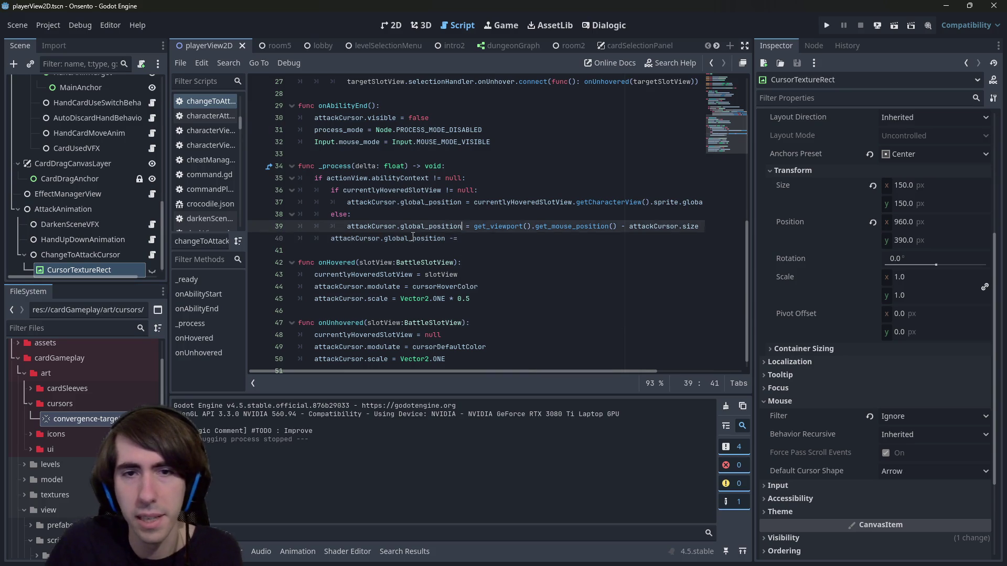
key("shift+End")
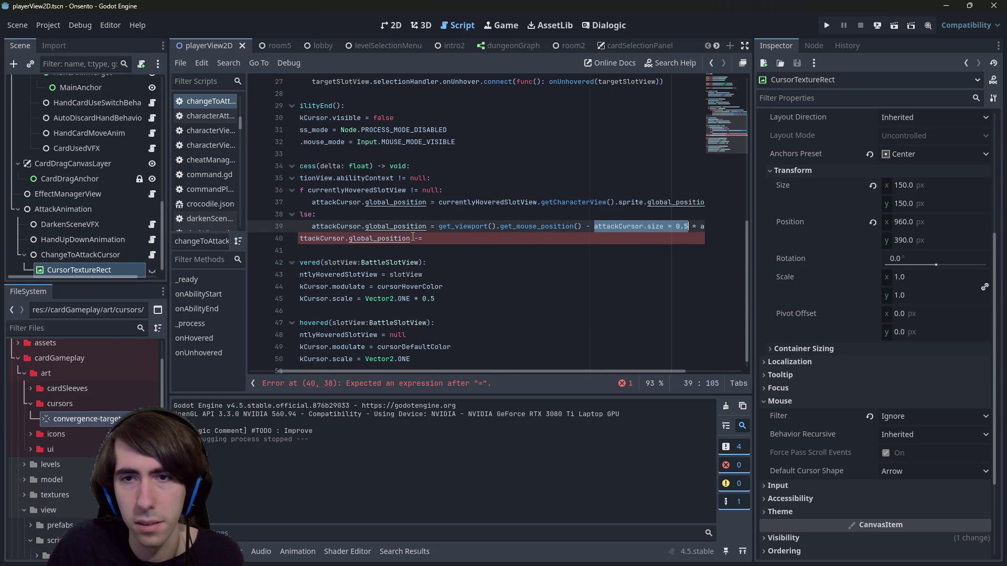
key("shift+Right")
key("shift+Left")
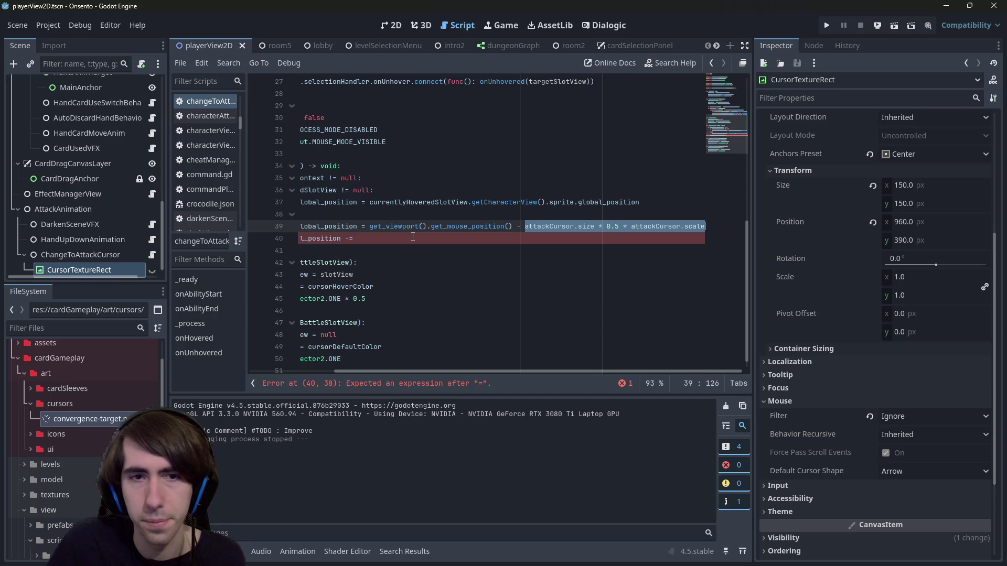
key("BackSpace")
key("BackSpace")
key("BackSpace")
key("Down")
key("ctrl+v")
key("ctrl+s")
Check line 37's sprite position, save the script, and run the room2 battle.
left_click_drag(623, 203, 699, 204)
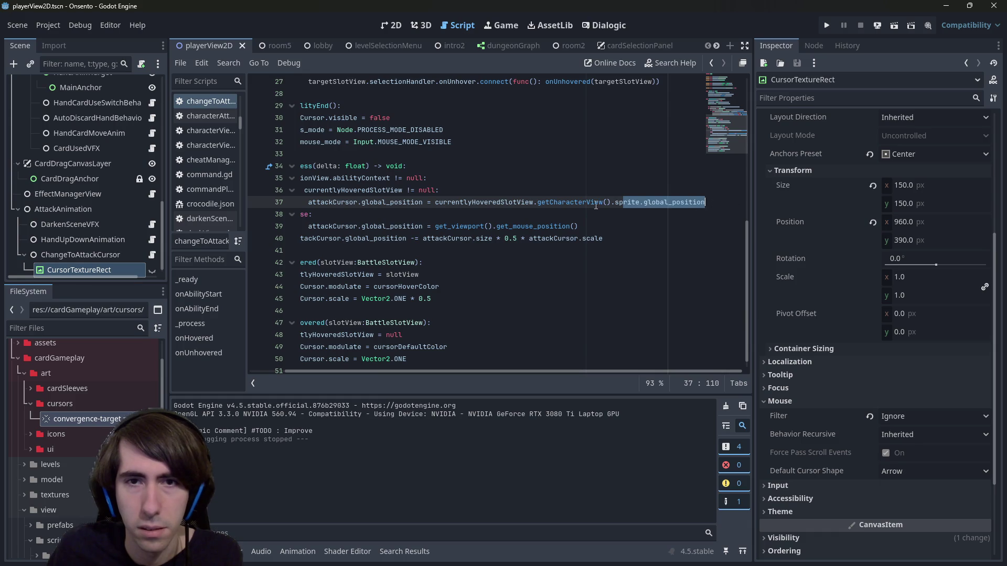
left_click_drag(519, 203, 572, 202)
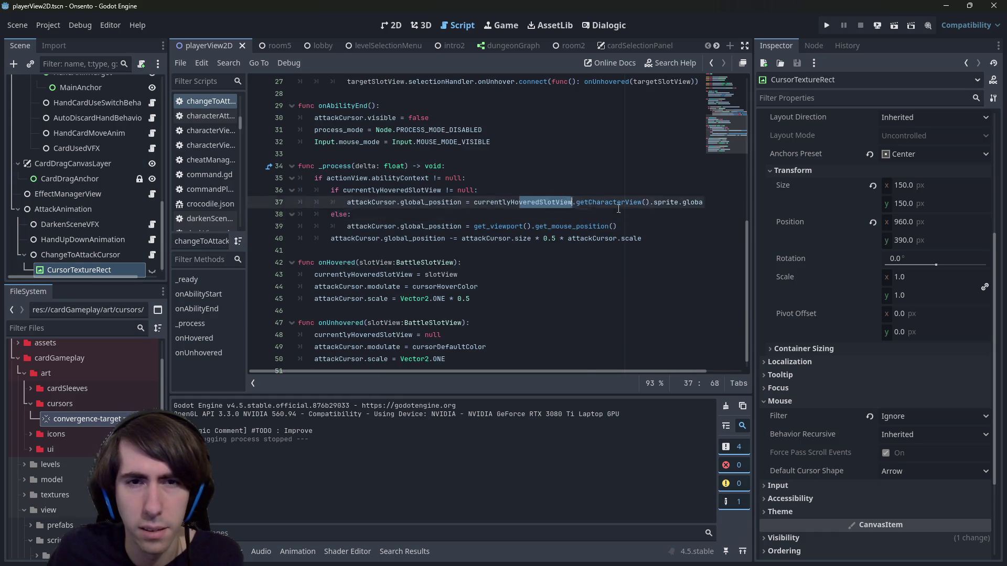
left_click(616, 254)
key("ctrl+s")
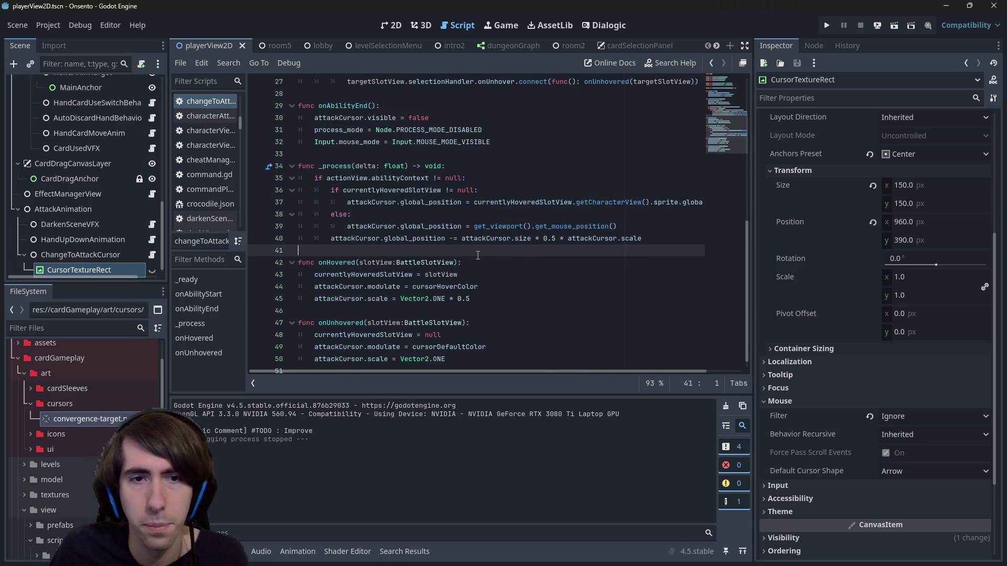
left_click(567, 47)
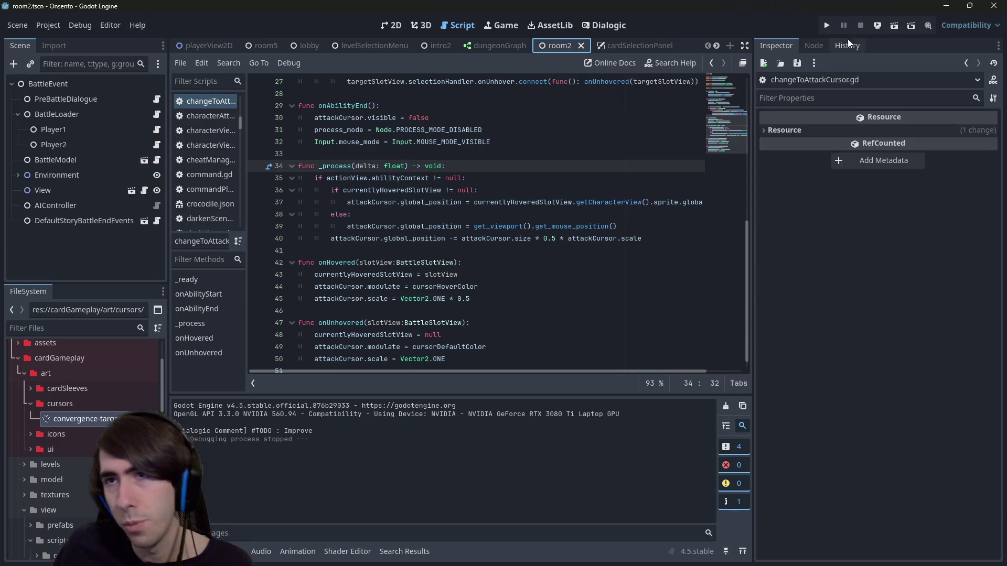
left_click(895, 26)
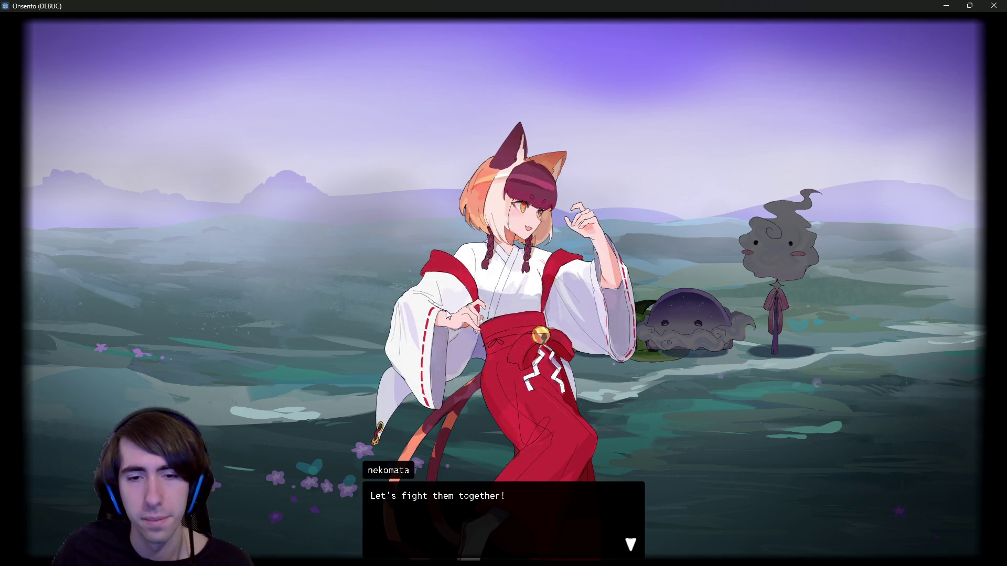
left_click(447, 314)
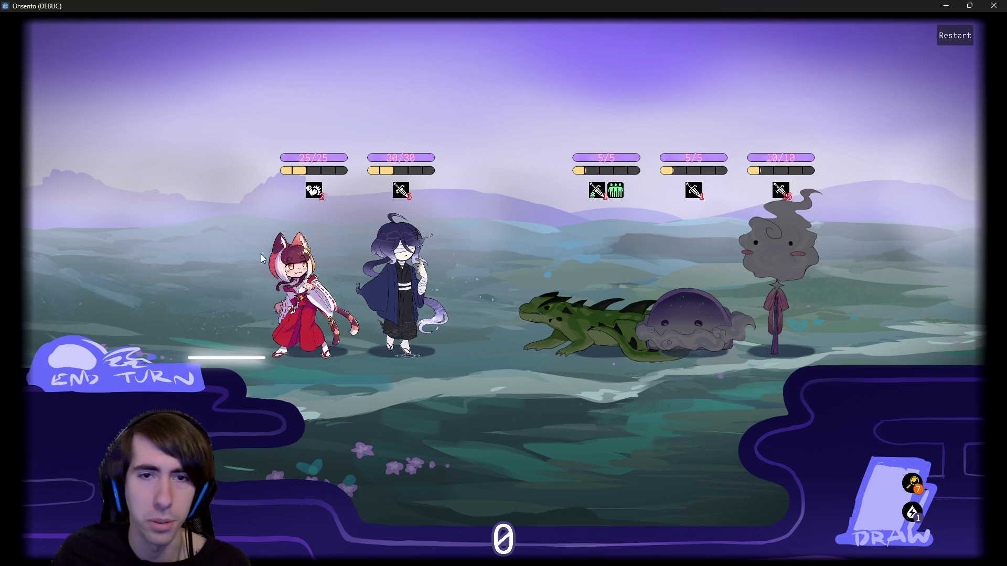
left_click(282, 269)
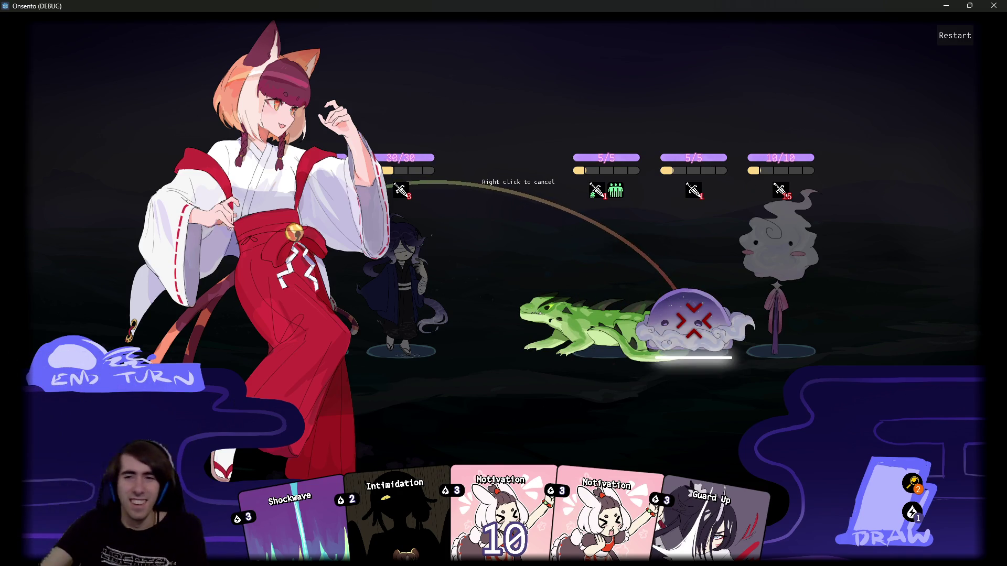
right_click(582, 271)
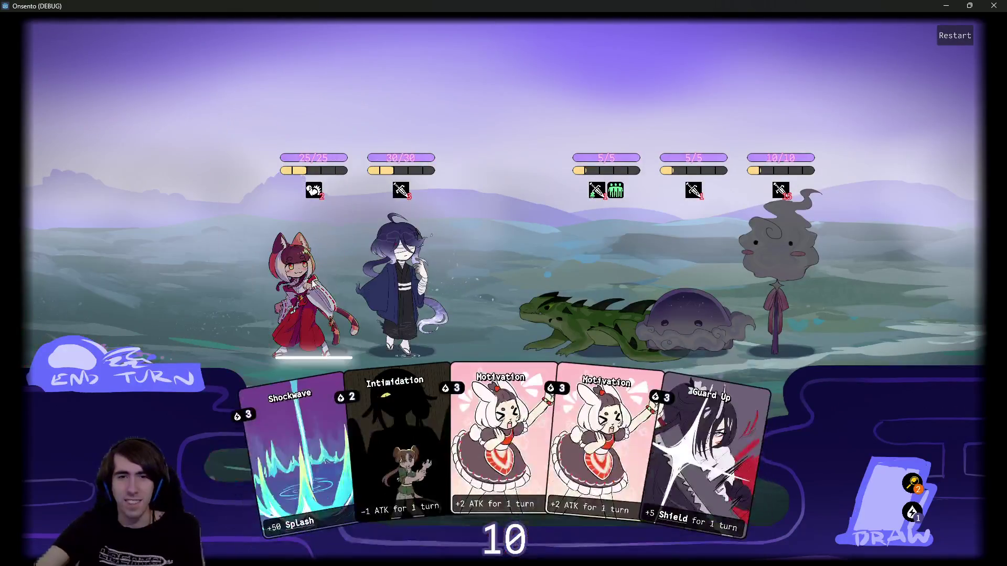
left_click(314, 283)
left_click(687, 315)
left_click(317, 284)
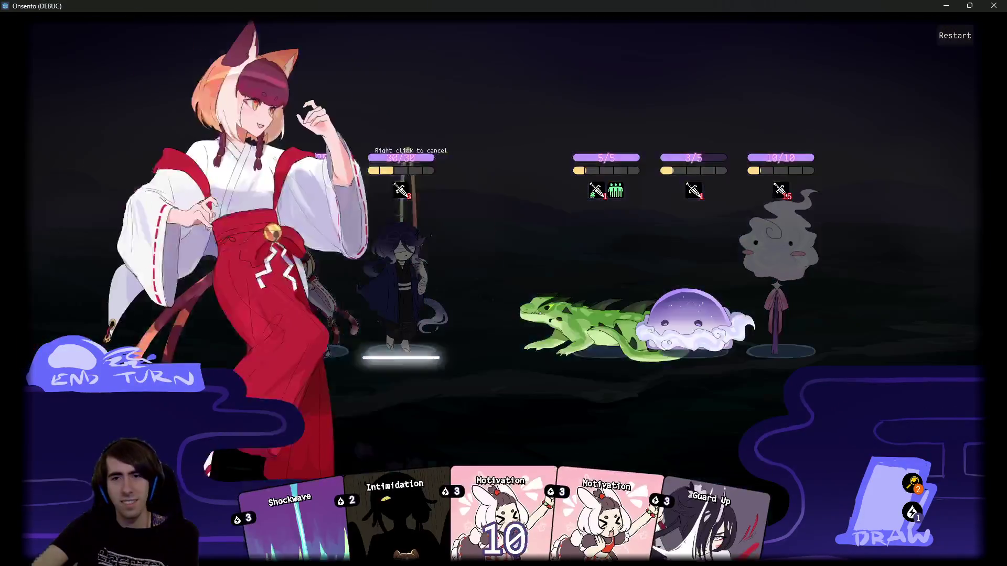
left_click(687, 315)
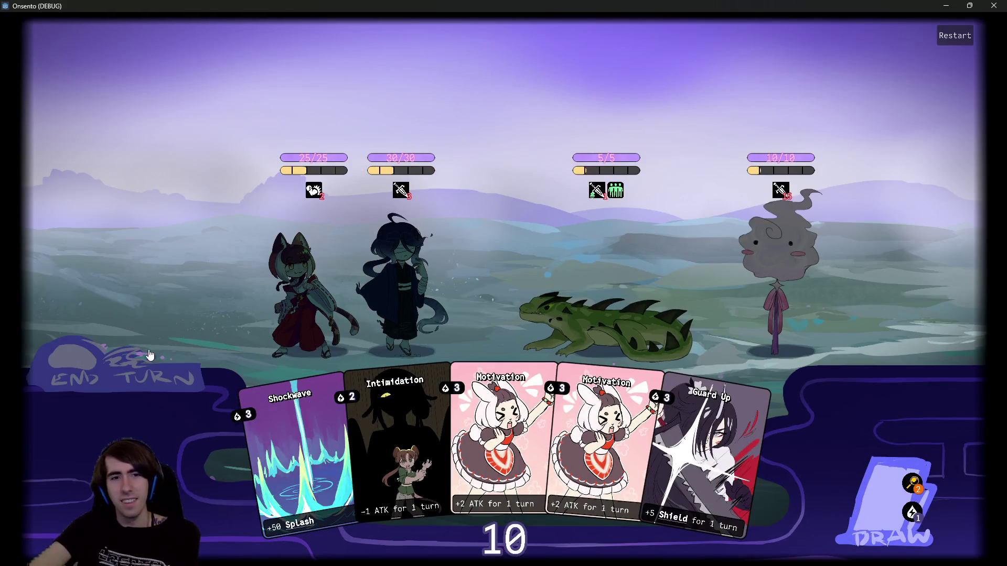
left_click(148, 356)
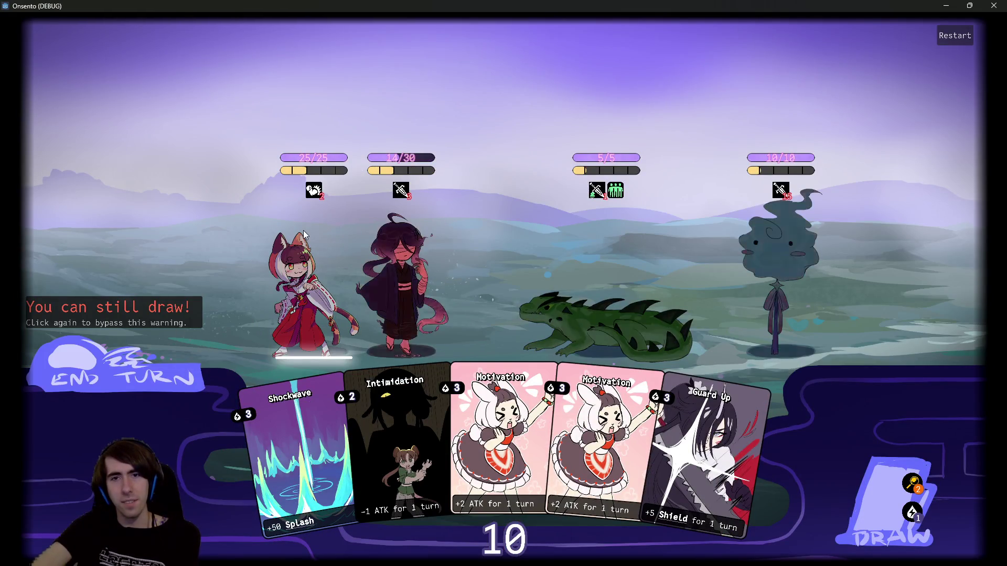
left_click(886, 503)
left_click(303, 289)
right_click(590, 290)
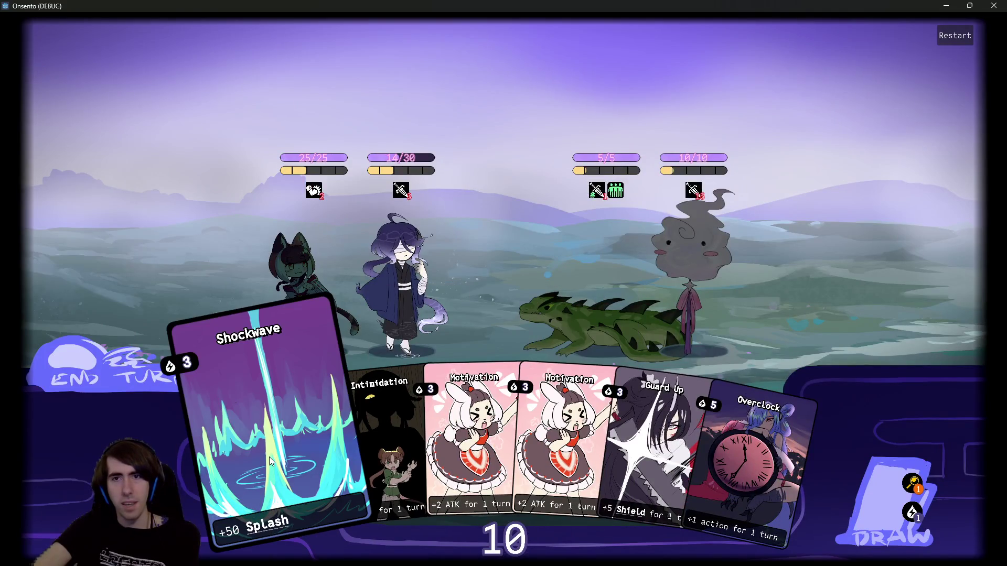
mouse_move(651, 451)
left_mouse_down()
mouse_move(441, 367)
mouse_move(417, 320)
left_mouse_up()
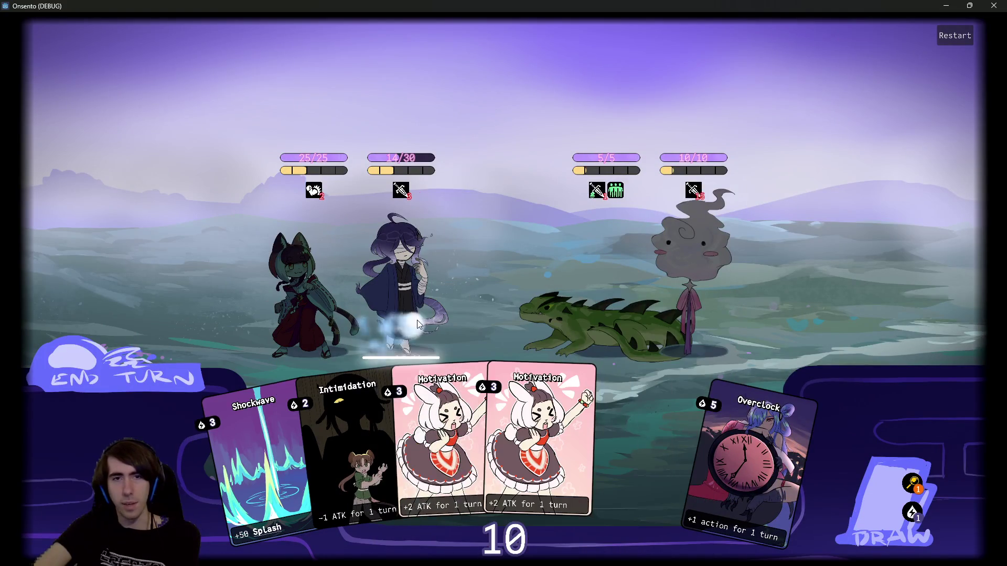
left_click(147, 379)
left_click(146, 379)
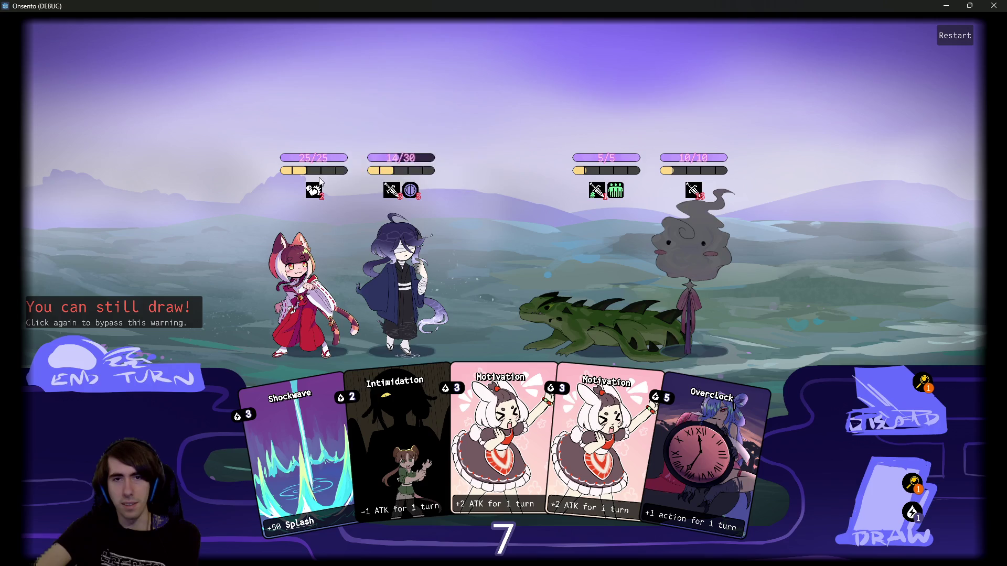
left_click(341, 282)
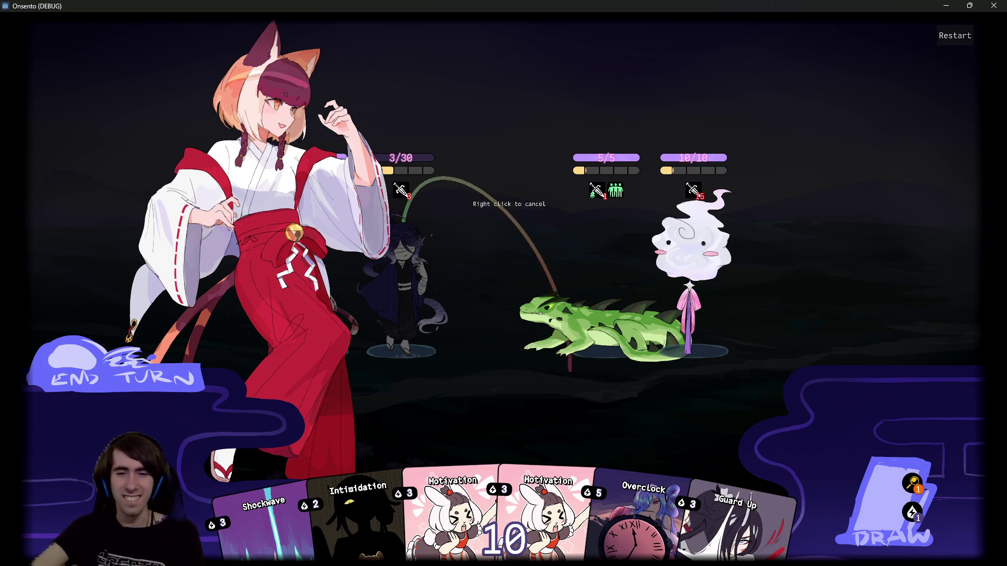
left_click(404, 293)
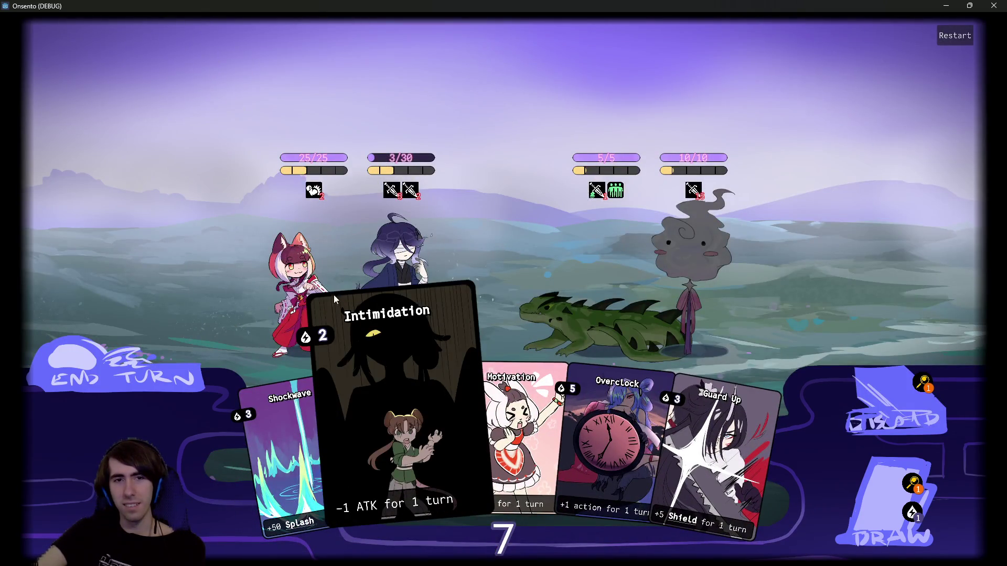
left_click(335, 299)
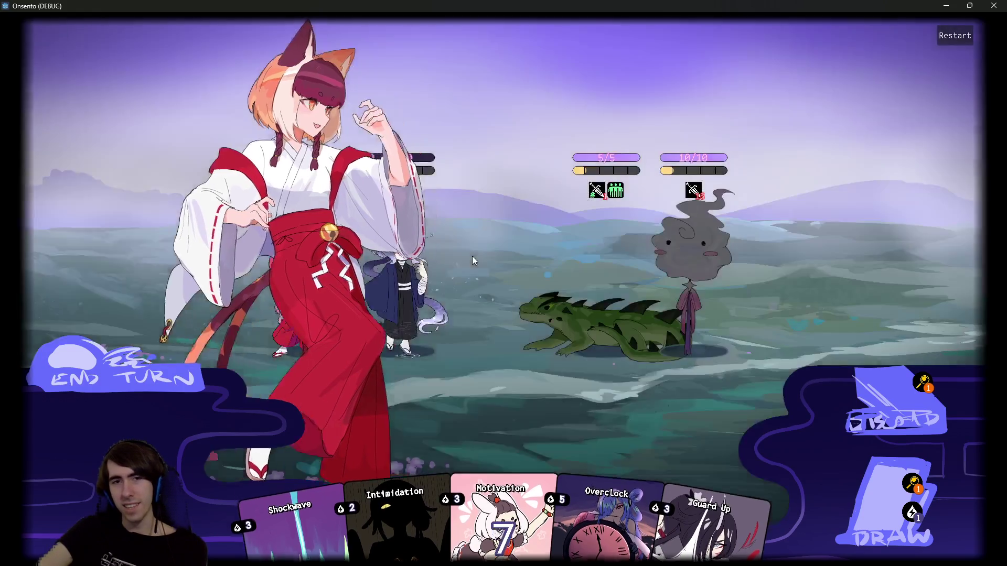
right_click(473, 261)
left_click(501, 519)
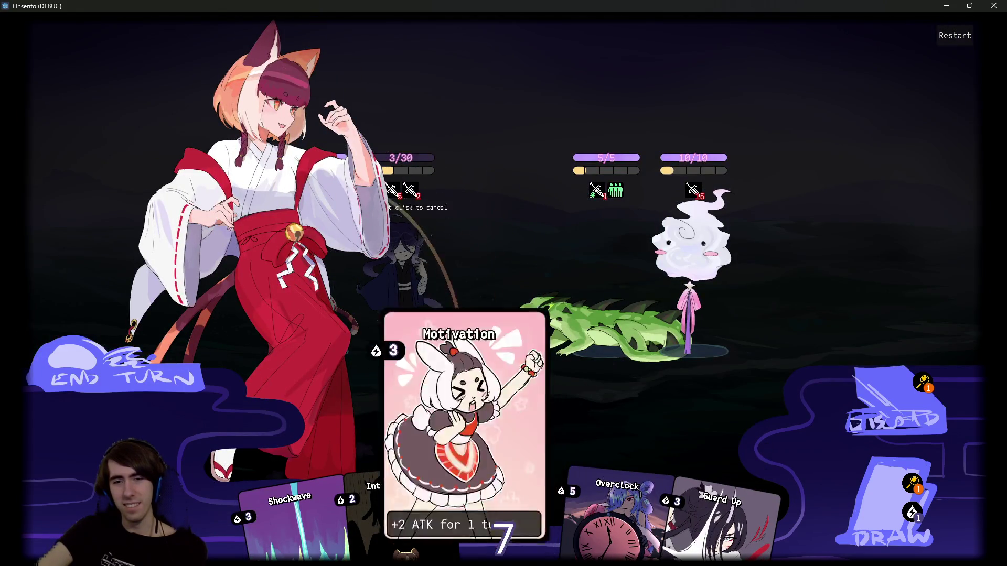
left_click(399, 235)
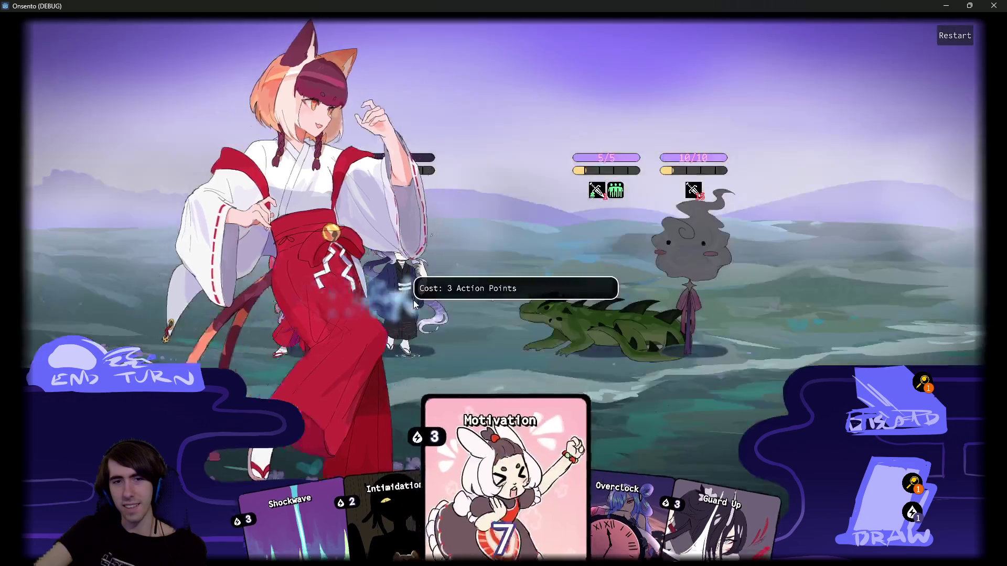
left_click(503, 511)
left_click(569, 299)
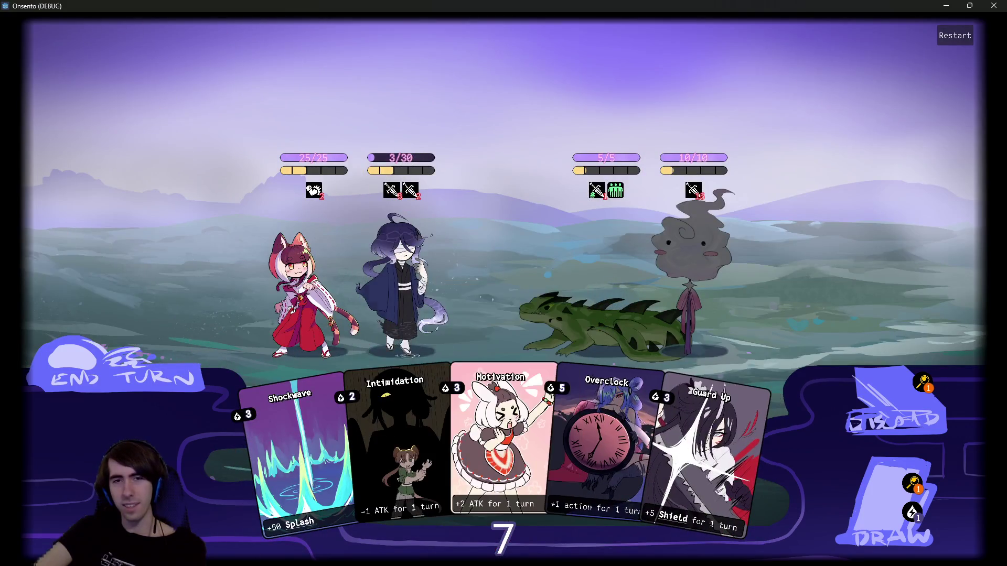
left_click(310, 294)
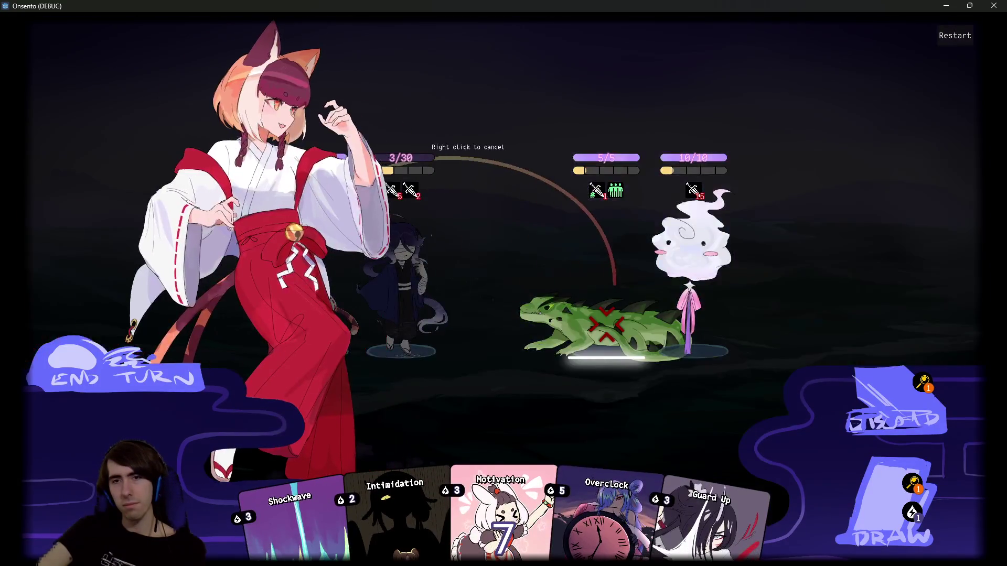
right_click(274, 324)
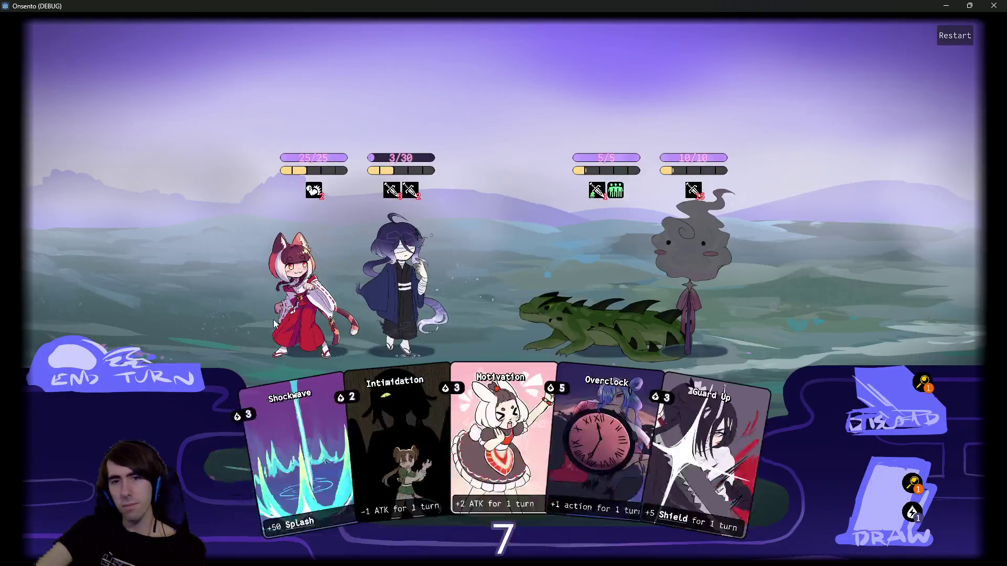
left_click(273, 323)
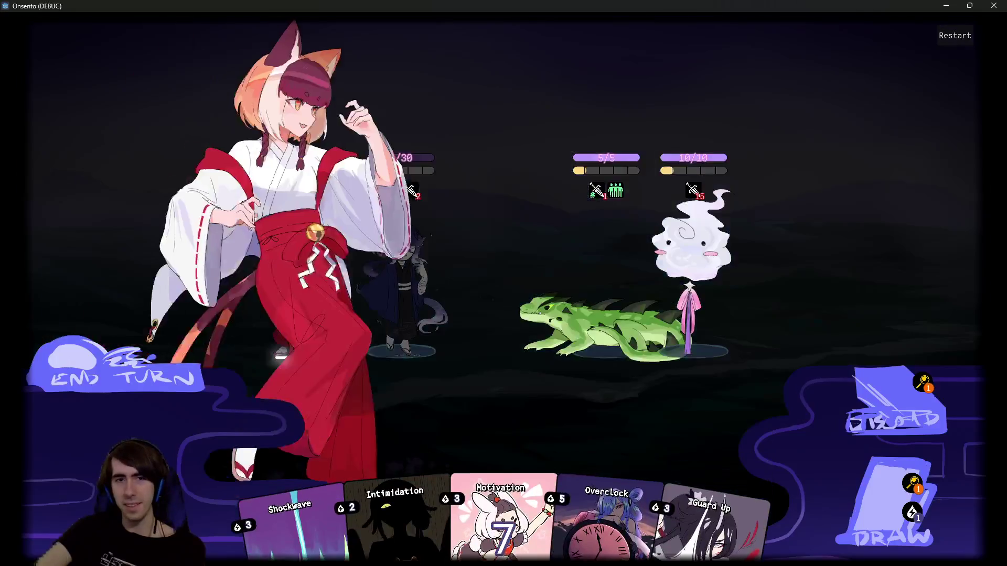
right_click(311, 317)
left_click(312, 317)
right_click(311, 317)
left_click(312, 317)
right_click(449, 300)
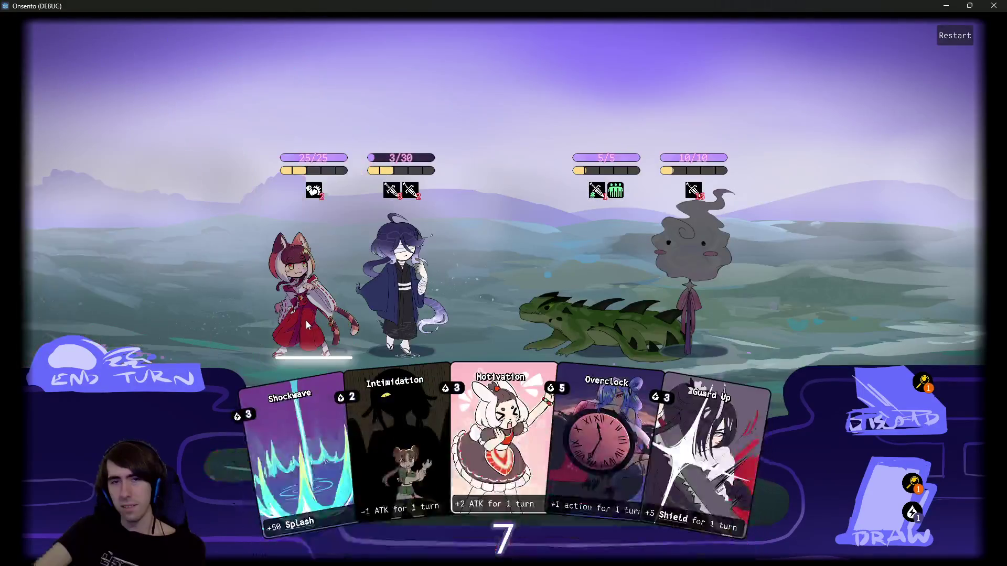
left_click(306, 321)
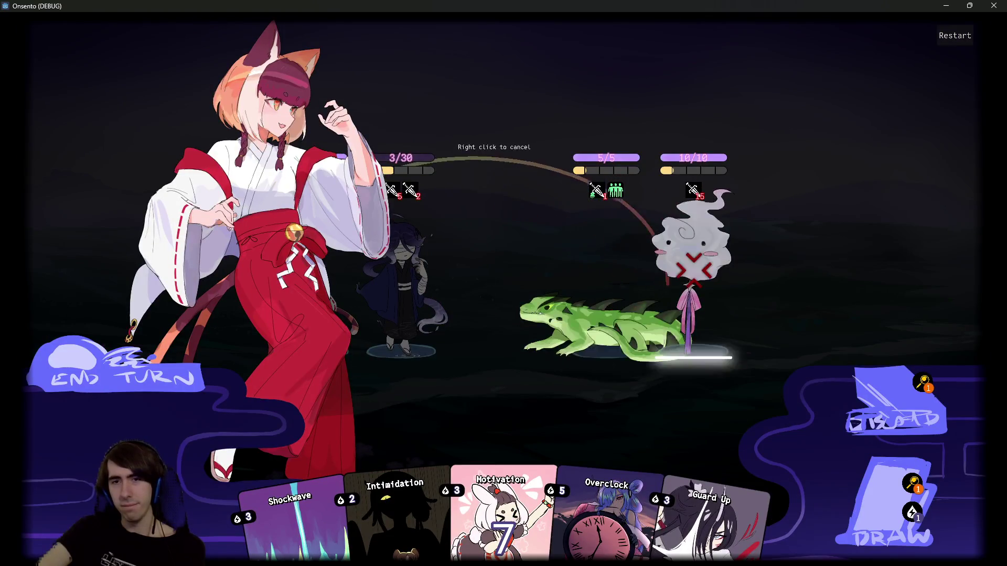
right_click(838, 131)
left_click(995, 6)
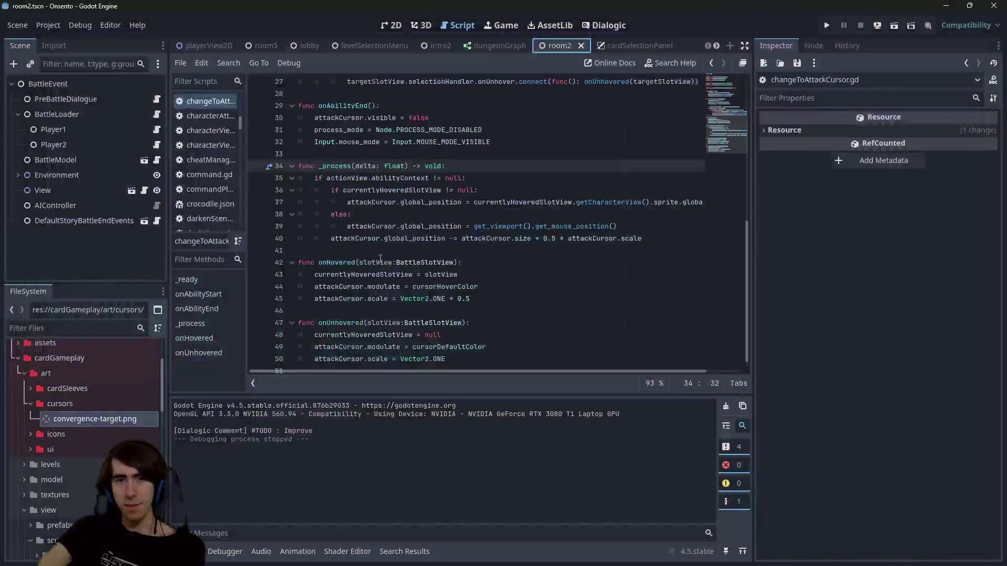
Open playerView2D, inspect the ChangeToAttackCursor script resource, and view the scene in 2D.
scroll(396, 247, "down", 1)
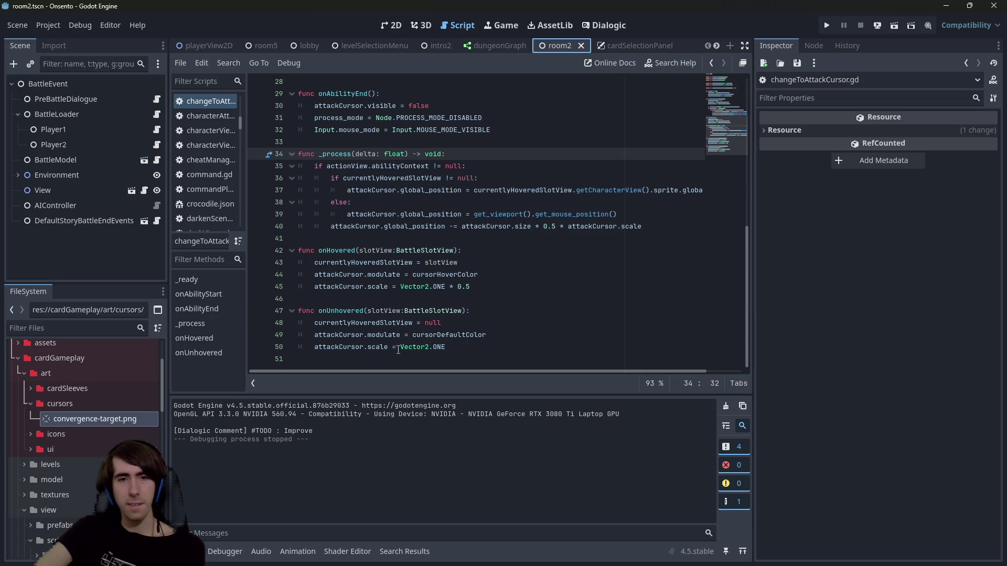
left_click(129, 190)
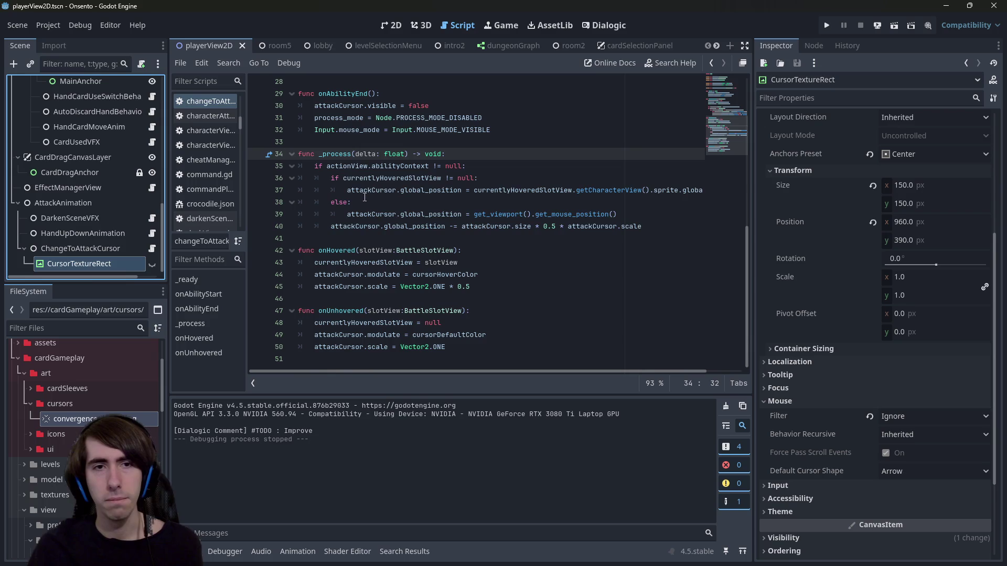
mouse_move(368, 195)
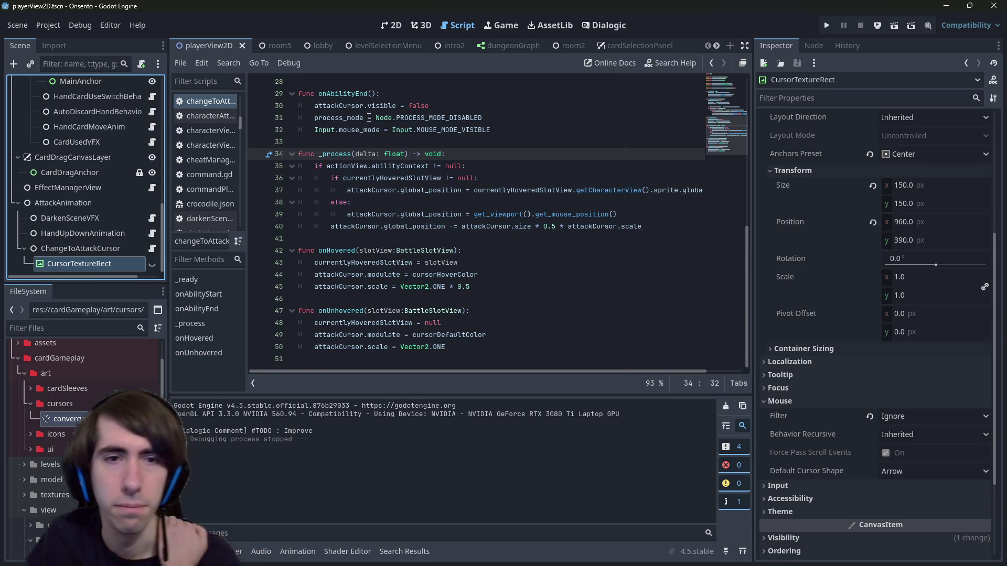
mouse_move(373, 111)
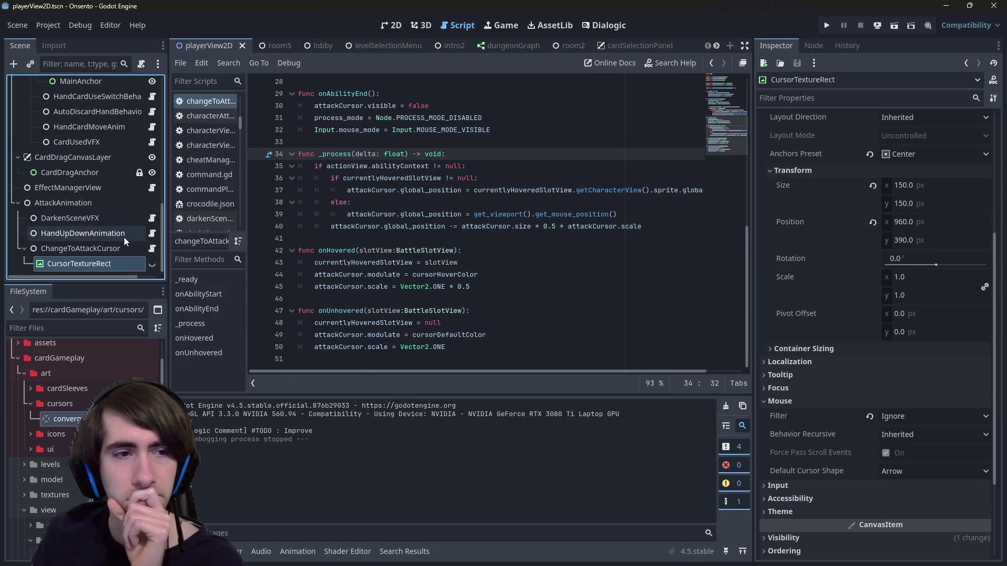
scroll(139, 251, "up", 1)
scroll(141, 255, "down", 1)
left_click(150, 249)
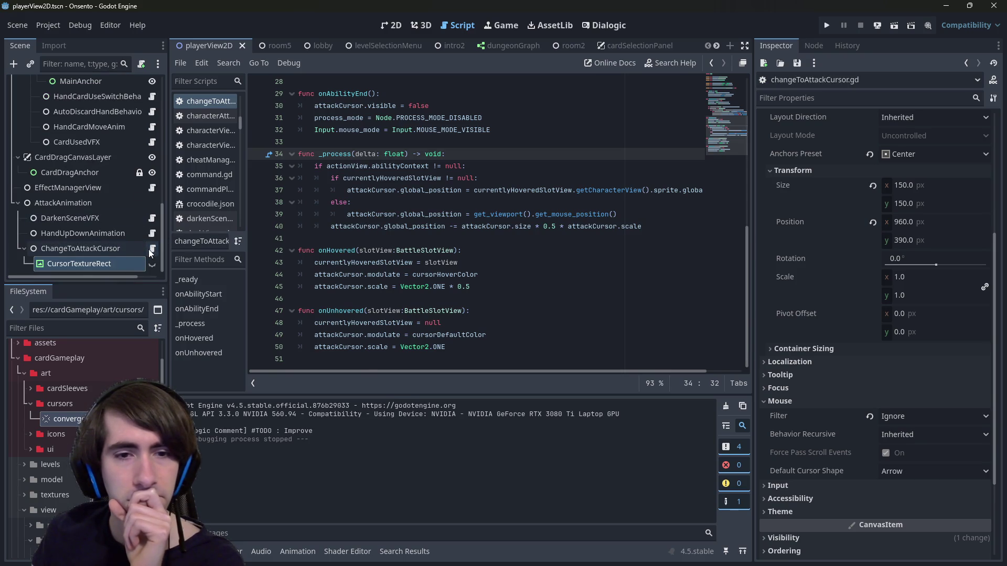
scroll(403, 299, "up", 2)
scroll(401, 299, "down", 1)
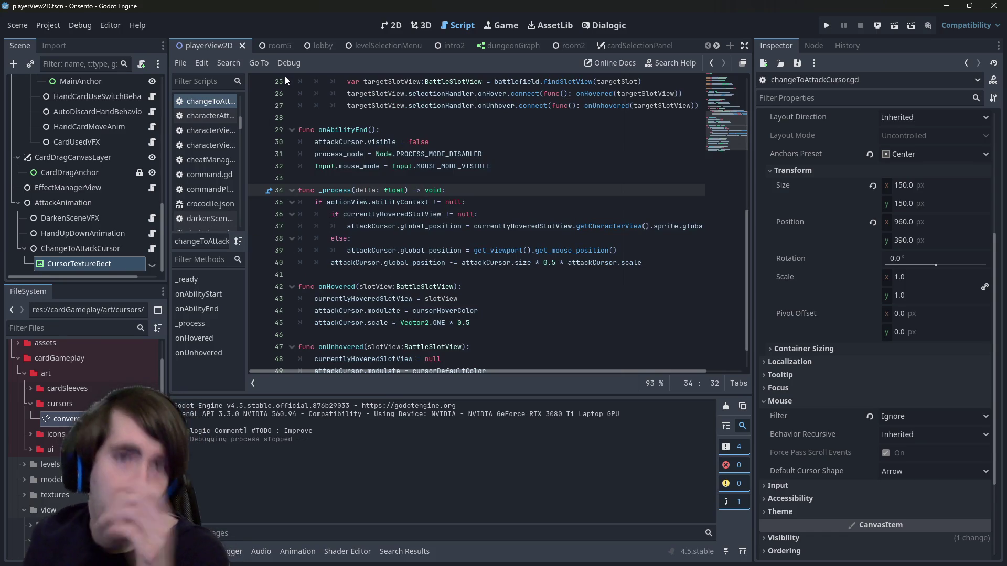
left_click(378, 31)
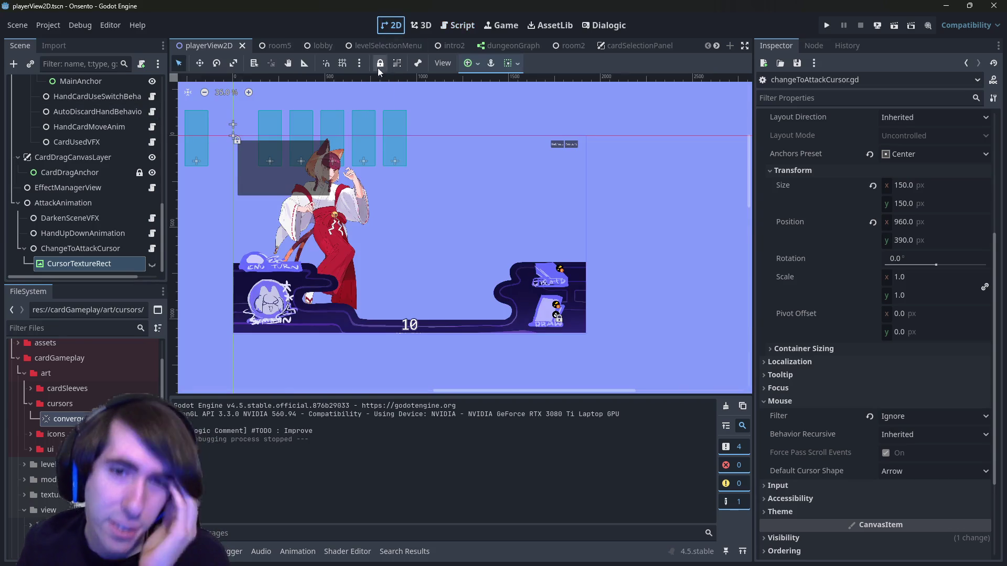
Select ChangeToAttackCursor in the Script workspace and cancel the Add Child Node dialog unchanged.
left_click(456, 27)
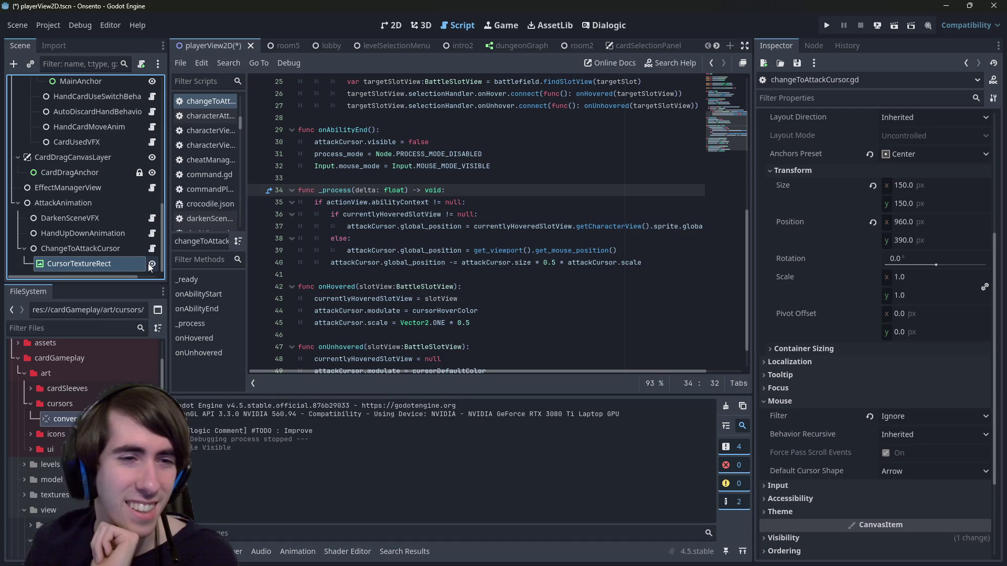
left_click(137, 248)
right_click(136, 247)
left_click(210, 220)
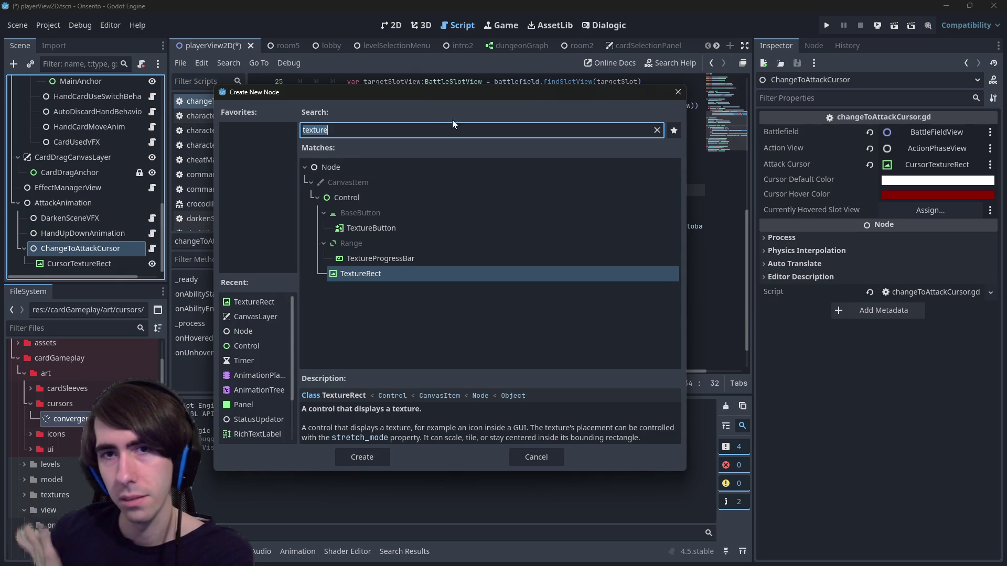
left_click(678, 92)
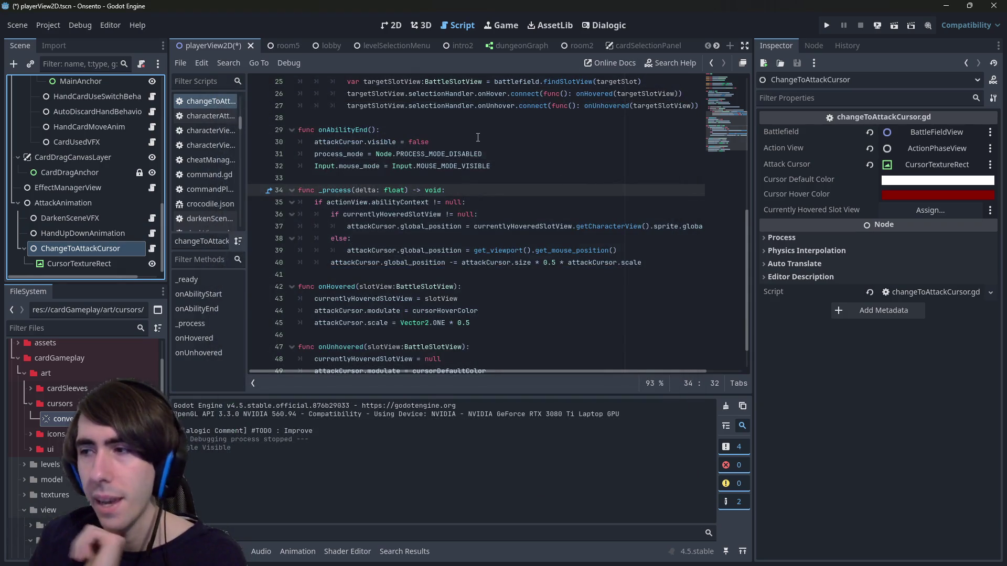
scroll(533, 198, "down", 1)
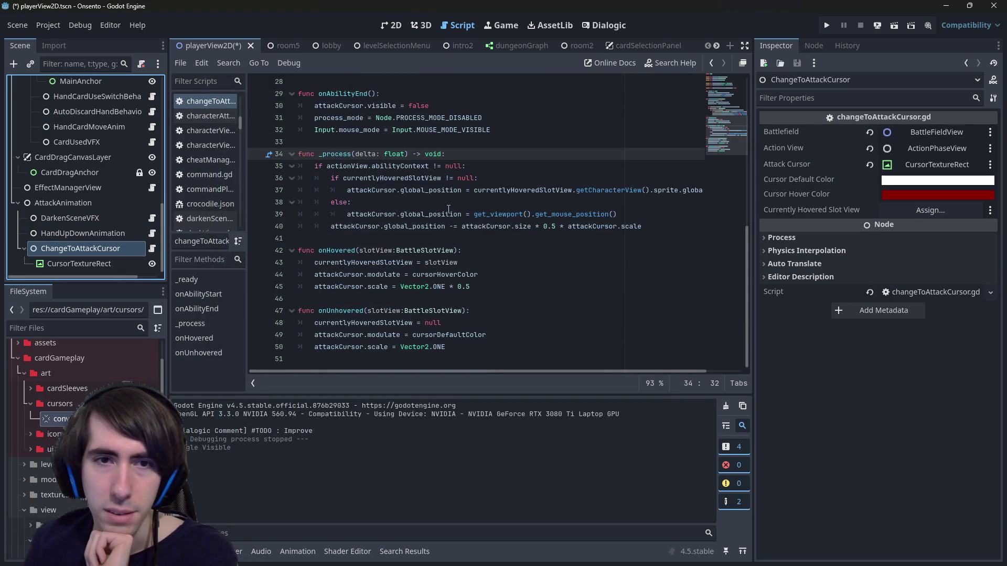
scroll(440, 267, "up", 1)
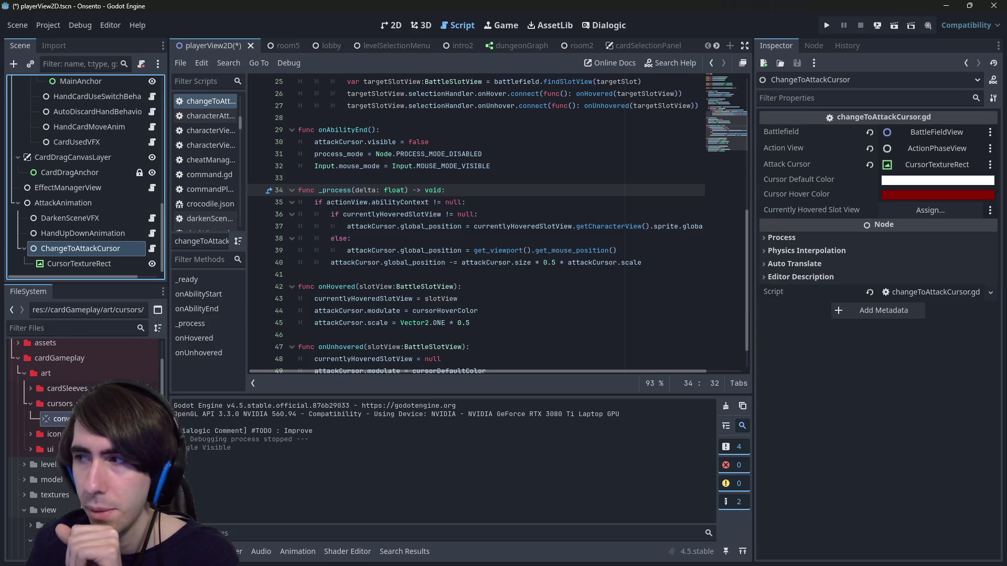
Insert a get_viewport().transform line above line 39 and browse its completion suggestions.
double_click(499, 250)
key("ctrl+shift+Return")
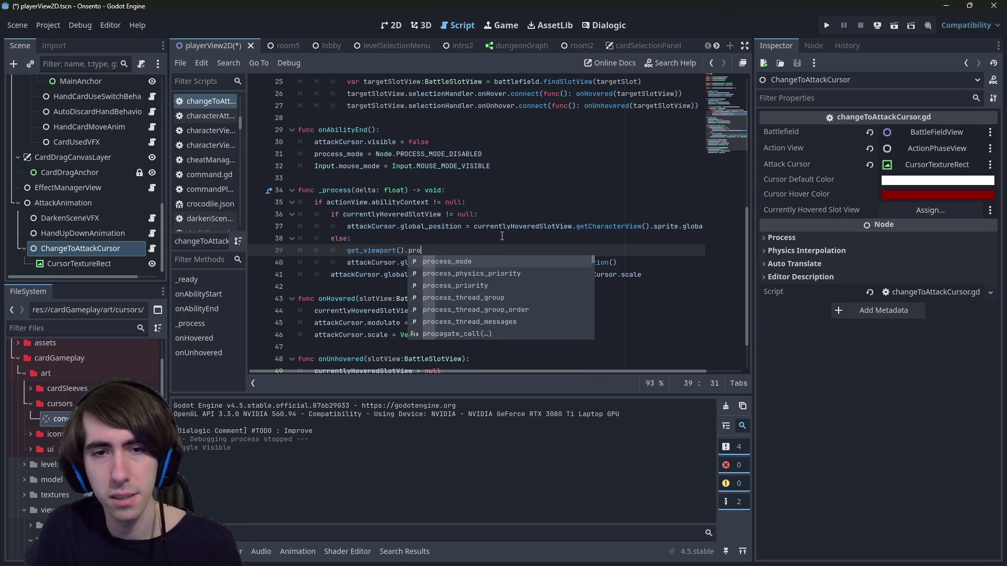
key("ctrl+space")
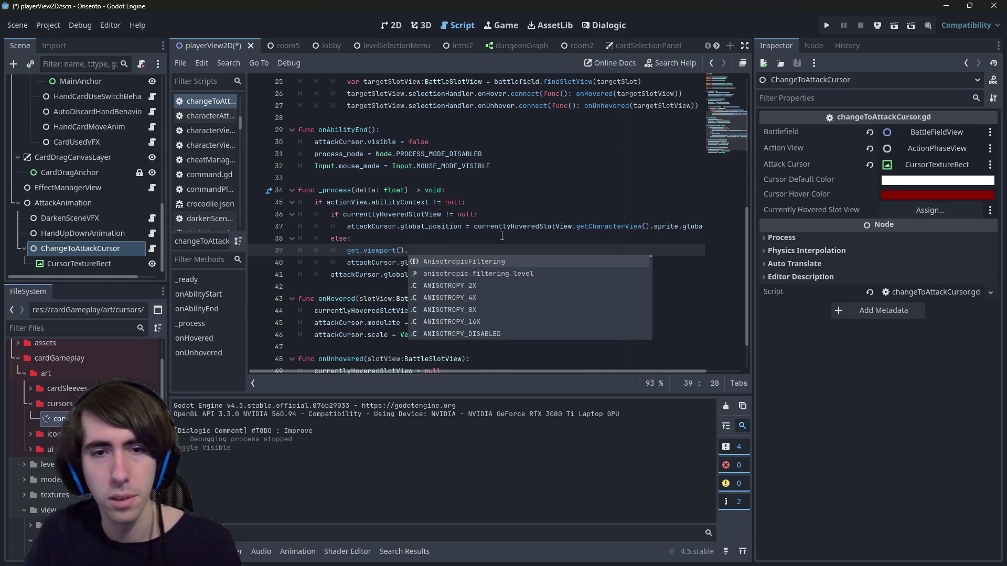
type("ransform")
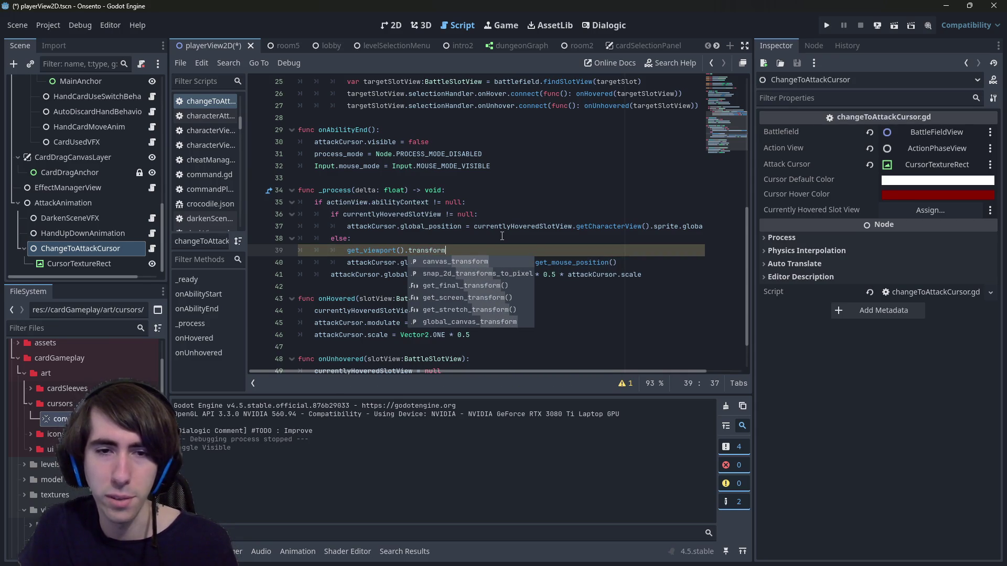
key("Down")
key("Down")
key("Down")
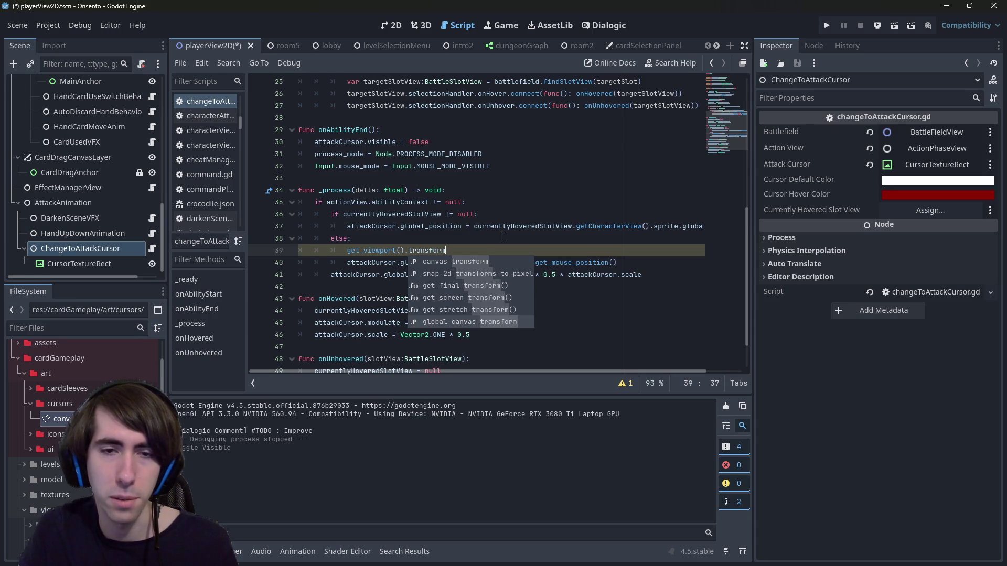
key("Up")
key("Up")
key("Up")
key("Down")
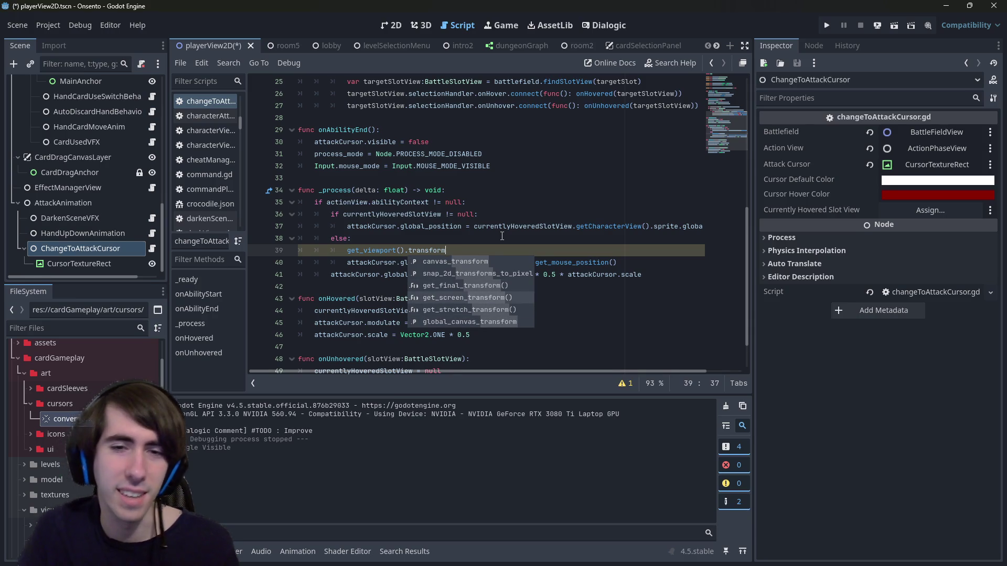
key("Down")
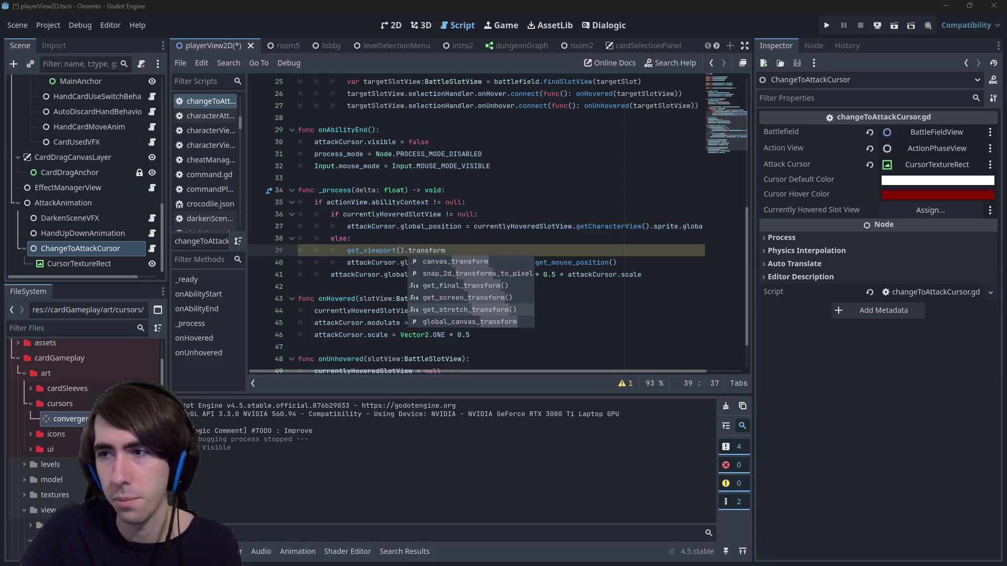
key("alt+Tab")
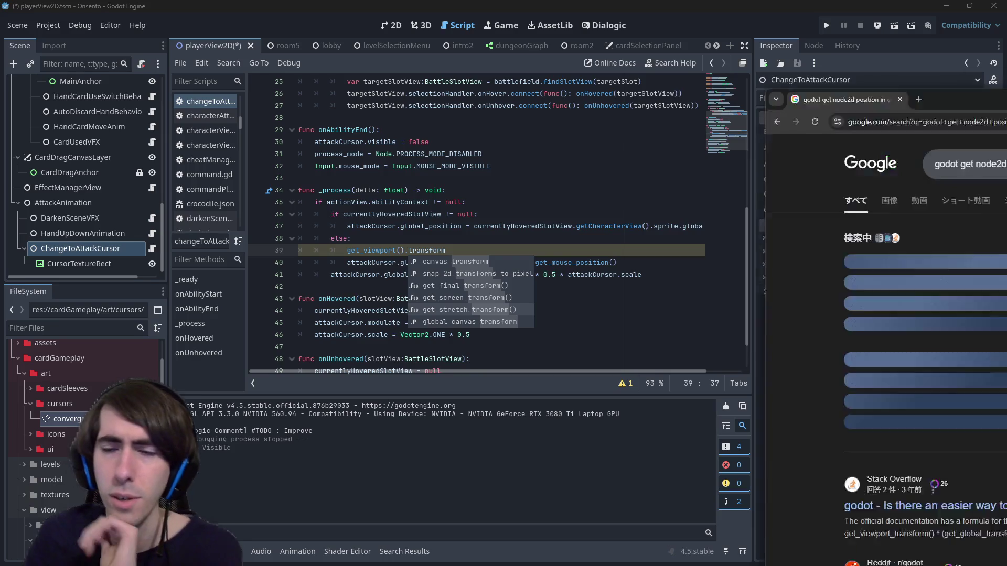
Expand the AI overview and examine get_global_transform_with_canvas and canvas_transform in its example.
left_click(346, 338)
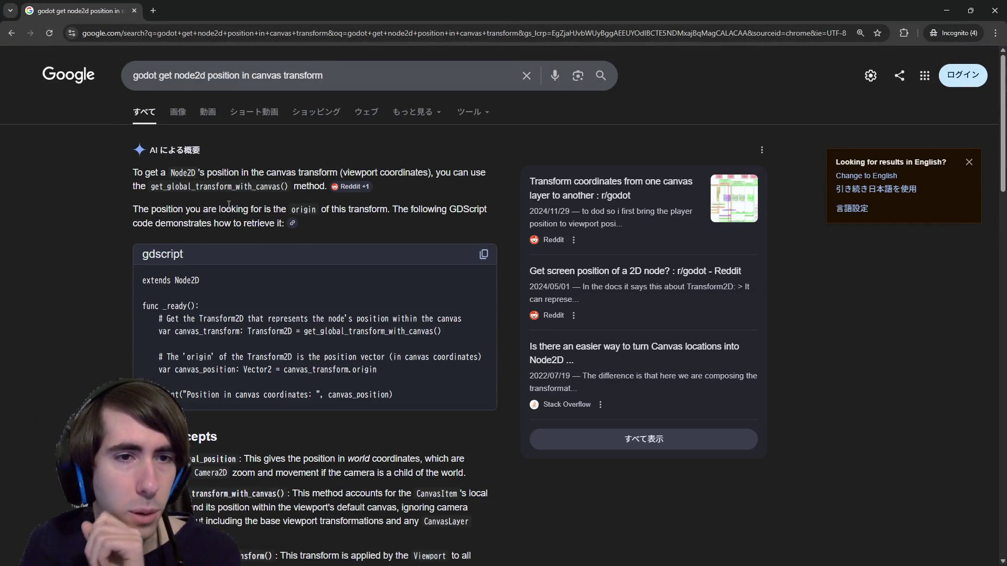
double_click(216, 189)
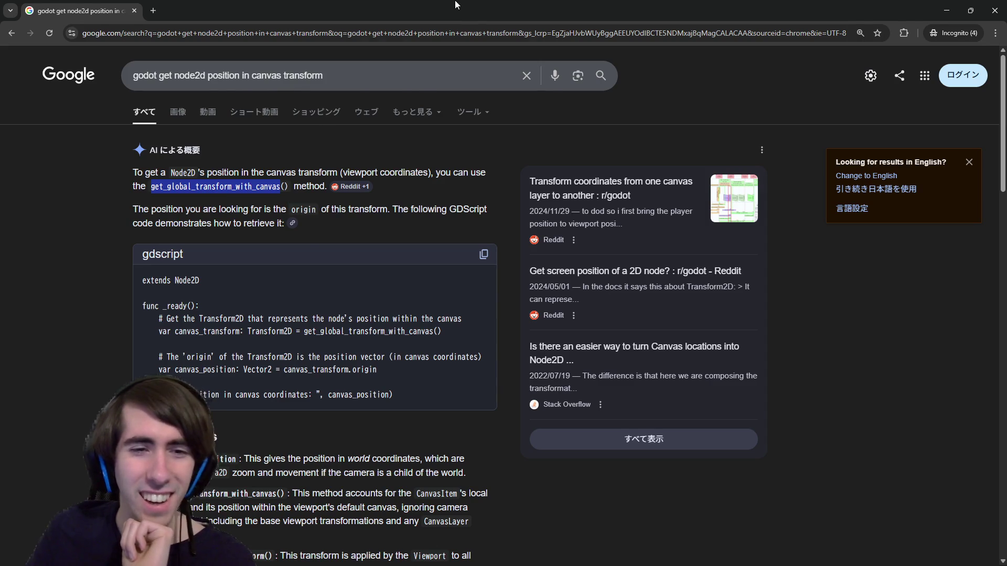
key("alt+Tab")
key("alt+Tab")
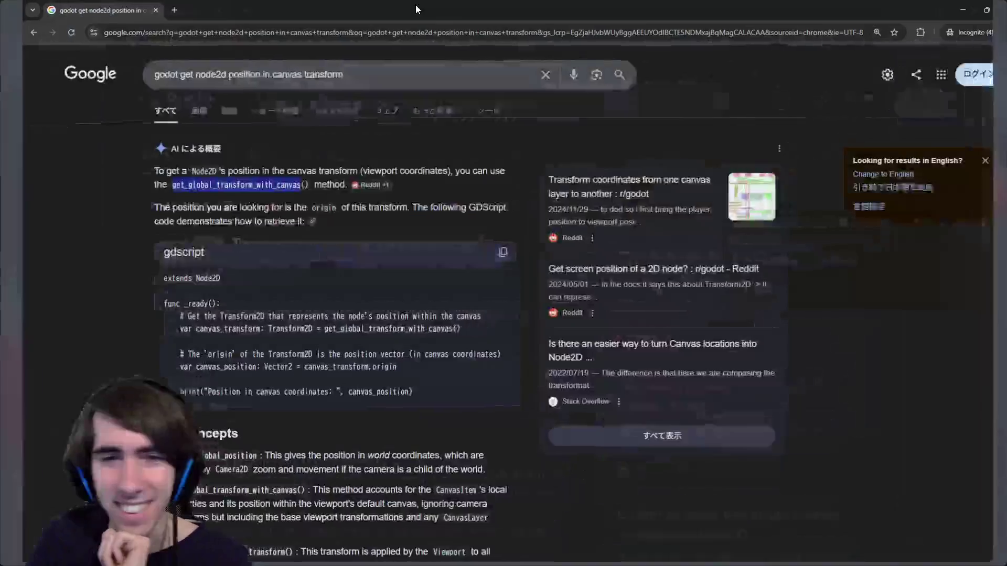
double_click(226, 329)
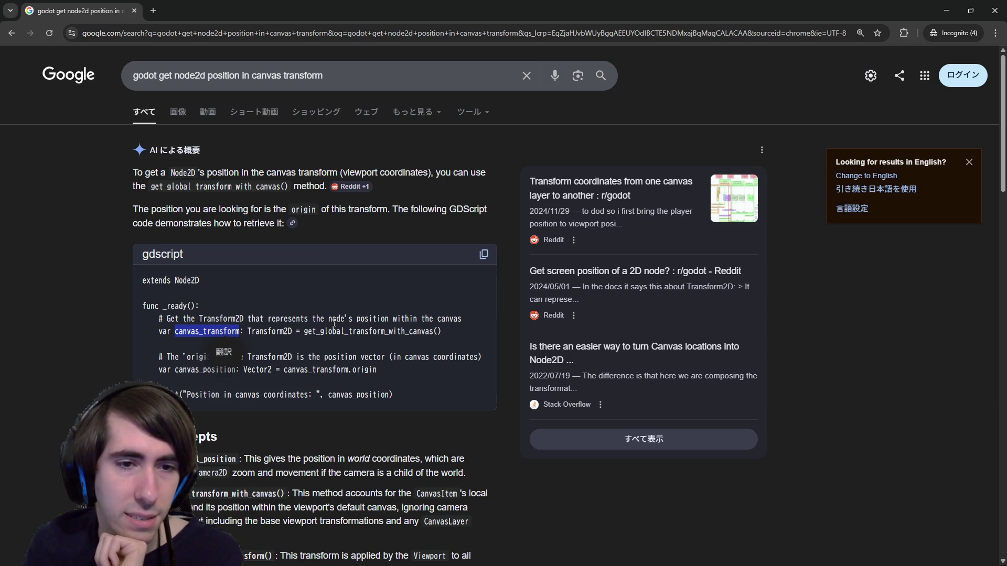
left_click(219, 328)
left_click_drag(220, 355, 286, 359)
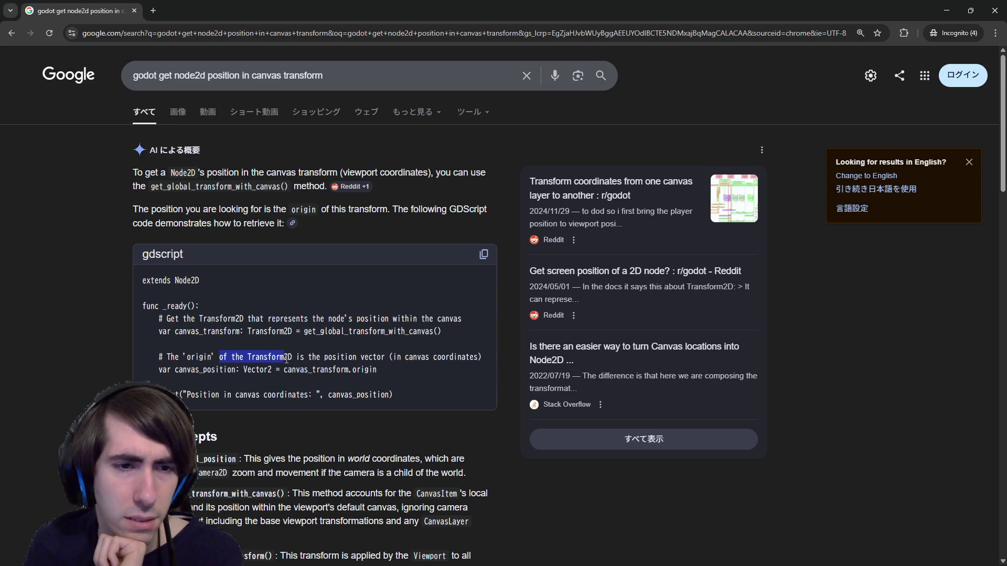
left_click(287, 359)
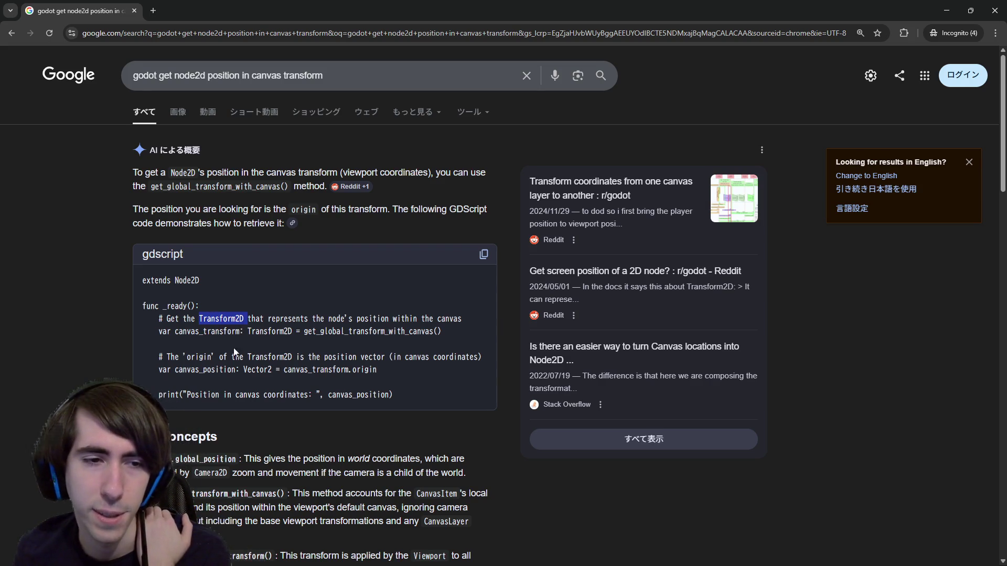
Read the example's origin and canvas_position lines and the overview's canvas transform explanation.
left_click(215, 353)
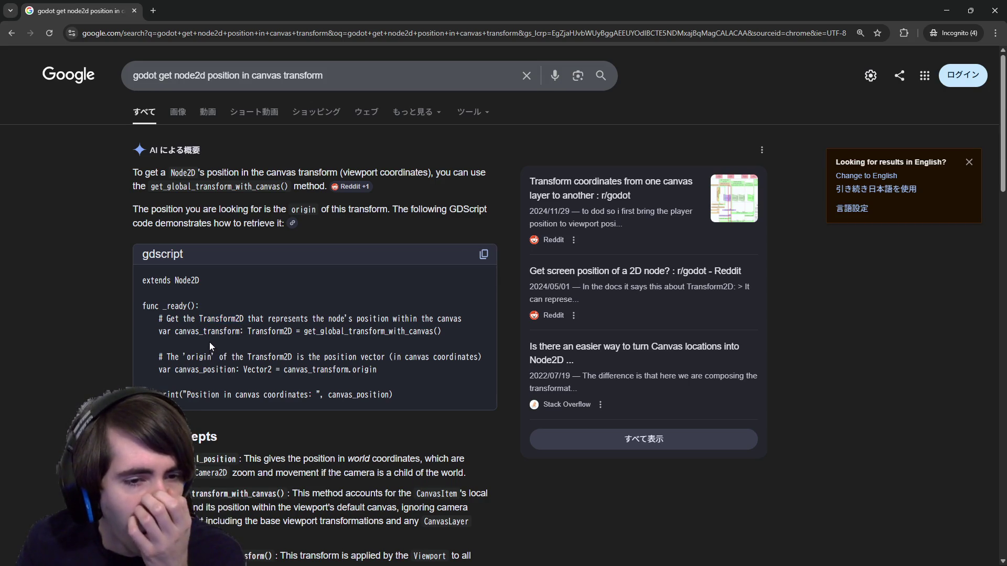
triple_click(215, 356)
left_click(369, 368)
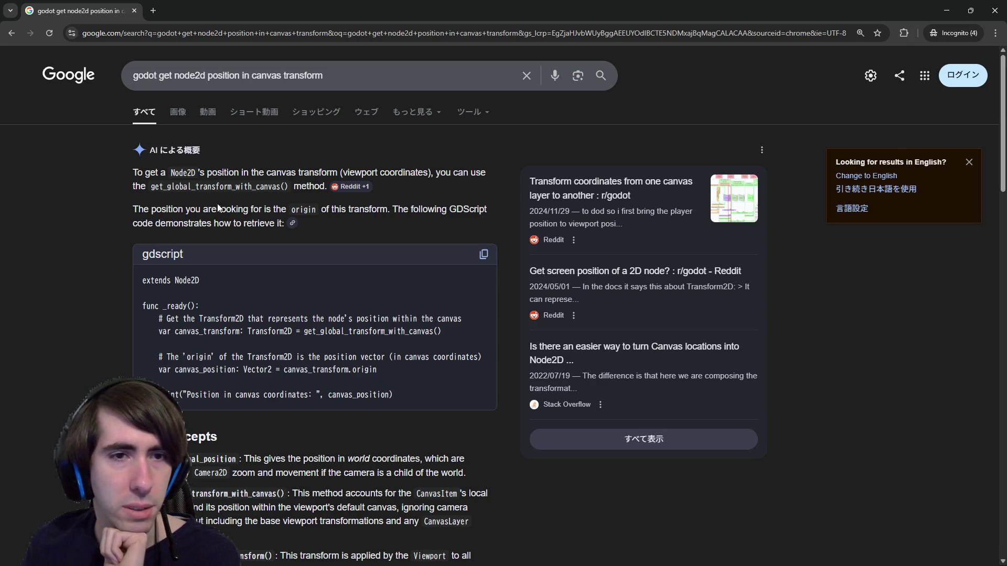
left_click_drag(239, 172, 339, 172)
left_click(336, 171)
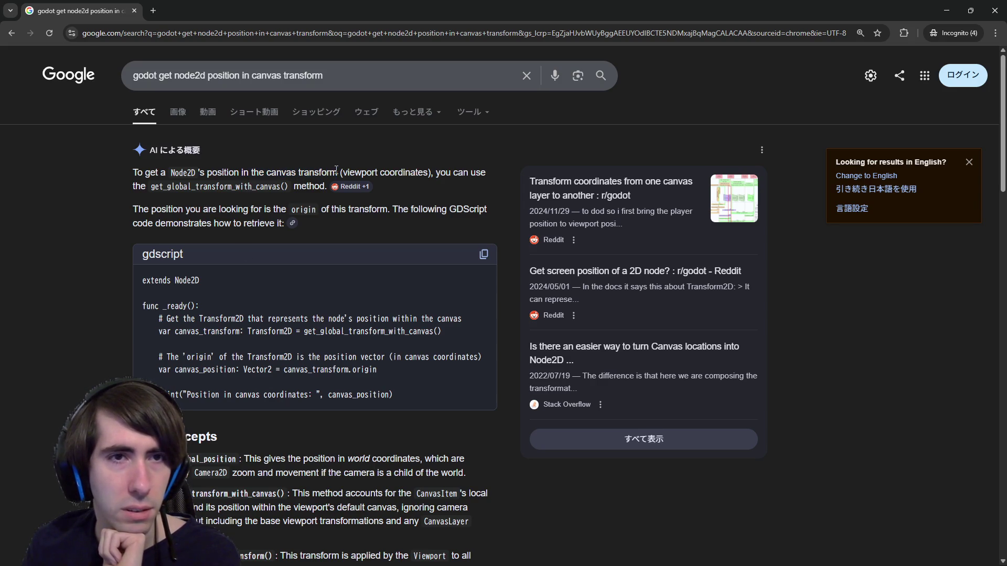
double_click(364, 170)
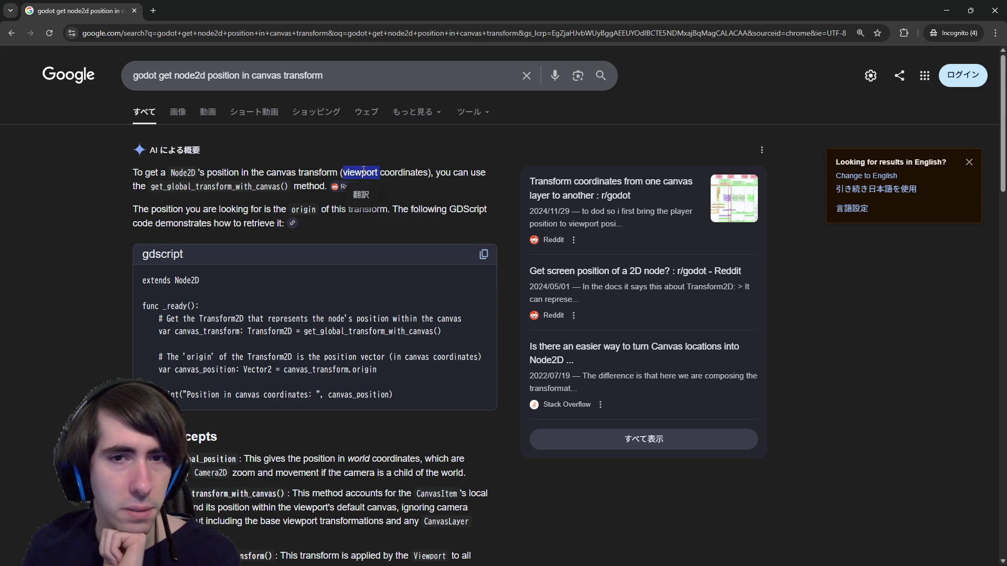
left_click(329, 79)
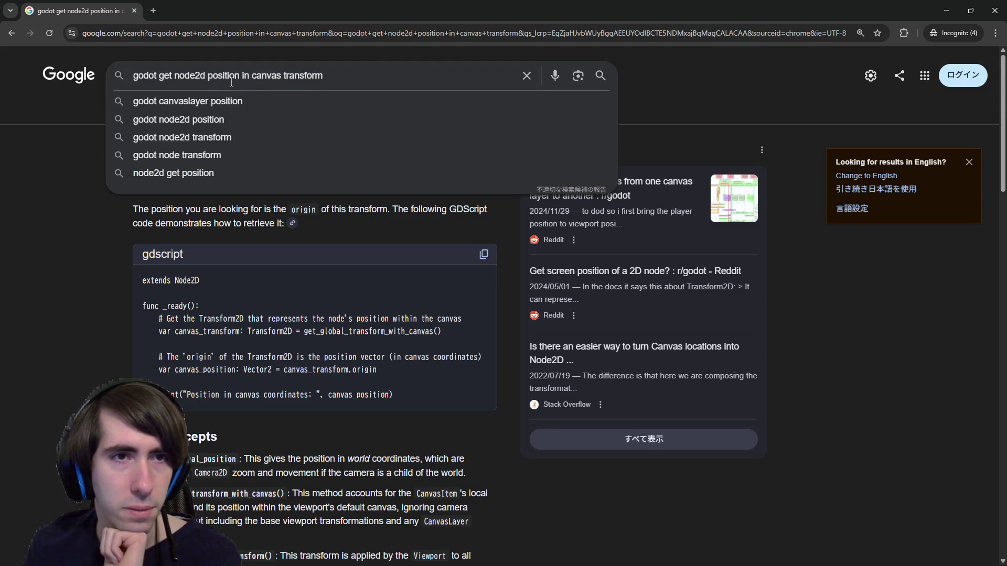
Search for 'godot node2d position to viewport position' instead.
double_click(166, 77)
key("BackSpace")
left_click_drag(308, 76, 228, 74)
double_click(229, 75)
type("to")
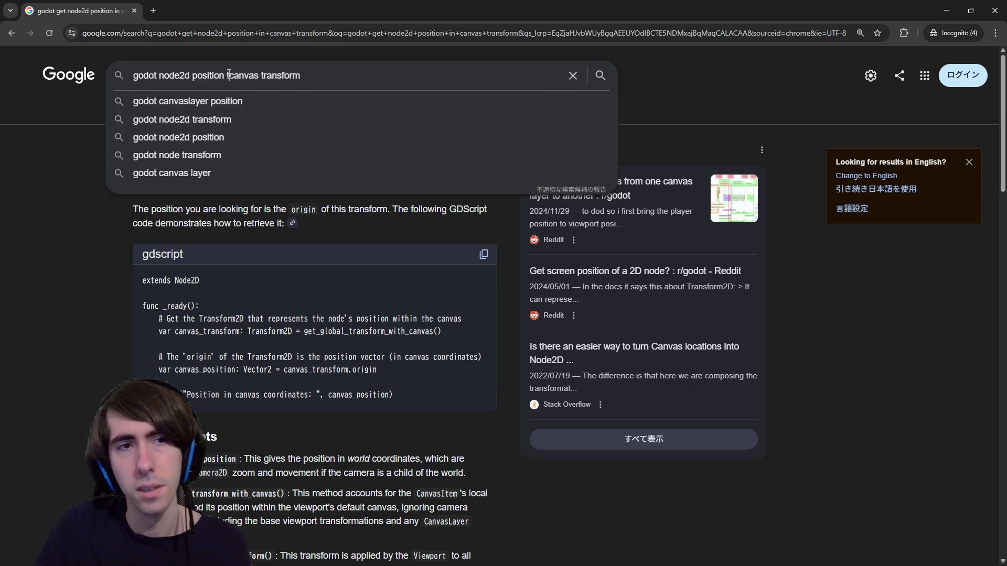
key("ctrl+Delete")
key("ctrl+Delete")
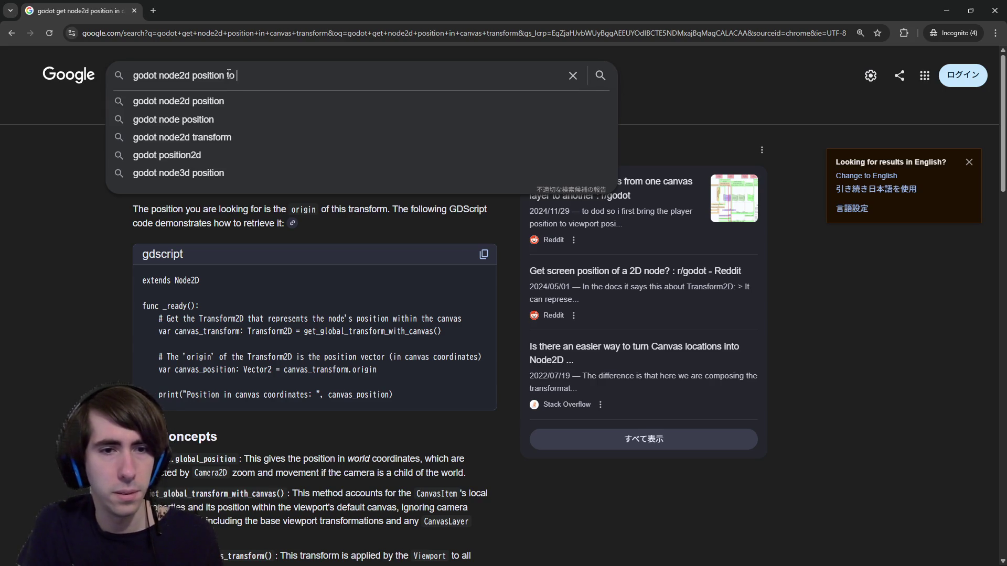
type("viewport ")
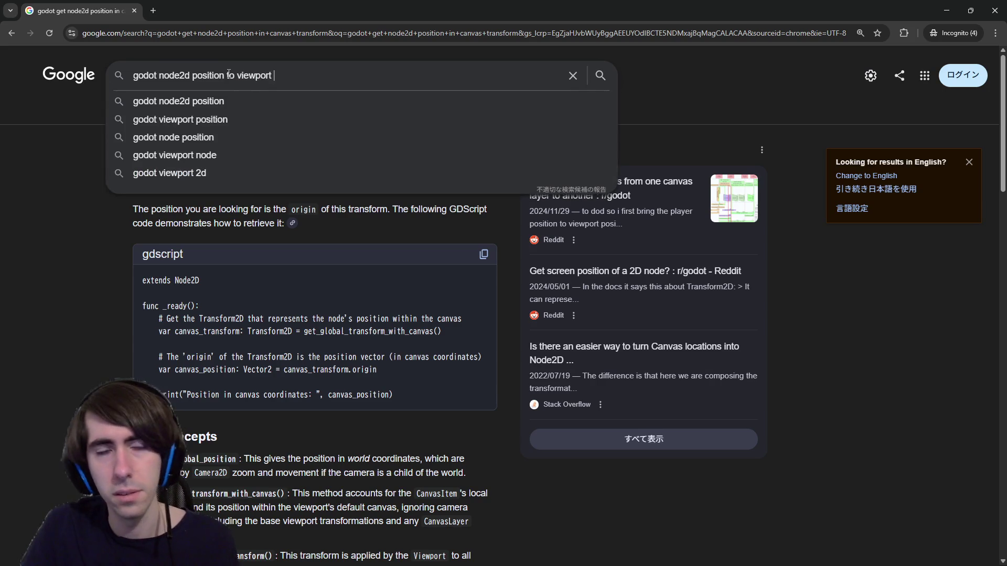
type("position")
key("Return")
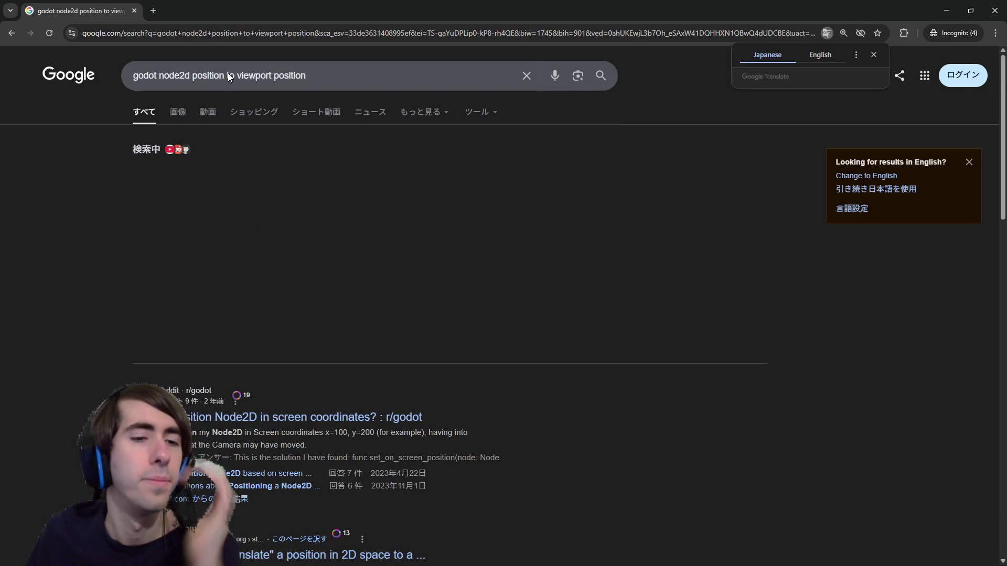
Expand the new AI overview, examine get_viewport_transform, and copy a word from its example.
middle_click(294, 417)
left_click(287, 353)
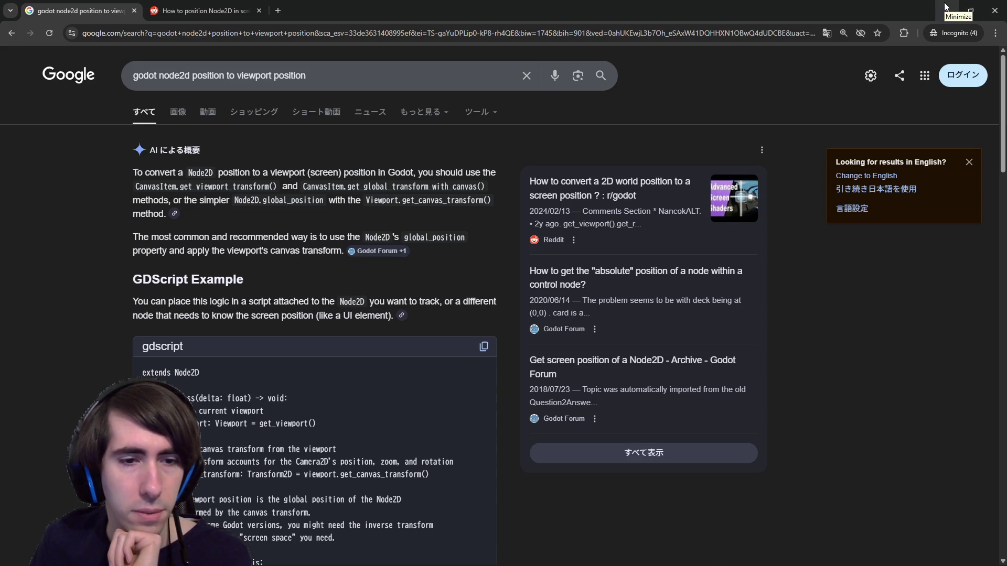
scroll(264, 282, "down", 1)
double_click(239, 135)
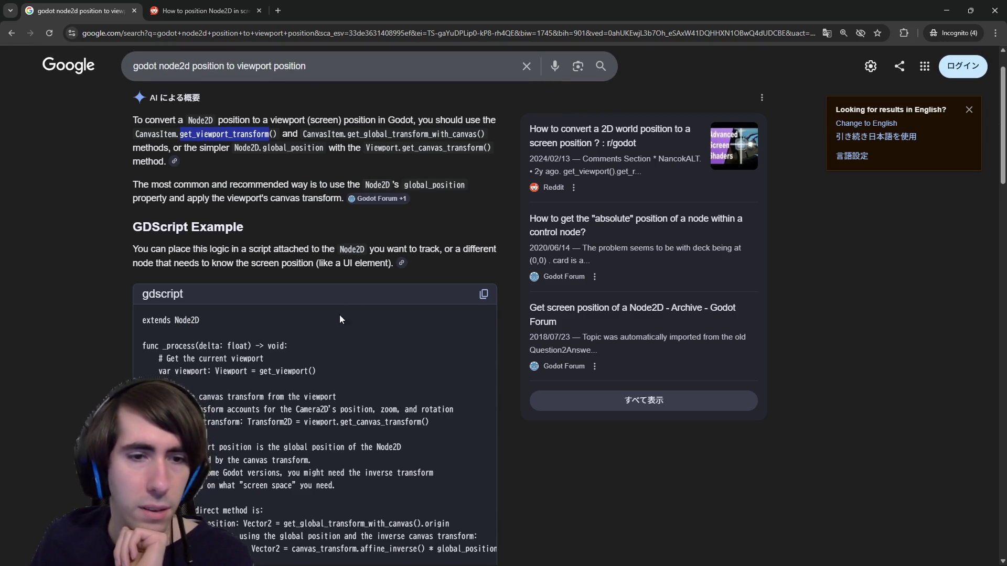
scroll(340, 319, "down", 2)
left_click_drag(333, 271, 178, 268)
double_click(186, 268)
right_click(187, 269)
left_click(217, 282)
Study the example's get_canvas_transform, inverse-transform note and screen_position, then return to Godot.
double_click(374, 319)
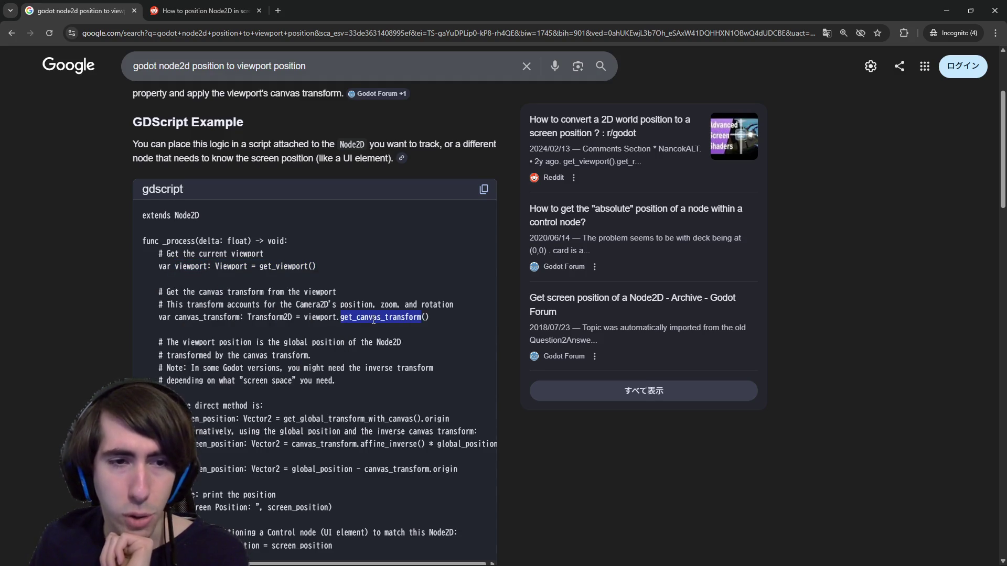
left_click(220, 319)
double_click(220, 319)
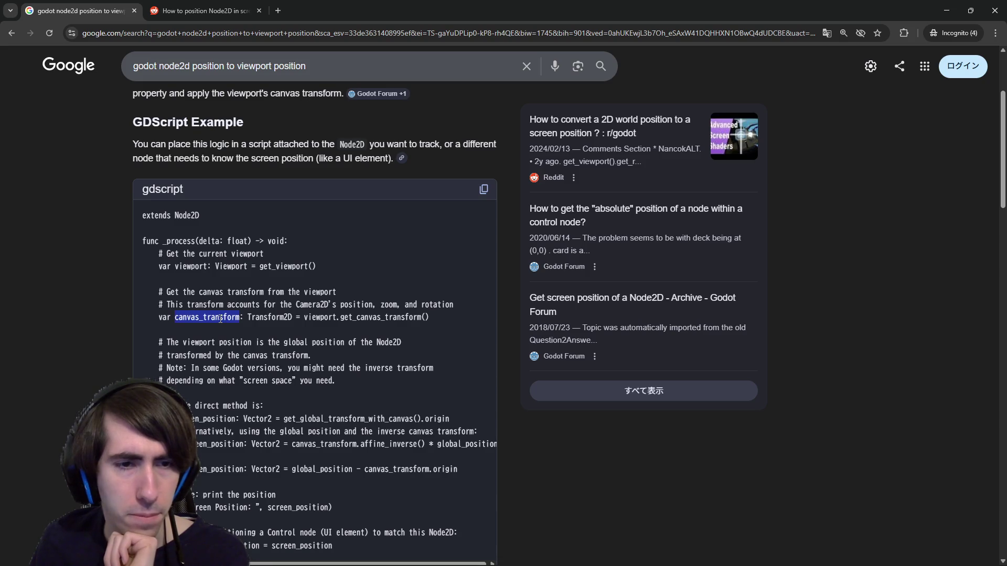
scroll(276, 341, "down", 1)
left_click(313, 342)
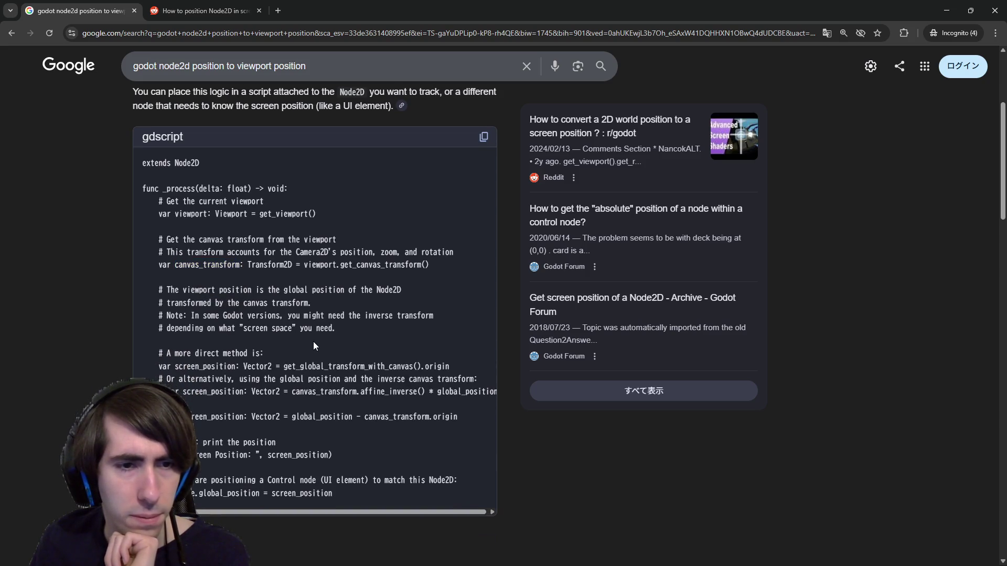
left_click_drag(192, 315, 394, 323)
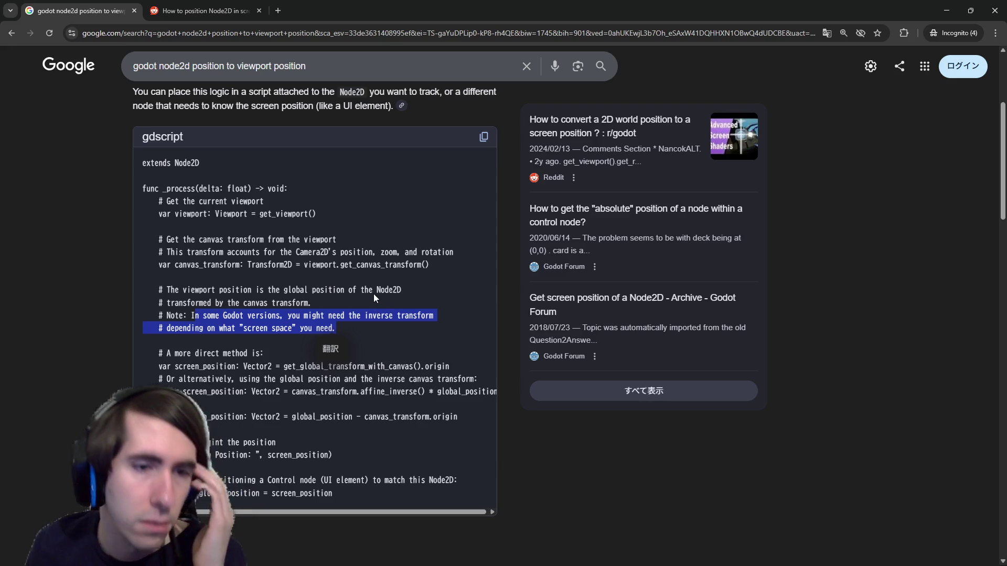
left_click(203, 372)
double_click(203, 366)
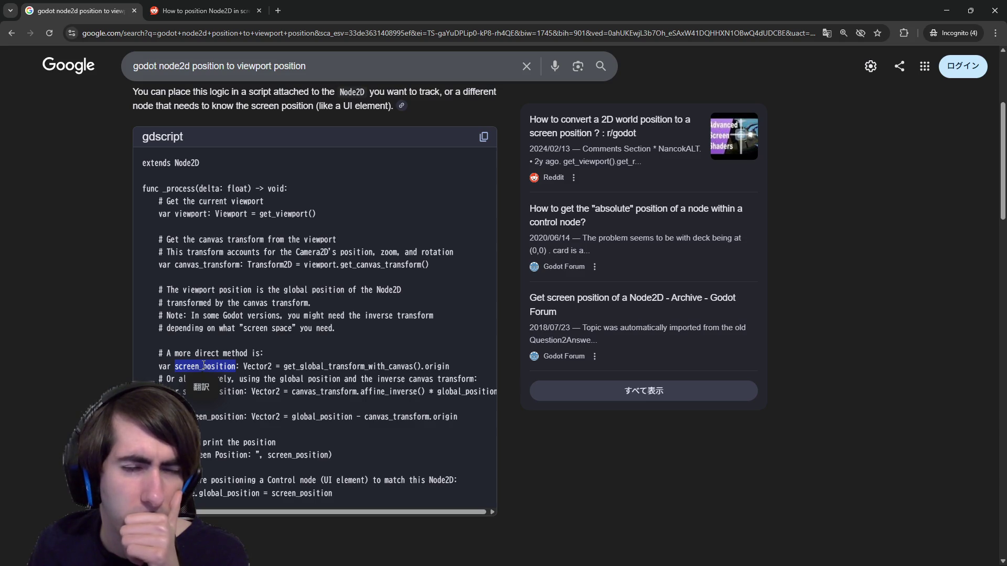
double_click(314, 366)
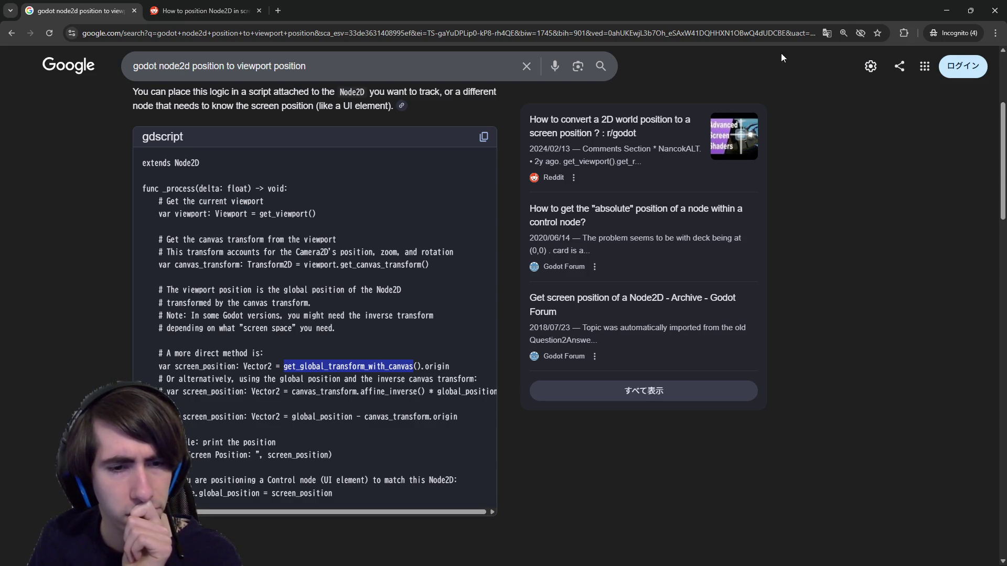
left_click(941, 9)
left_click(456, 250)
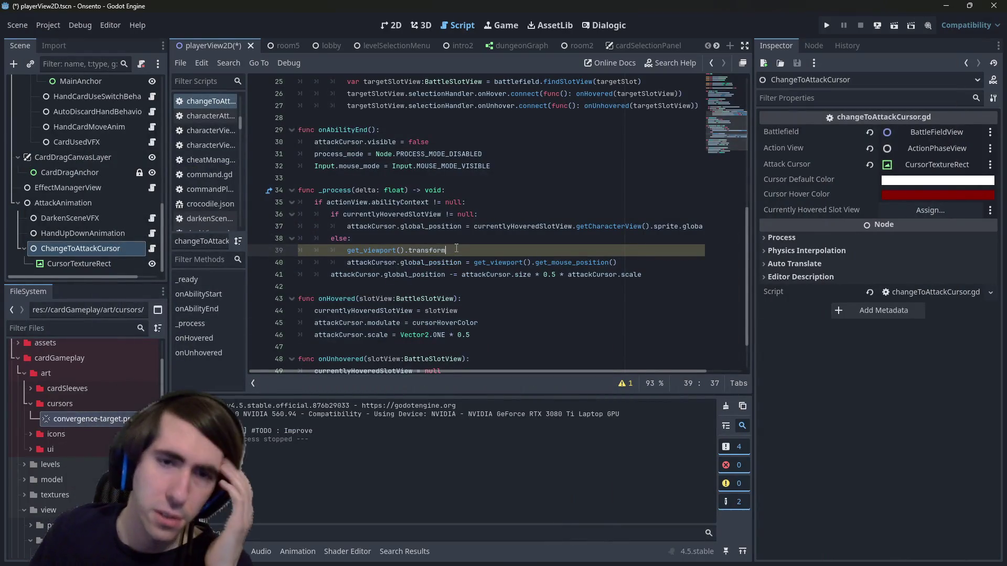
Delete the get_viewport().transform text from line 39 of the script.
key("ctrl+BackSpace")
key("ctrl+BackSpace")
key("ctrl+BackSpace")
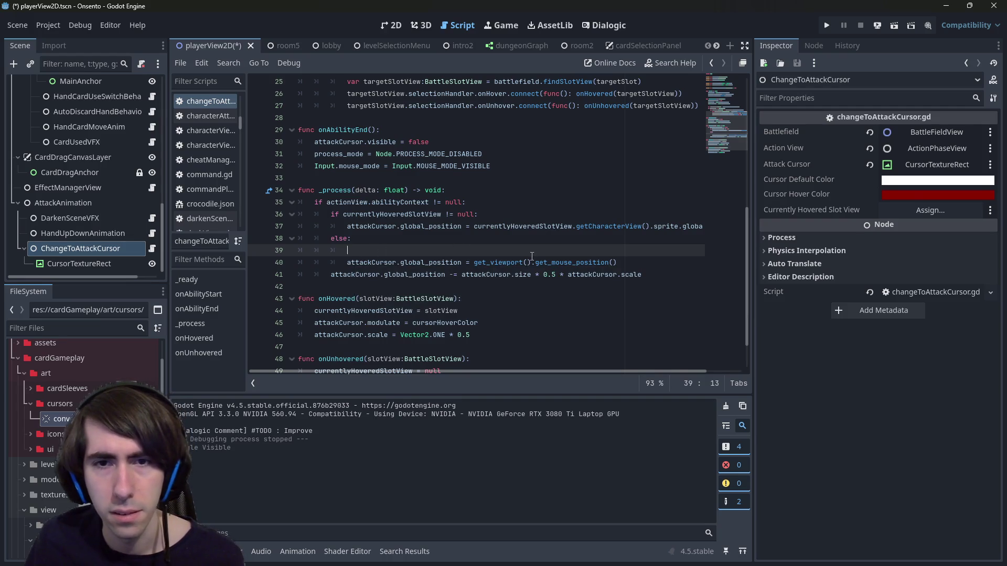
right_click(99, 248)
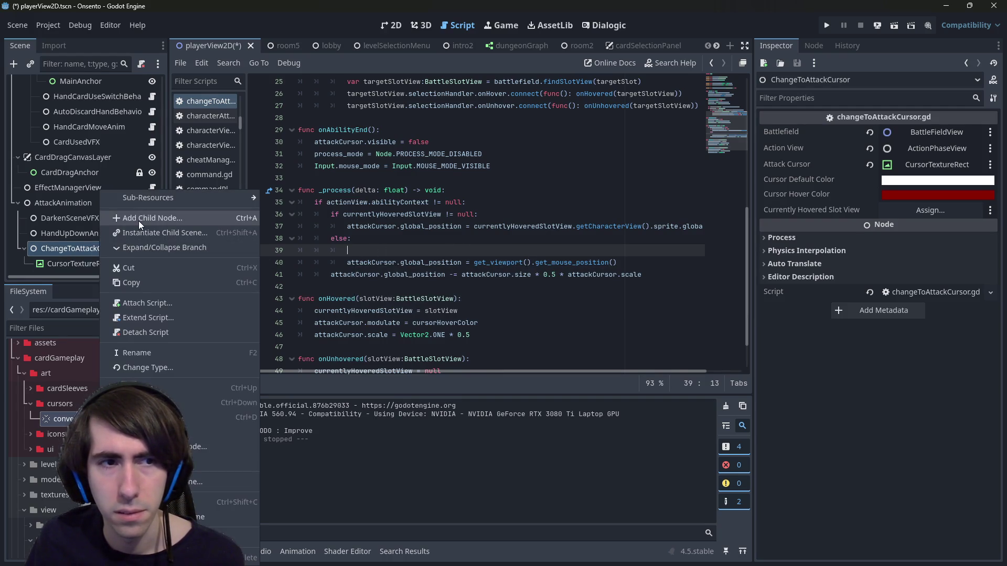
left_click(462, 276)
left_click(469, 250)
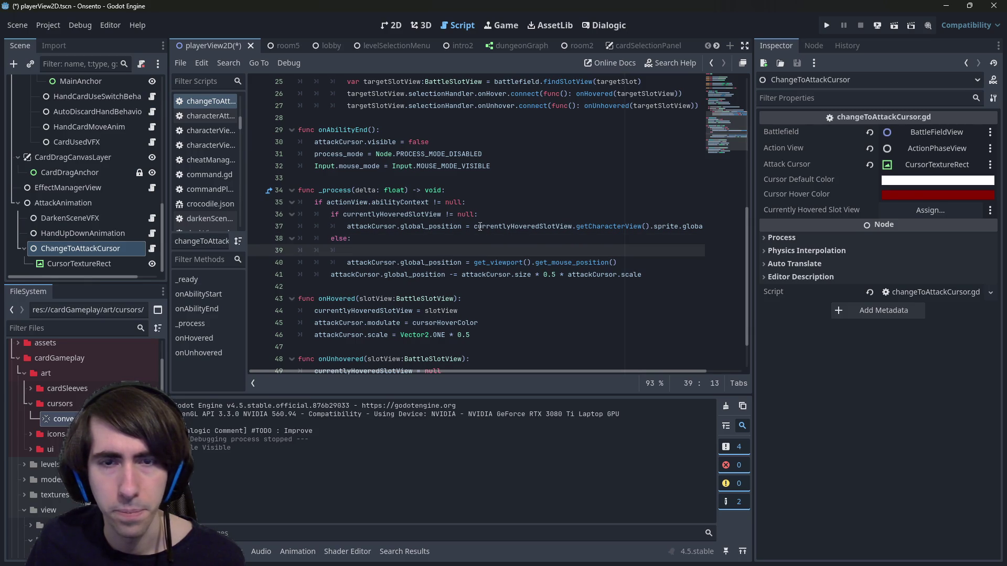
Position the cursor from sprite.get_global_transform_with_canvas() on line 37 and save.
left_click_drag(474, 226, 713, 231)
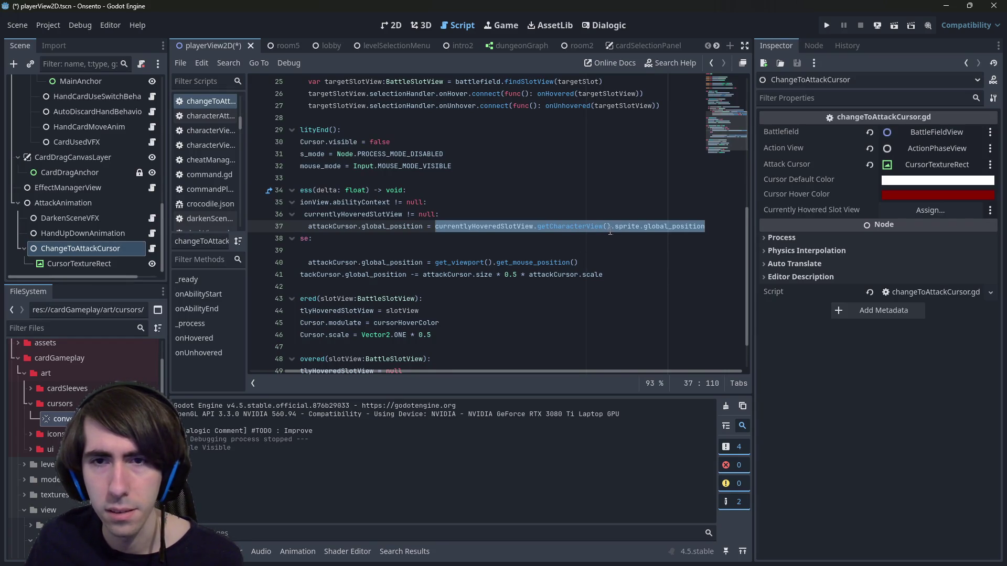
left_click(644, 226)
key("ctrl+space")
type("getglob")
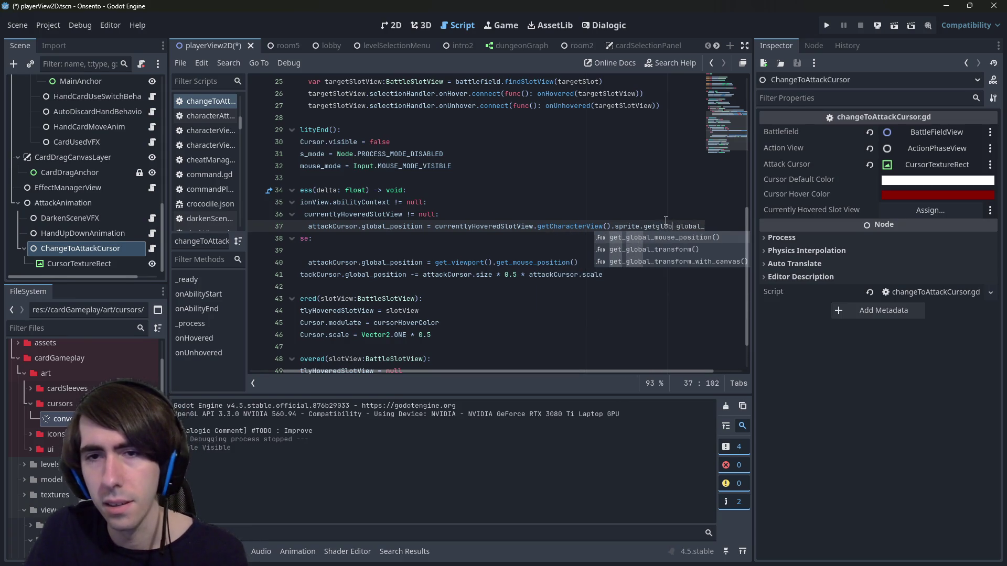
key("Down")
key("Down")
key("Return")
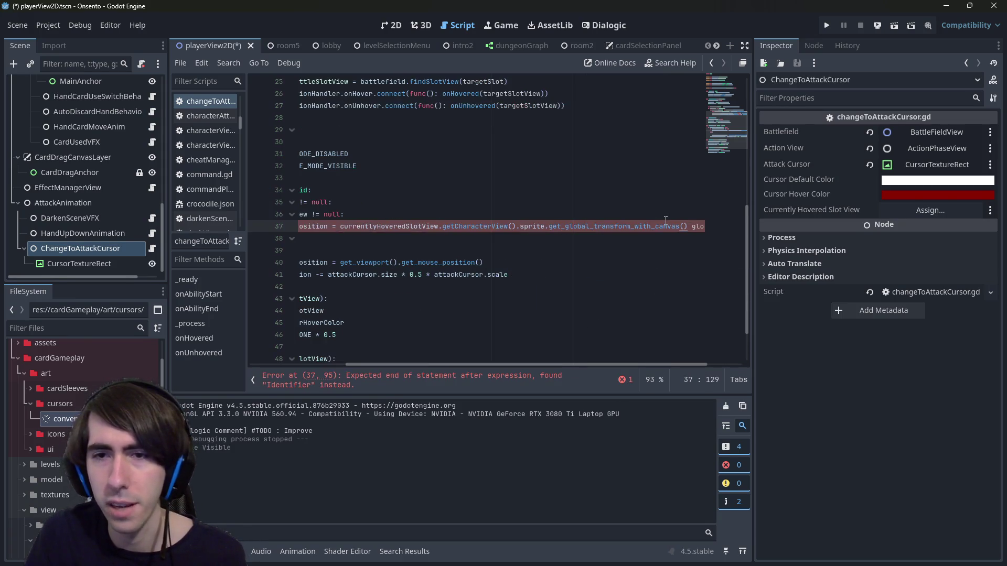
key("ctrl+s")
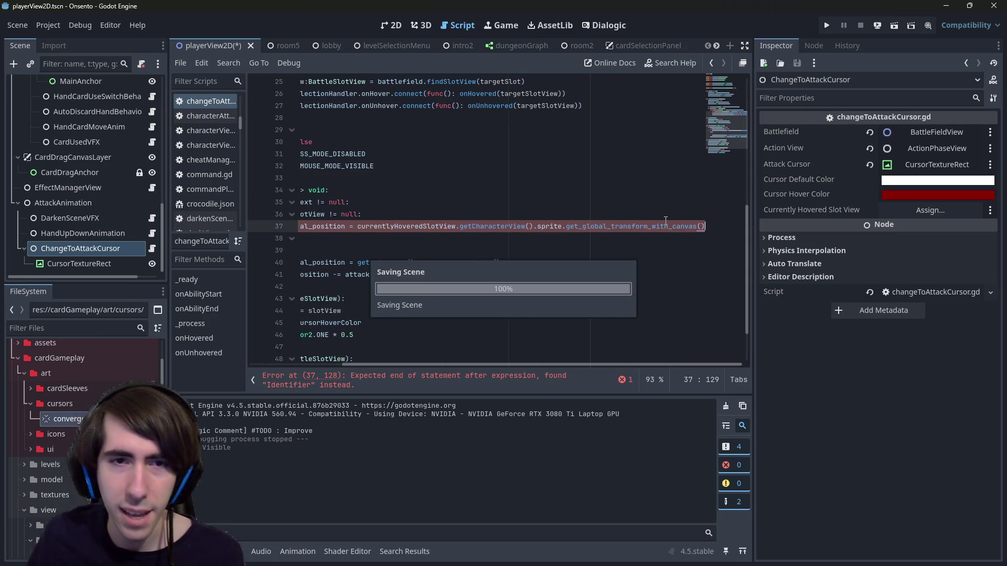
Declare var targetSprite holding the hovered slot view's sprite expression.
key("ctrl+shift+Return")
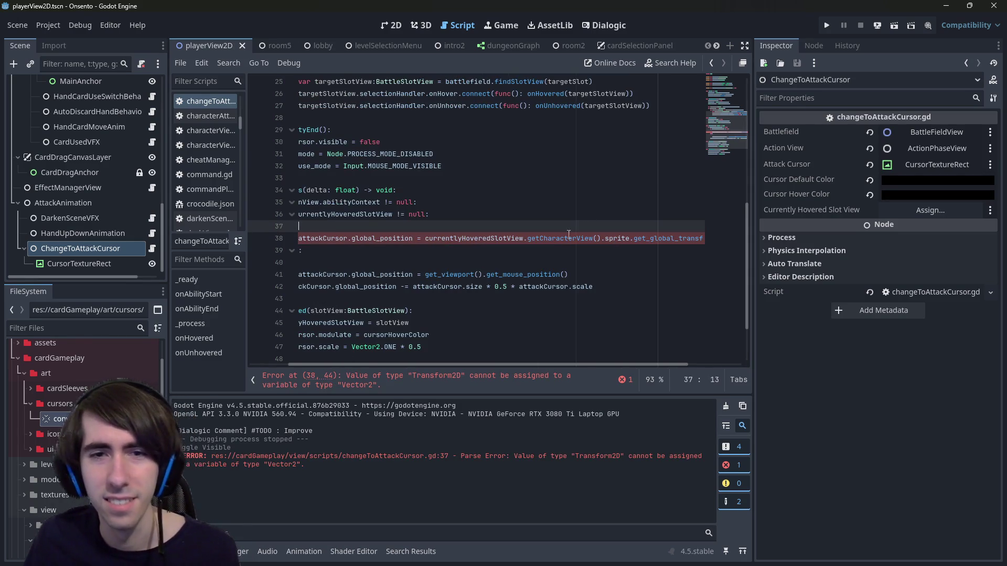
left_click_drag(450, 364, 379, 365)
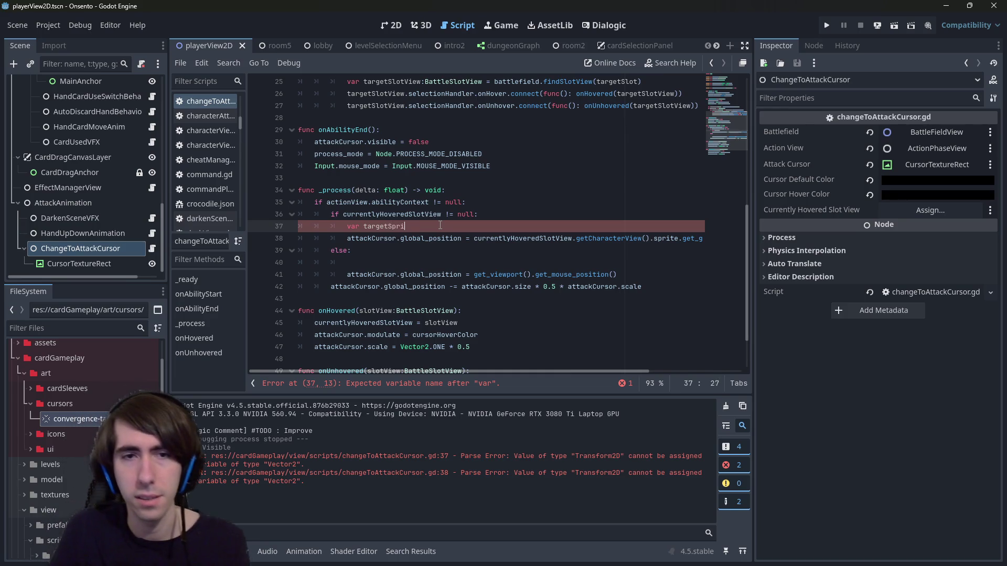
key("ctrl+BackSpace")
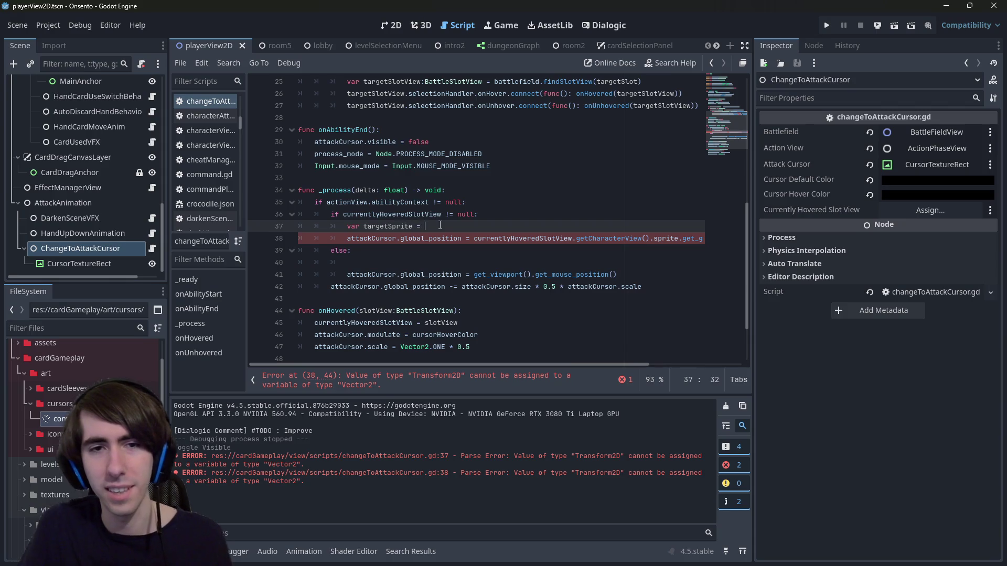
key("Escape")
left_click_drag(473, 238, 679, 238)
key("ctrl+x")
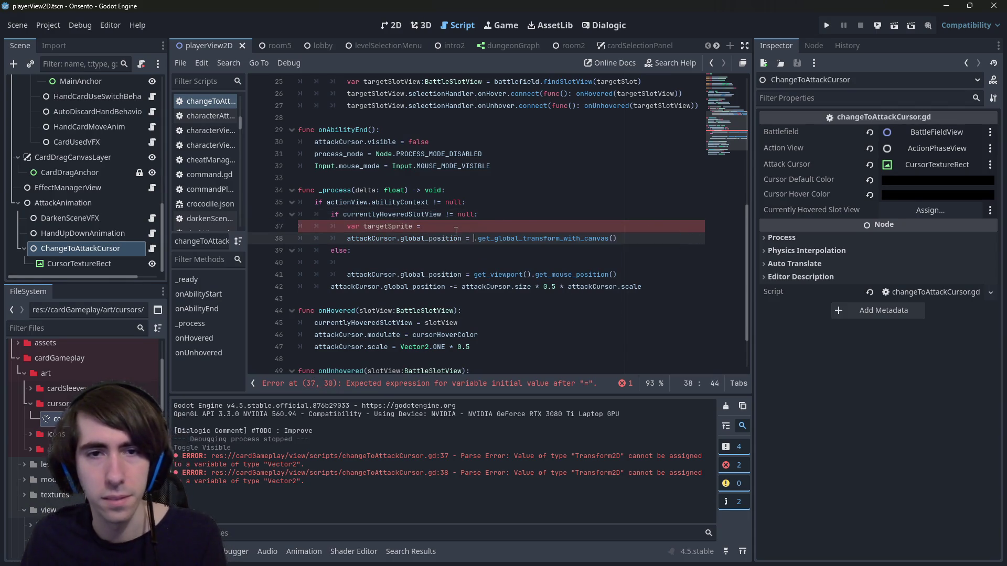
left_click(496, 227)
key("ctrl+v")
Use targetSprite in the cursor position line, save, and begin adding a child under ChangeToAttackCursor.
double_click(388, 227)
key("ctrl+c")
left_click(473, 238)
key("ctrl+v")
left_click(522, 238)
key("ctrl+s")
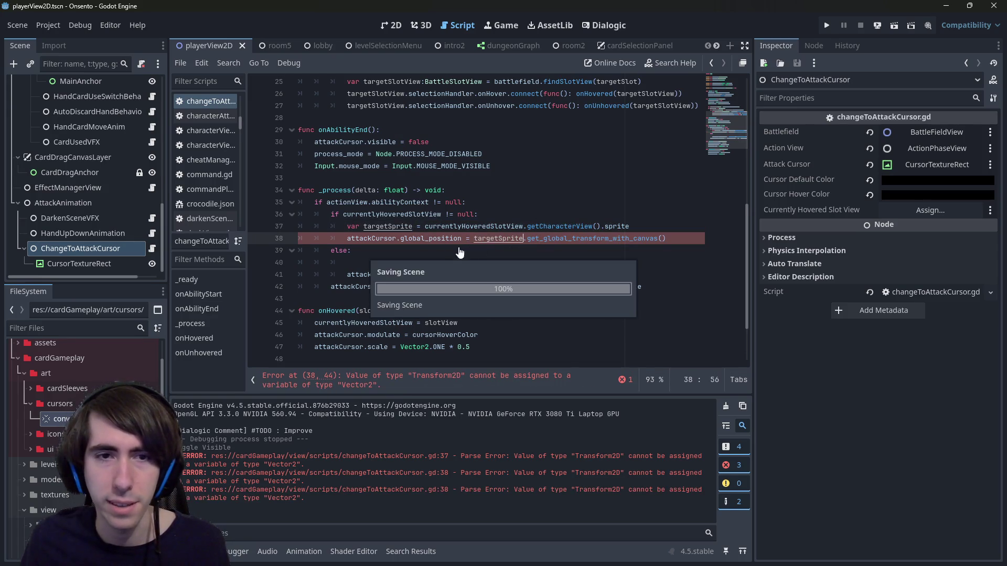
right_click(102, 252)
left_click(149, 217)
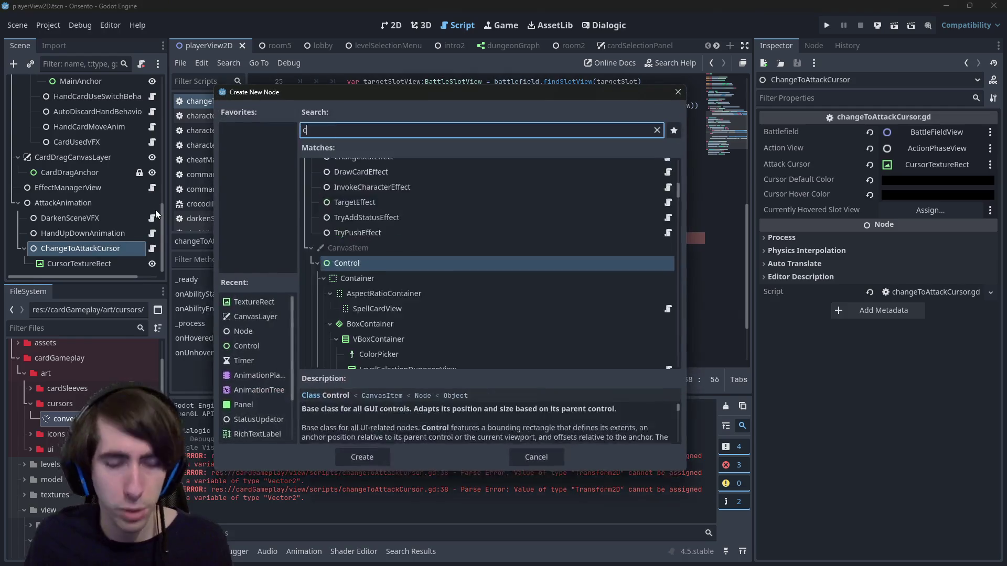
Create a CanvasLayer child and move CursorTextureRect into it.
type("canvasl")
key("Return")
left_click_drag(71, 248, 86, 264)
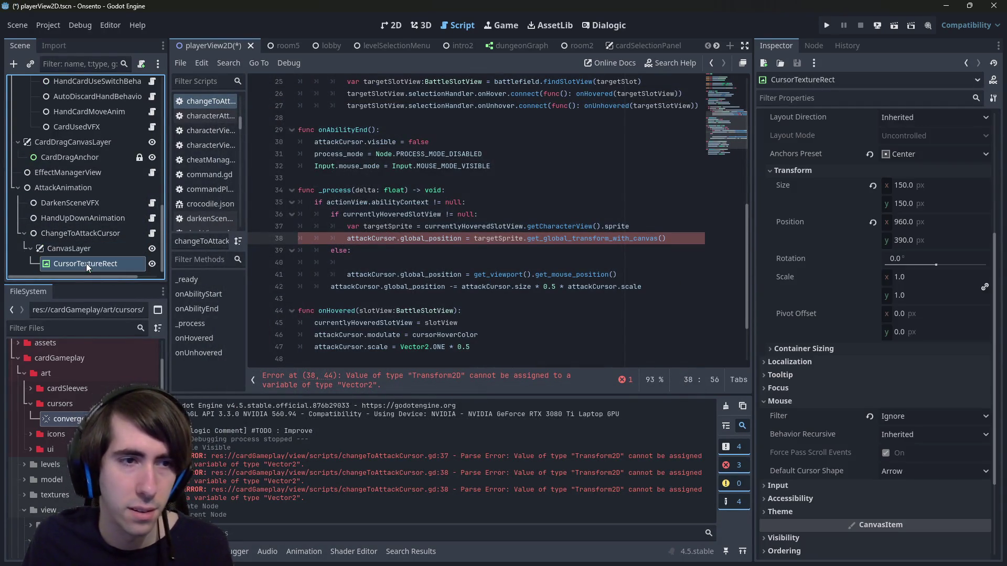
Save the scene, note the Transform2D-to-Vector2 error, and return to the Google results.
left_click(545, 250)
key("ctrl+s")
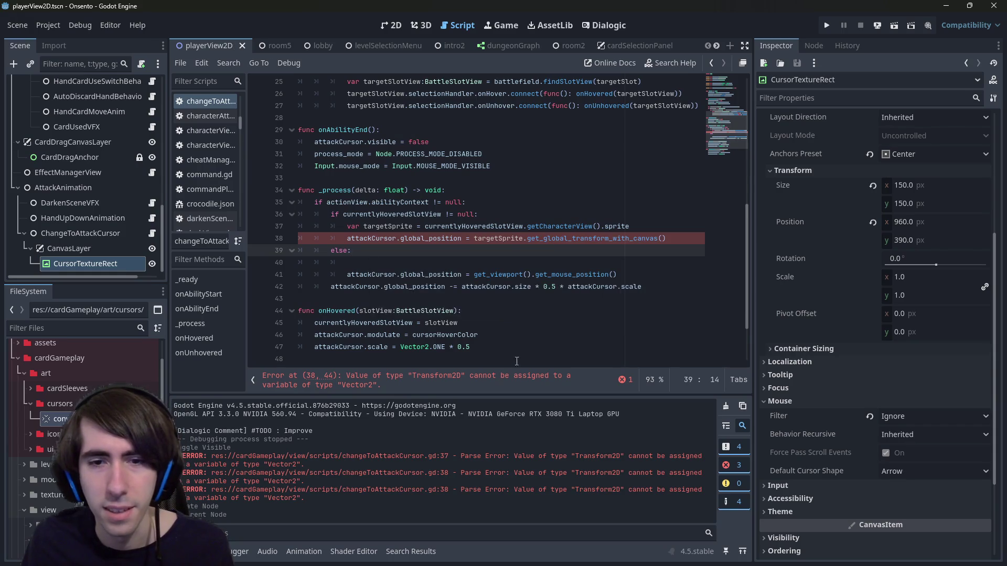
left_click_drag(508, 382, 508, 386)
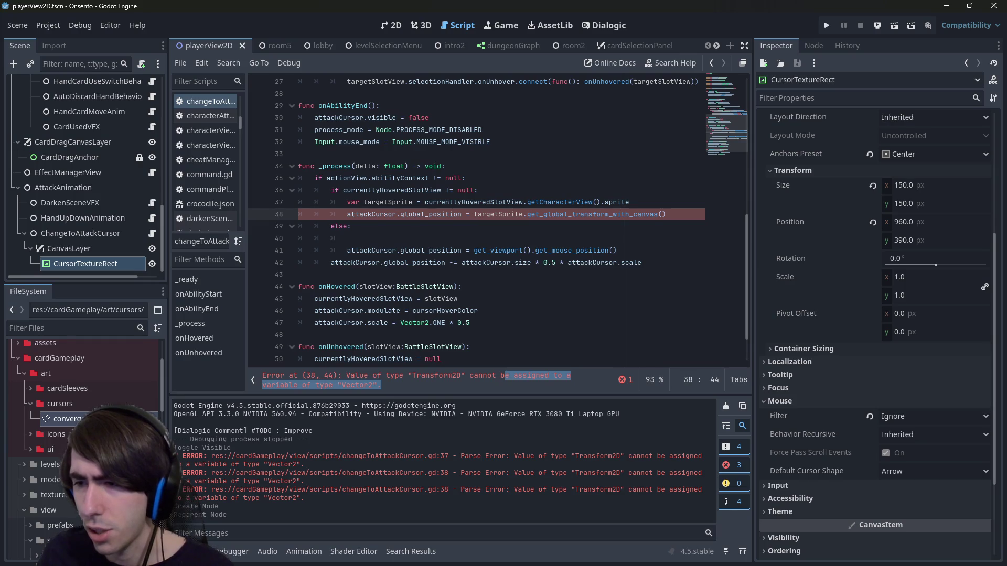
key("alt+Tab")
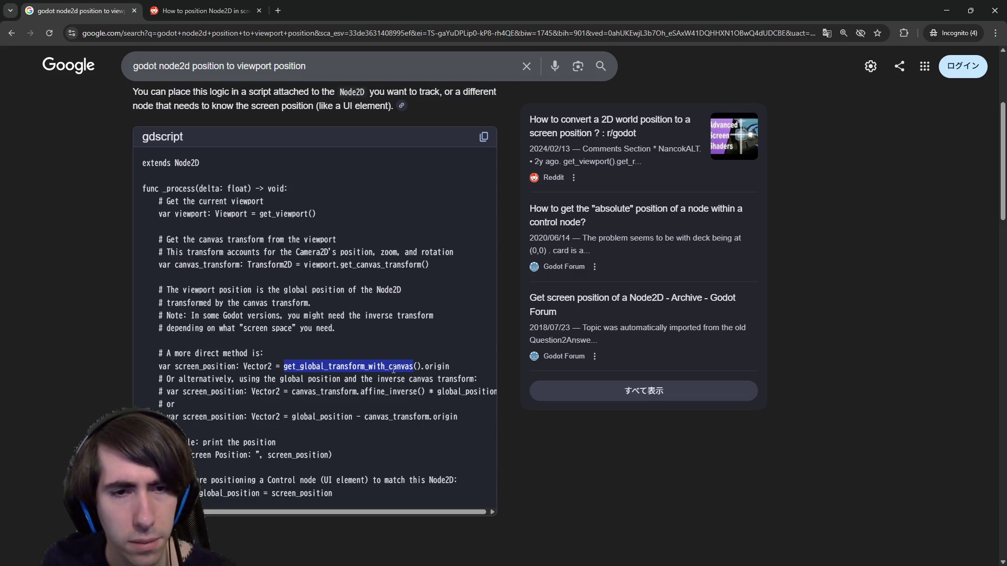
Append .origin to the canvas transform on line 38.
left_click(227, 363)
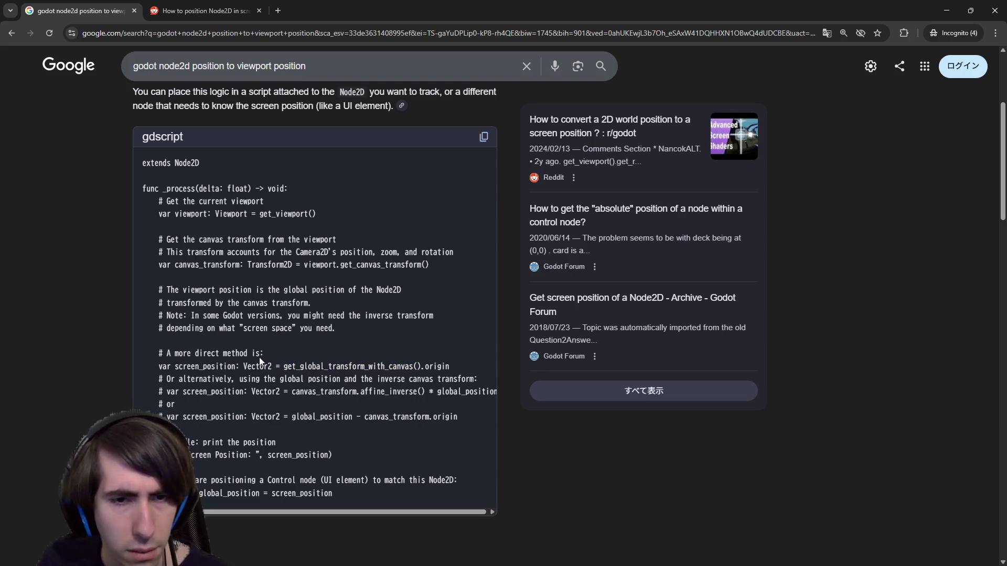
left_click(953, 4)
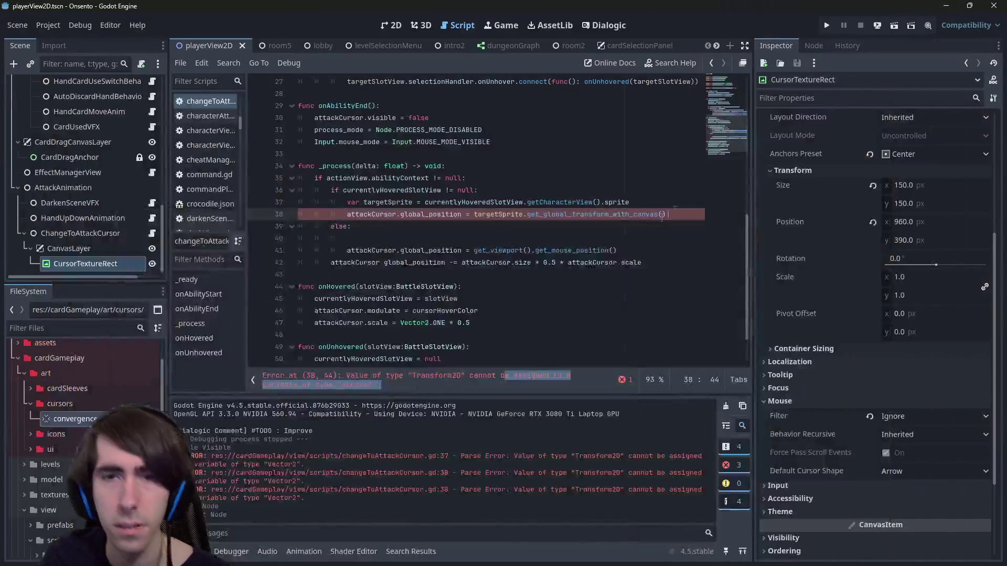
left_click(680, 199)
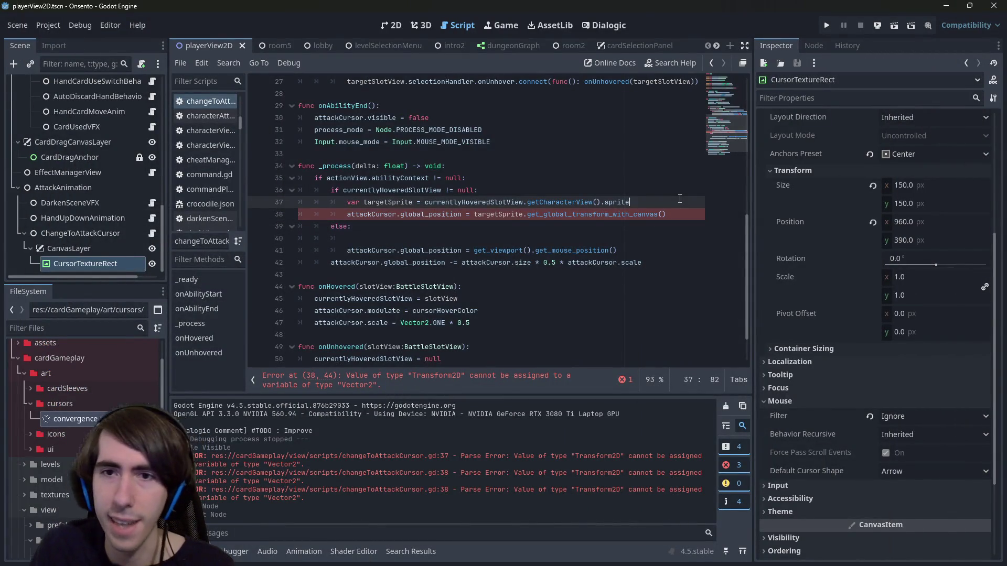
key("Down")
key("End")
type(".origin")
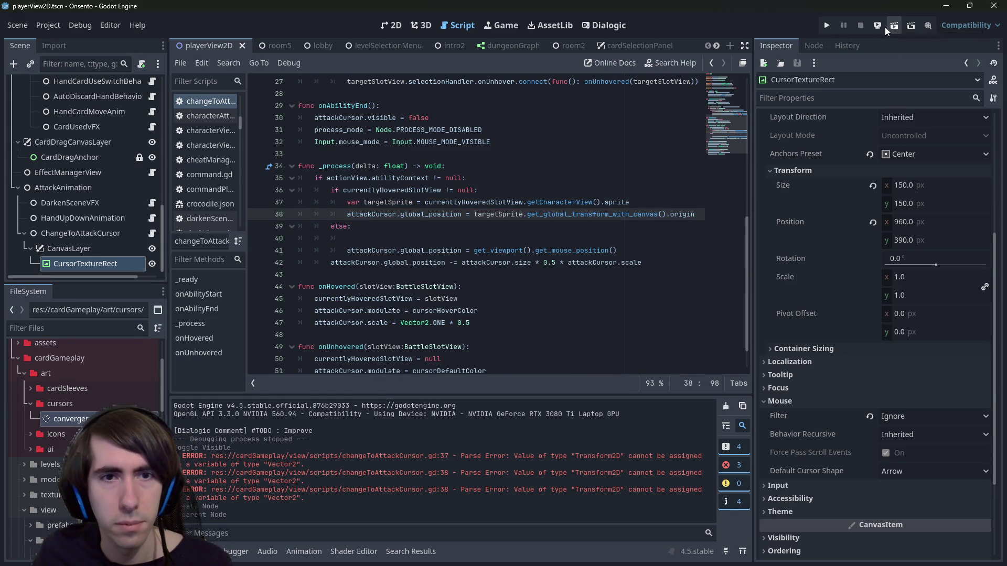
Type targetSprite as Sprite2D, then run the room2 scene.
left_click(410, 203)
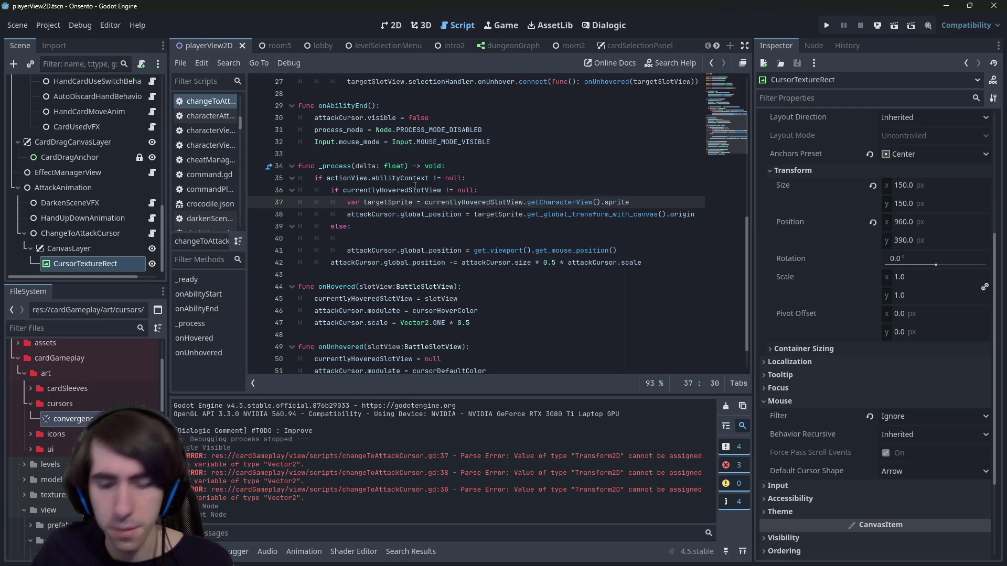
type("prite:")
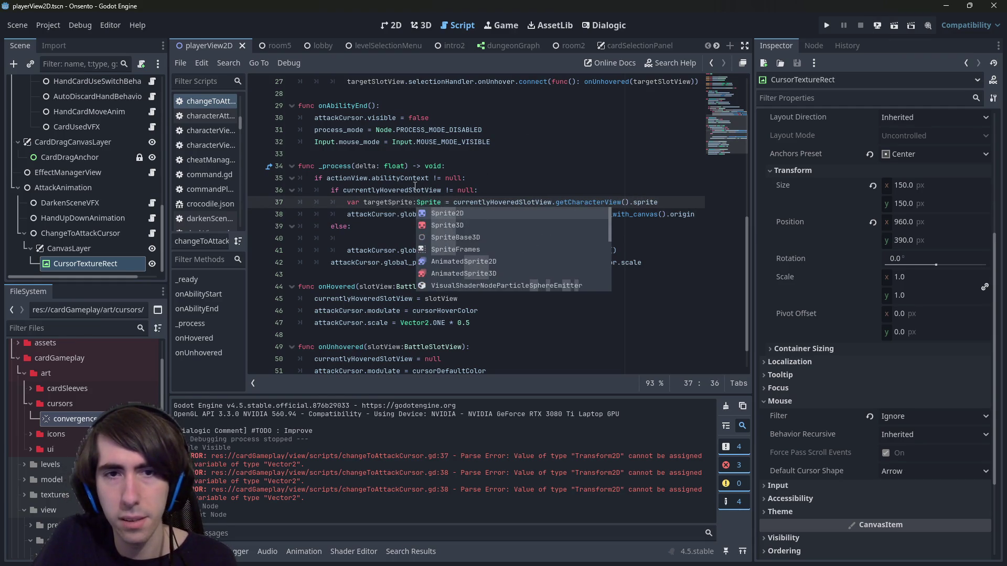
key("Return")
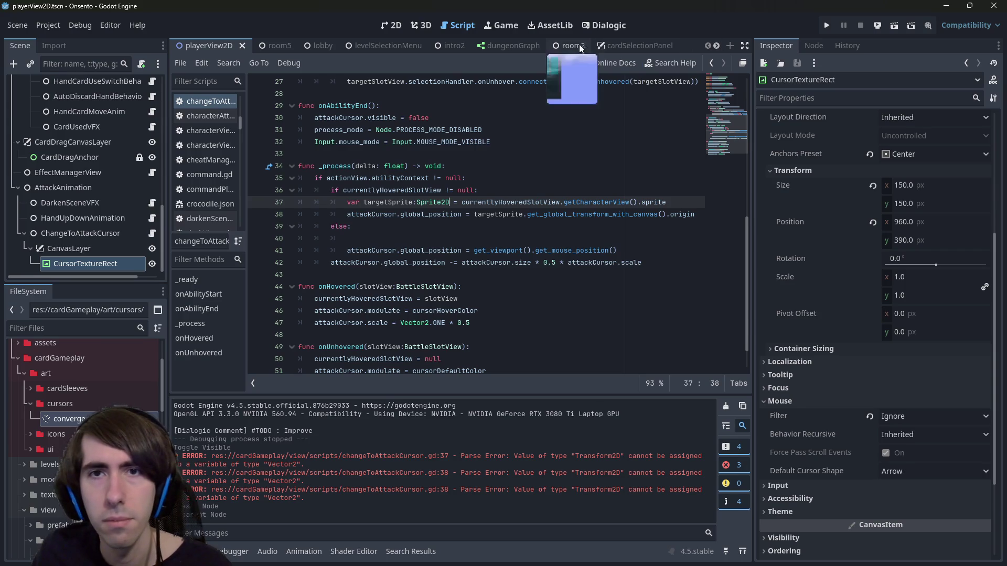
left_click(580, 49)
left_click(892, 24)
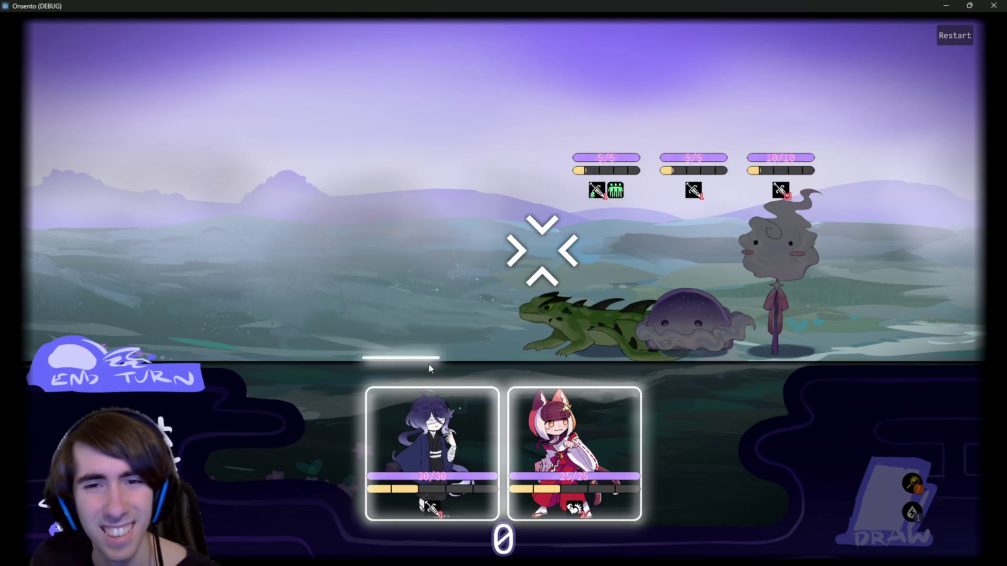
Place the two character cards, target an attack with the miko, then quit the game with Alt+F4.
mouse_move(429, 409)
left_mouse_down()
mouse_move(393, 328)
mouse_move(401, 294)
left_mouse_up()
mouse_move(504, 440)
left_mouse_down()
mouse_move(297, 298)
mouse_move(455, 430)
mouse_move(266, 272)
mouse_move(231, 315)
left_mouse_up()
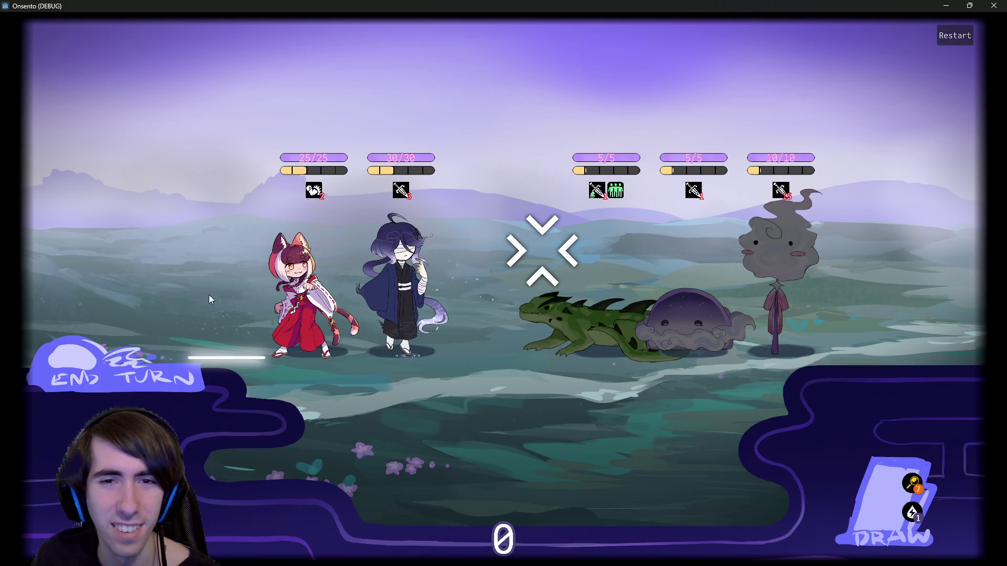
left_click(301, 286)
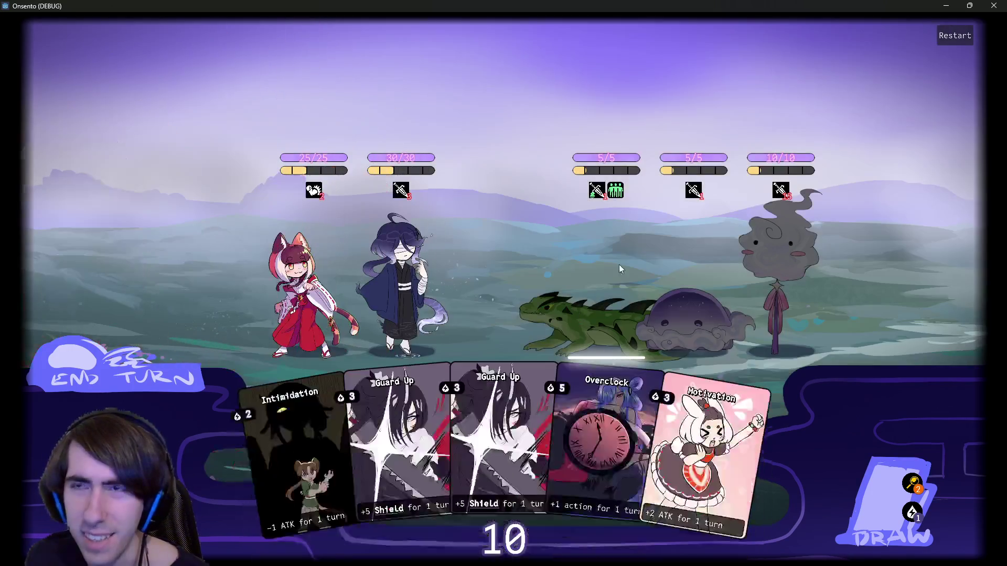
key("alt+F4")
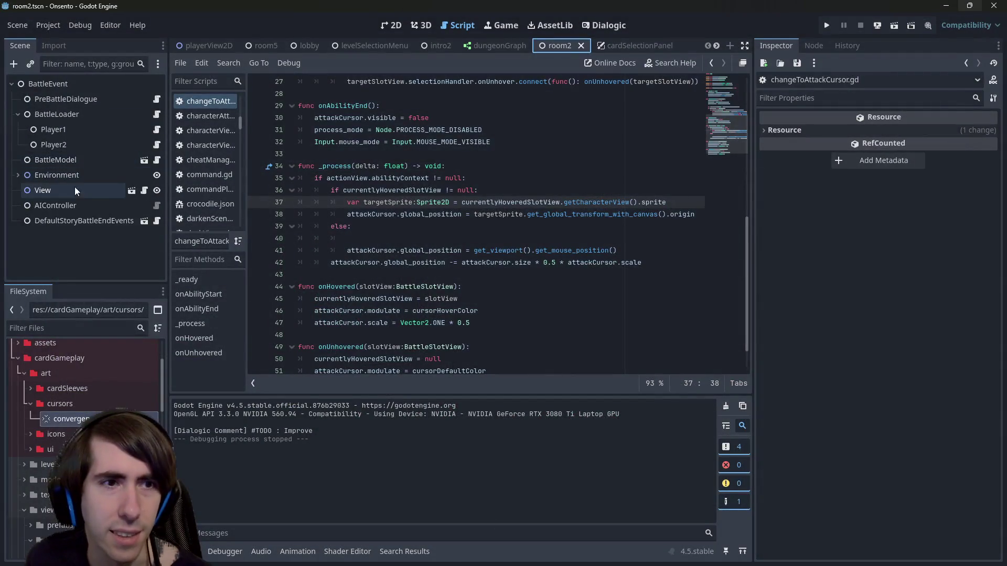
Open the playerView2D scene and search the whole project for 'Bezier'.
left_click(130, 191)
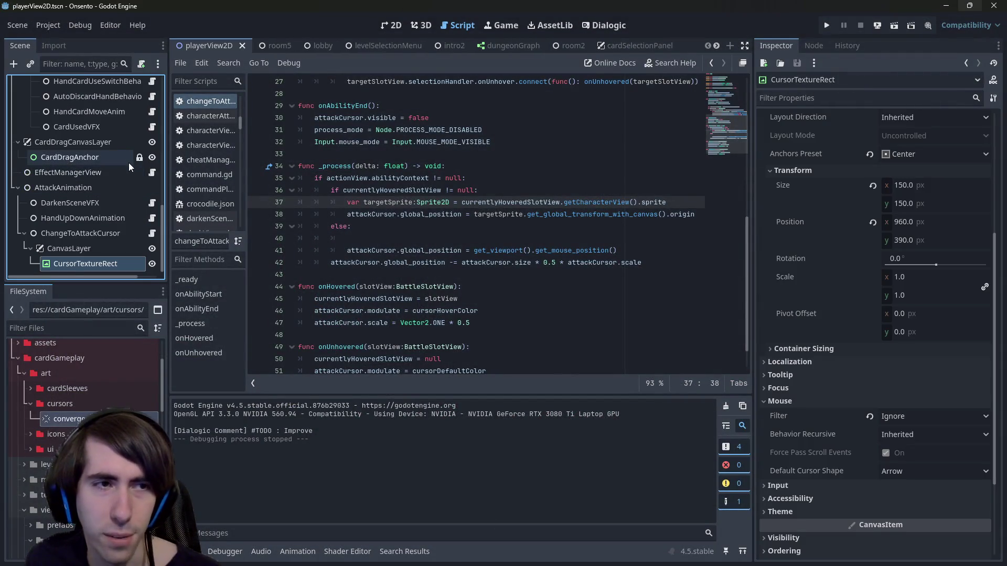
scroll(133, 152, "up", 10)
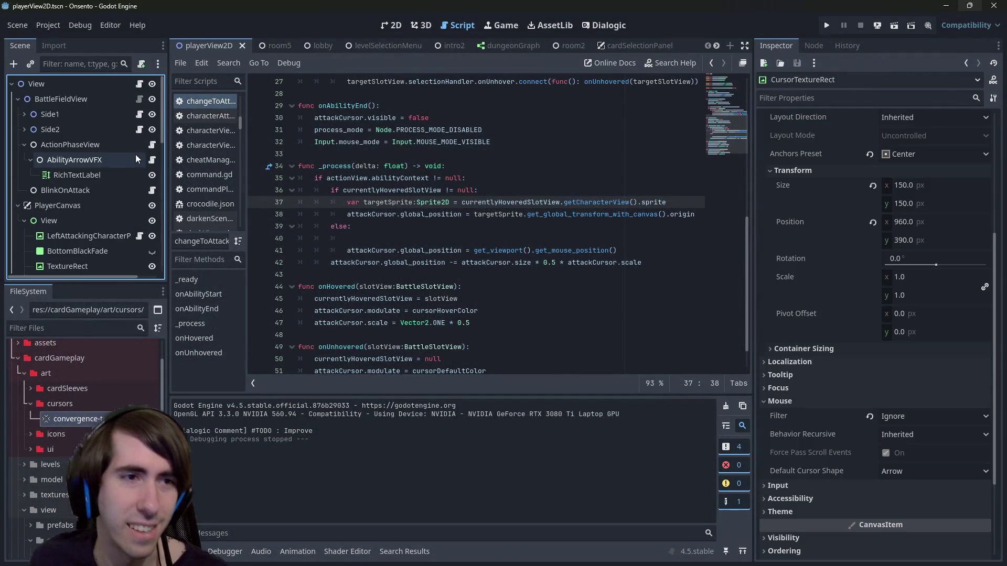
left_click(458, 202)
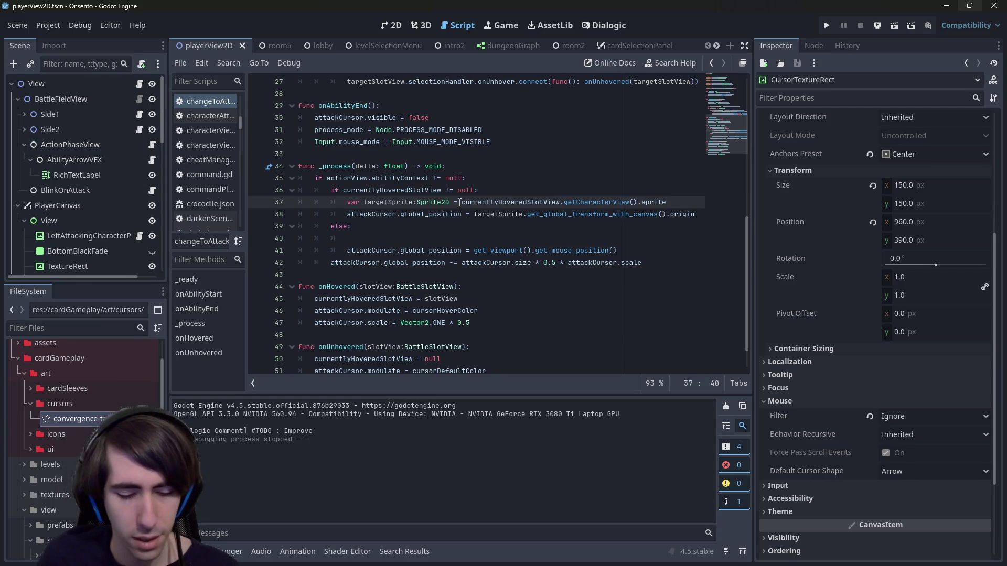
key("ctrl+shift+f")
type("ier")
key("Return")
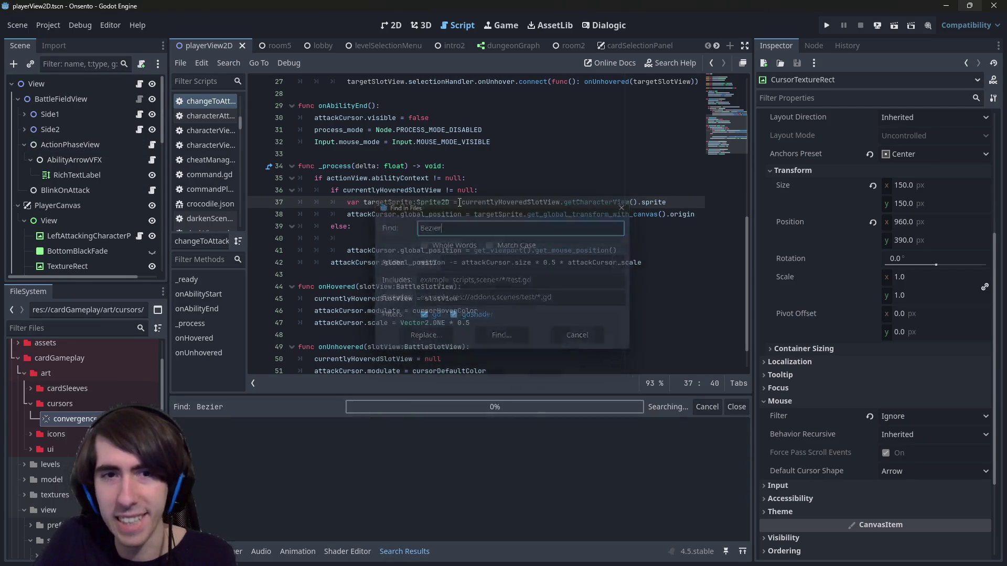
Search the whole project for 'Spline', finding no matches.
key("ctrl+shift+f")
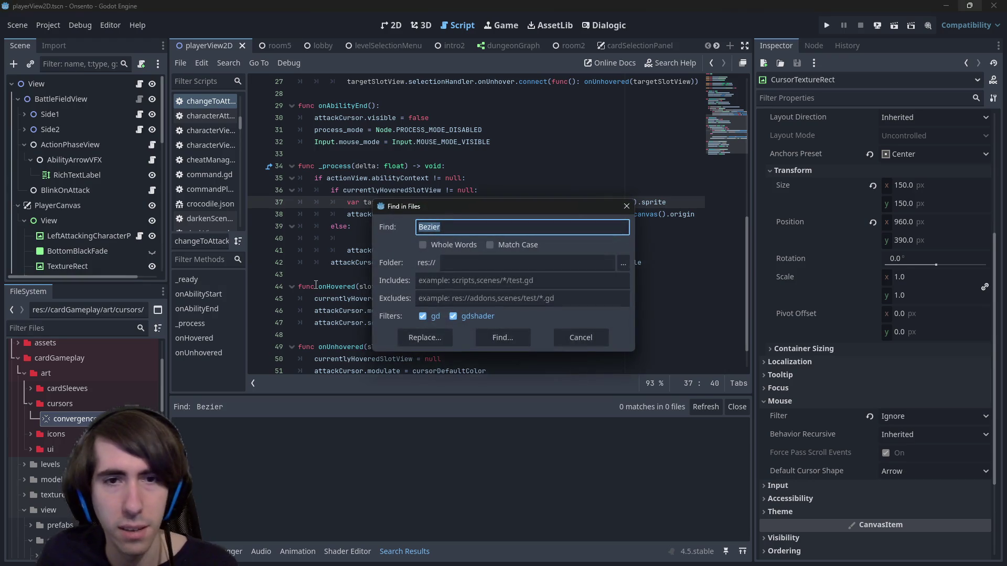
key("Escape")
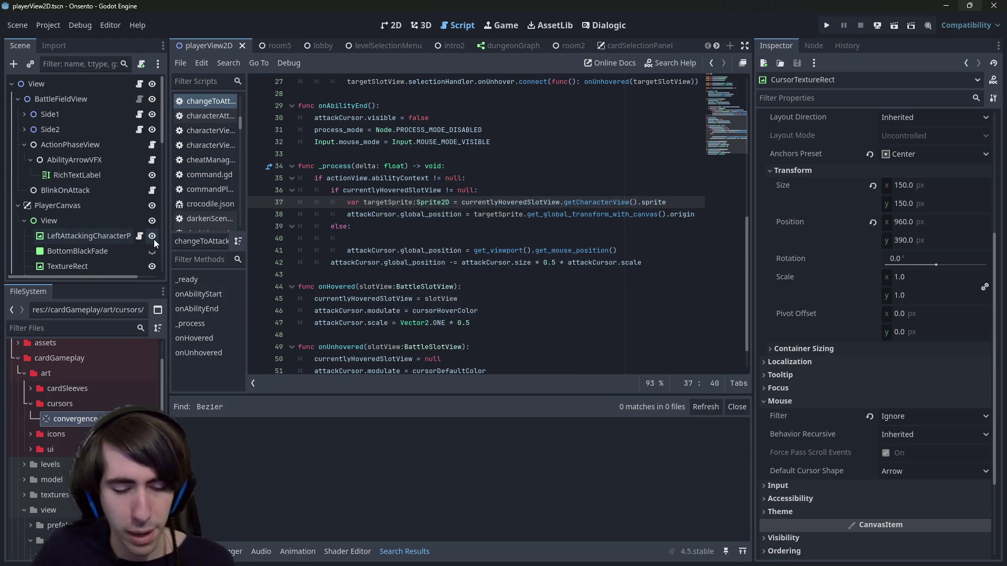
key("ctrl+shift+f")
type("Spline")
key("Return")
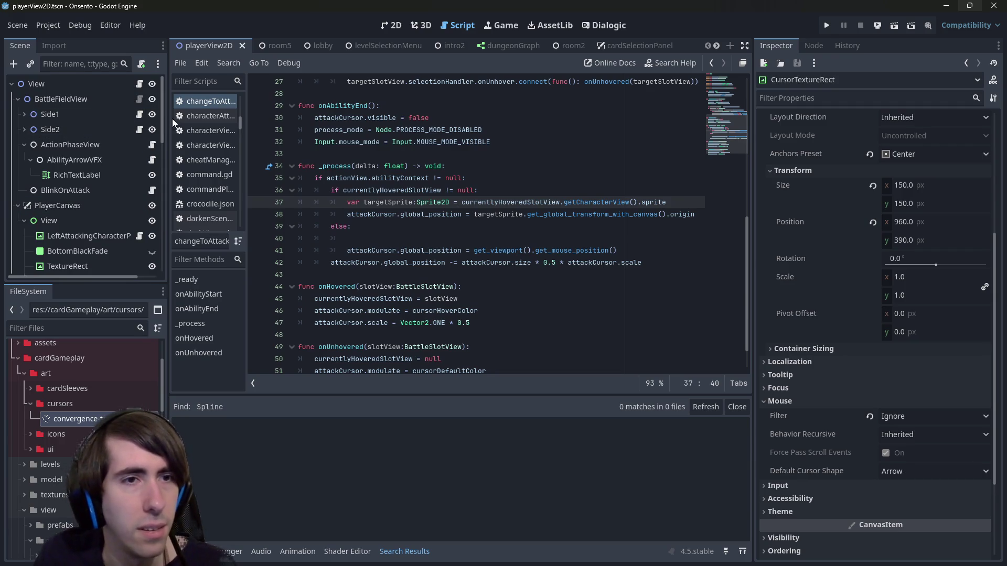
Inspect the ActionPhaseView, BlinkOnAttack and AttackAnimation nodes in the scene tree.
left_click_drag(167, 113, 299, 113)
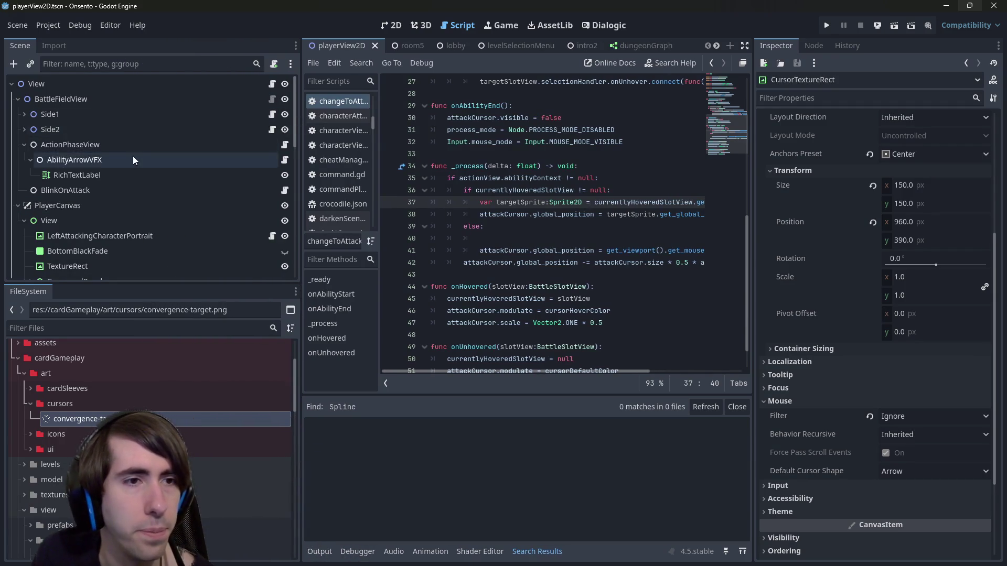
scroll(116, 171, "down", 2)
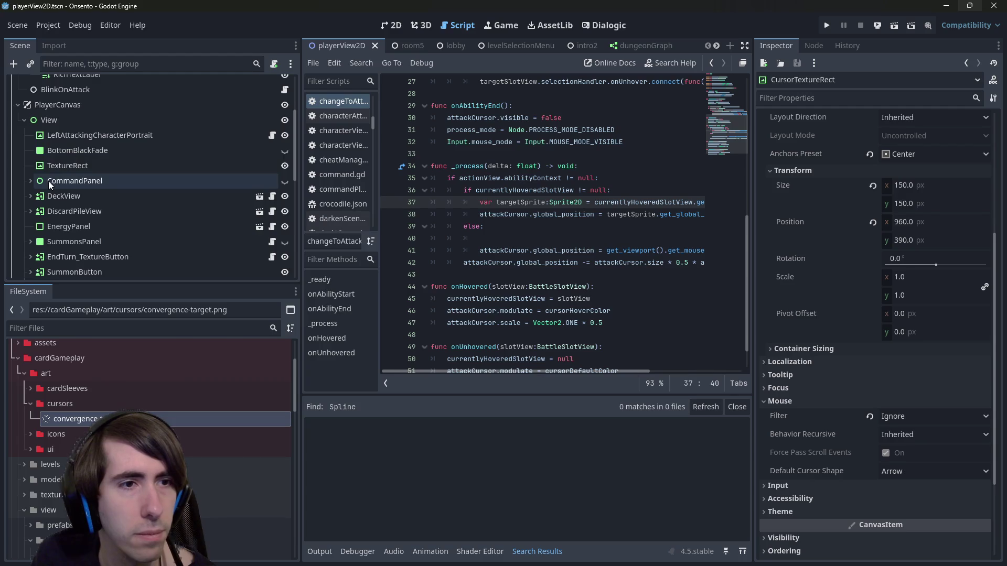
scroll(113, 219, "up", 2)
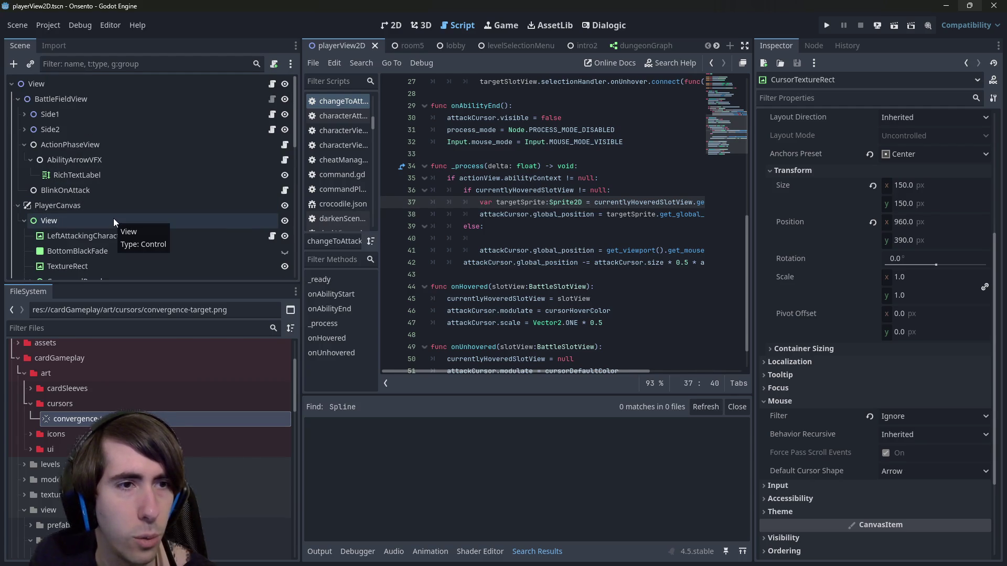
left_click(127, 144)
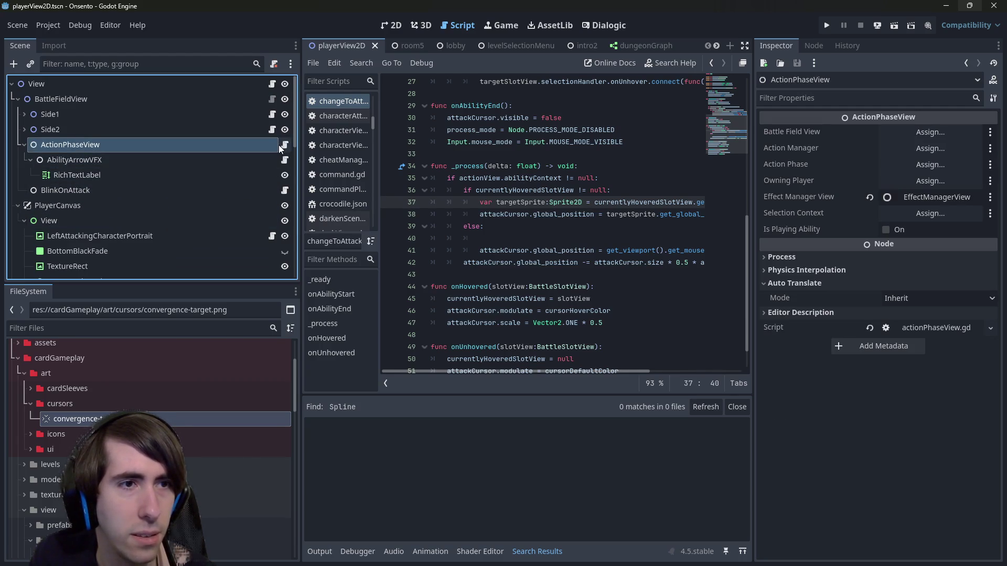
left_click(108, 190)
scroll(105, 197, "down", 8)
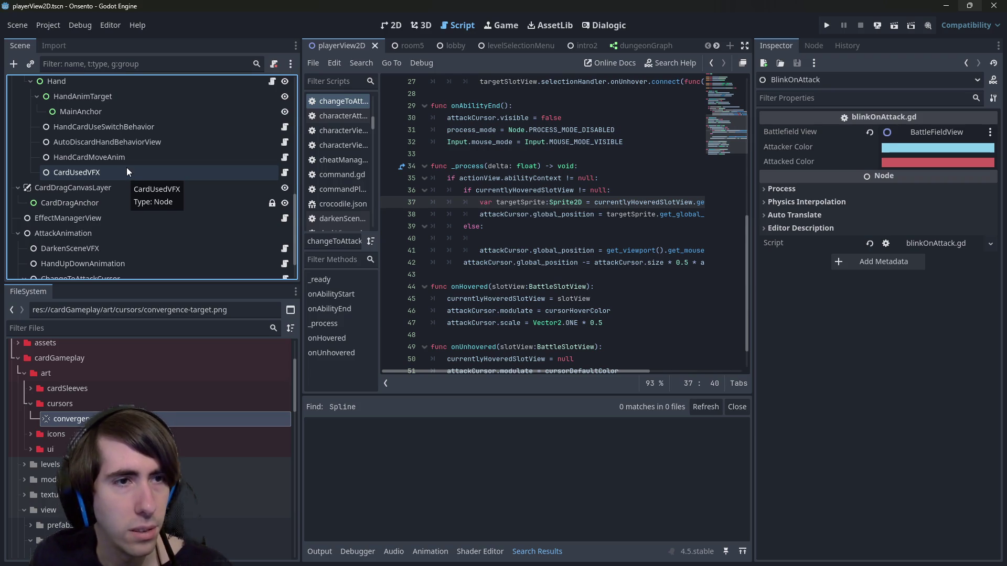
scroll(126, 168, "down", 3)
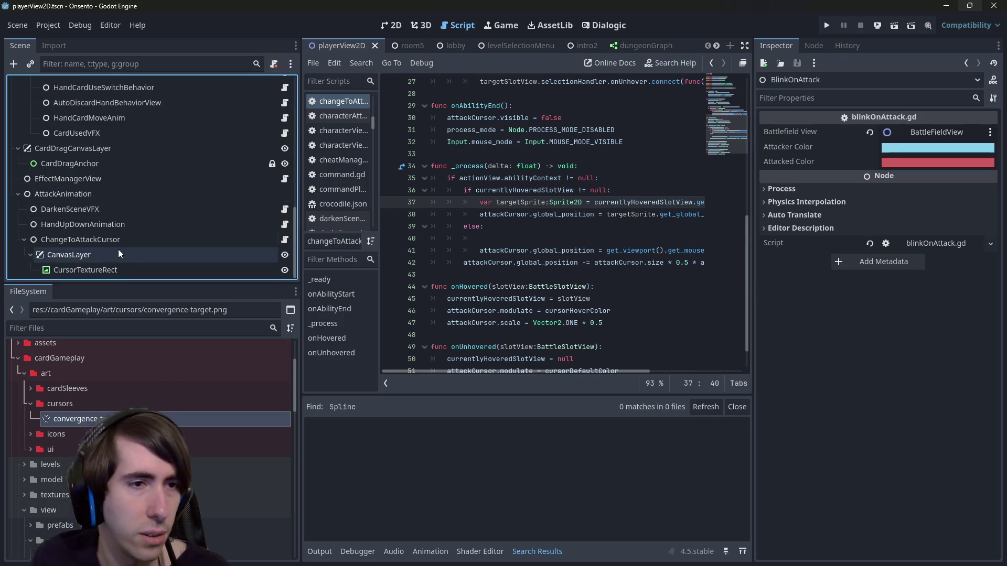
left_click(118, 194)
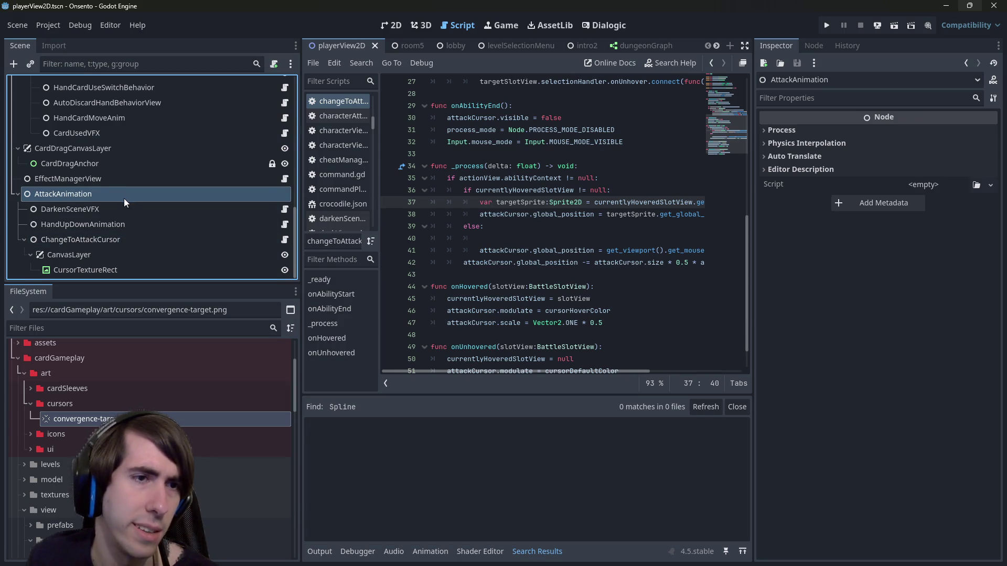
Expand CommandPanel, select LeftAttackingCharacterPortrait, and bring up Find in Files again.
scroll(118, 201, "up", 10)
scroll(99, 219, "up", 5)
scroll(64, 162, "down", 1)
scroll(35, 137, "up", 1)
scroll(40, 197, "down", 3)
left_click(30, 206)
scroll(30, 208, "down", 5)
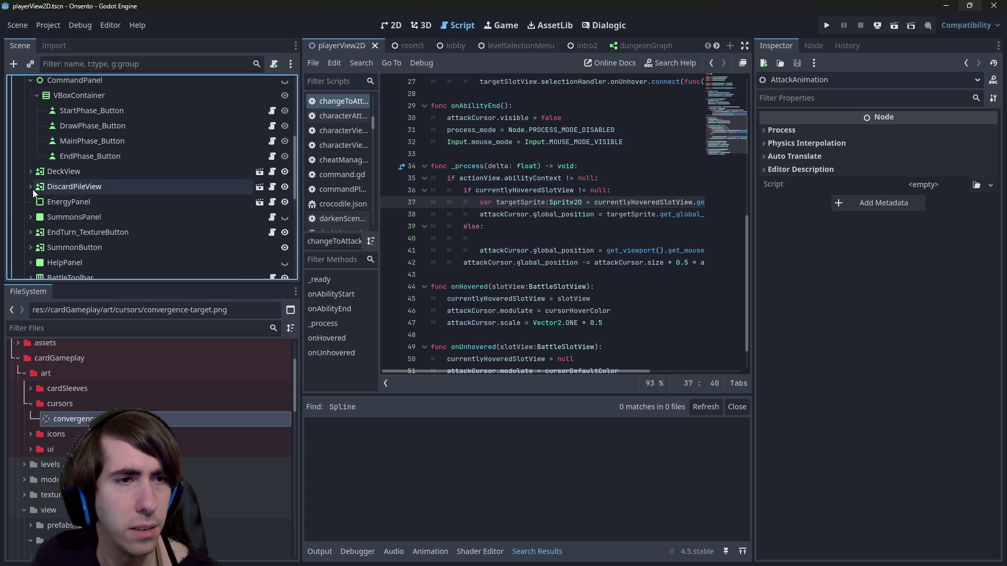
scroll(31, 210, "down", 3)
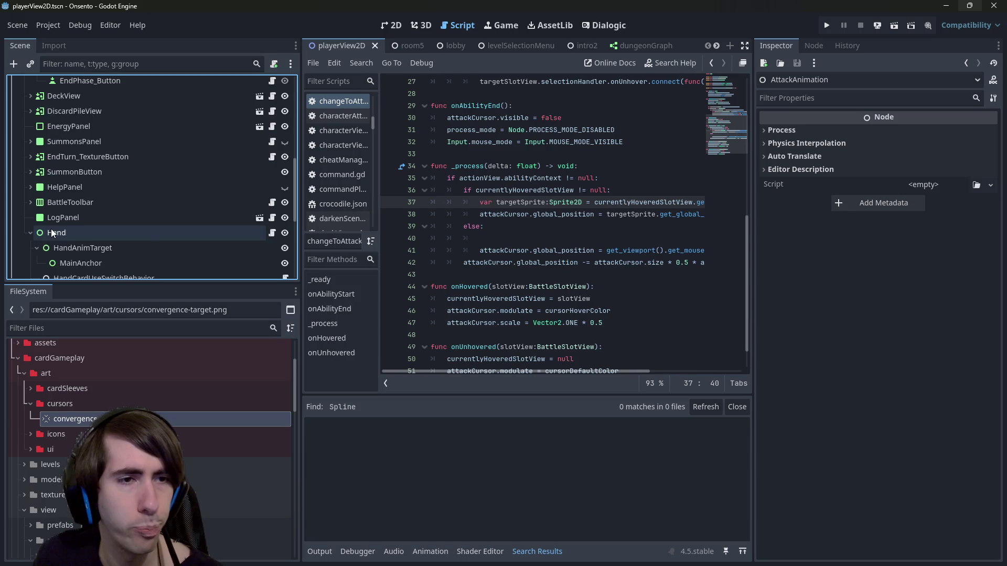
scroll(52, 228, "up", 9)
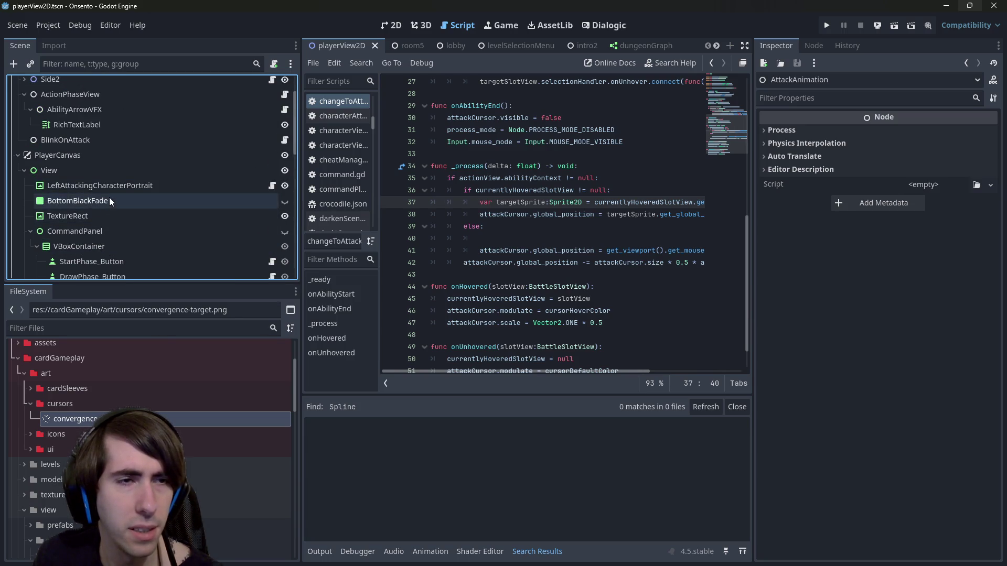
left_click(109, 186)
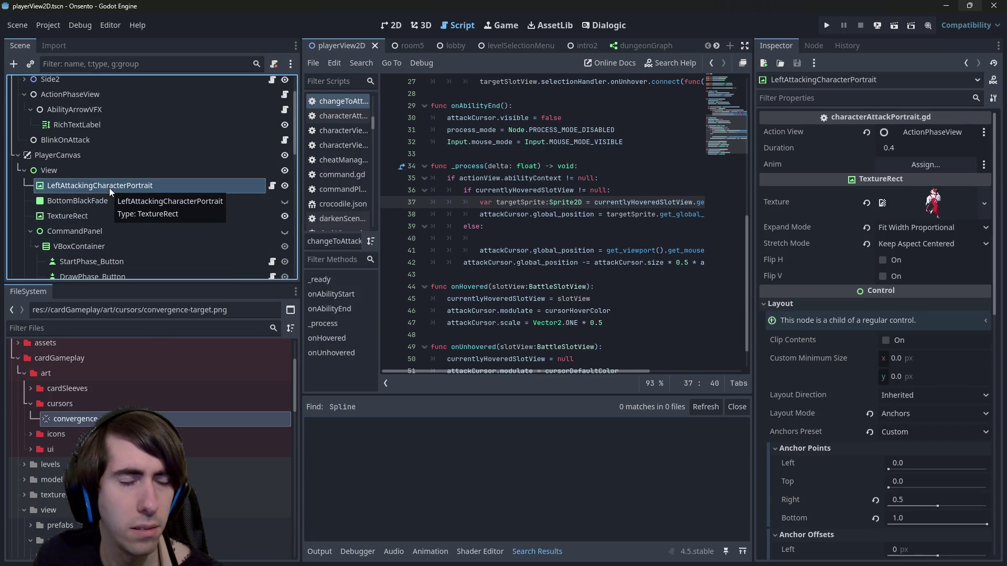
left_click(520, 190)
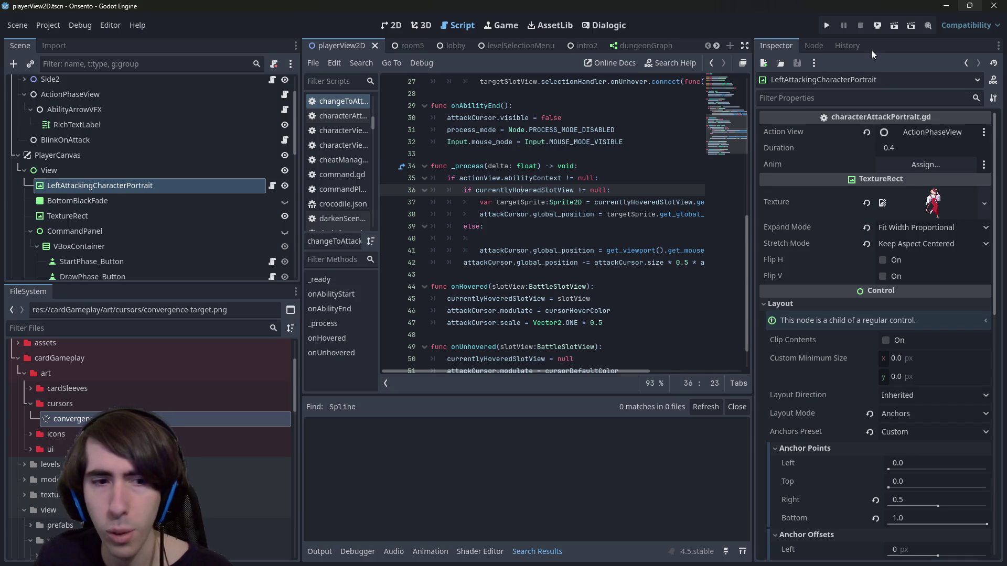
key("ctrl+shift+f")
Search the project for 'Right click' and open abilityArrowVfx.gd from the FileSystem folders.
type("Right click")
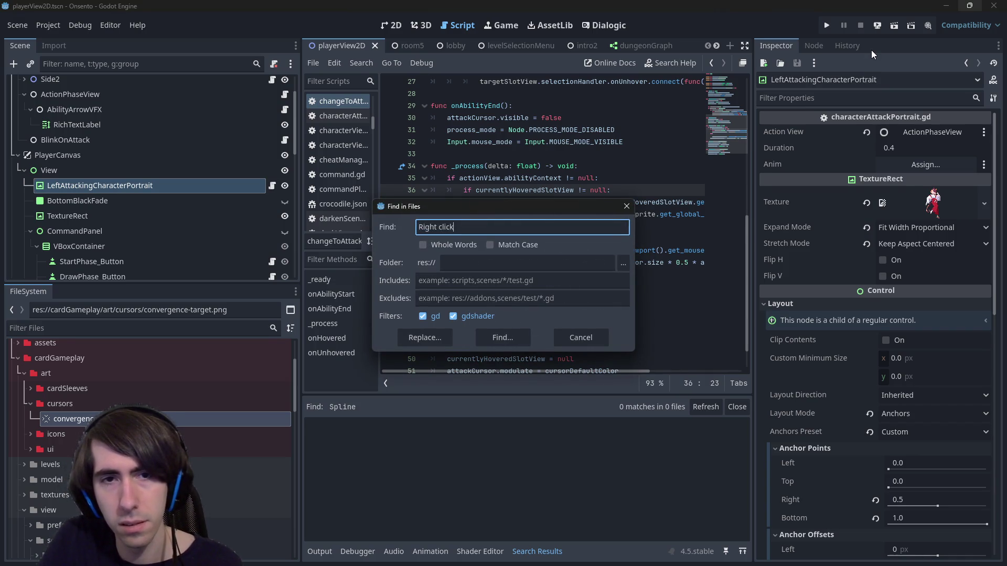
key("Return")
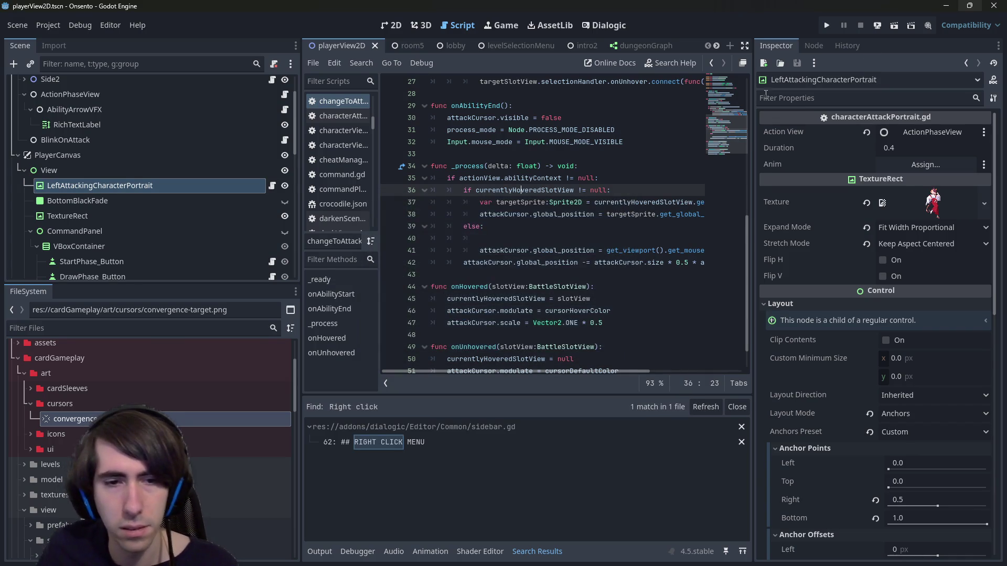
scroll(76, 395, "down", 4)
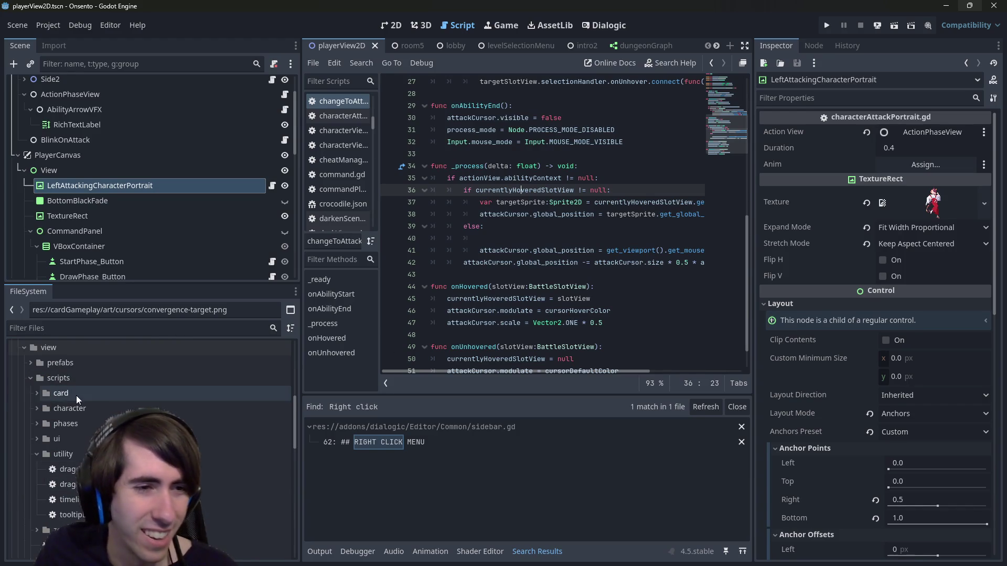
double_click(56, 455)
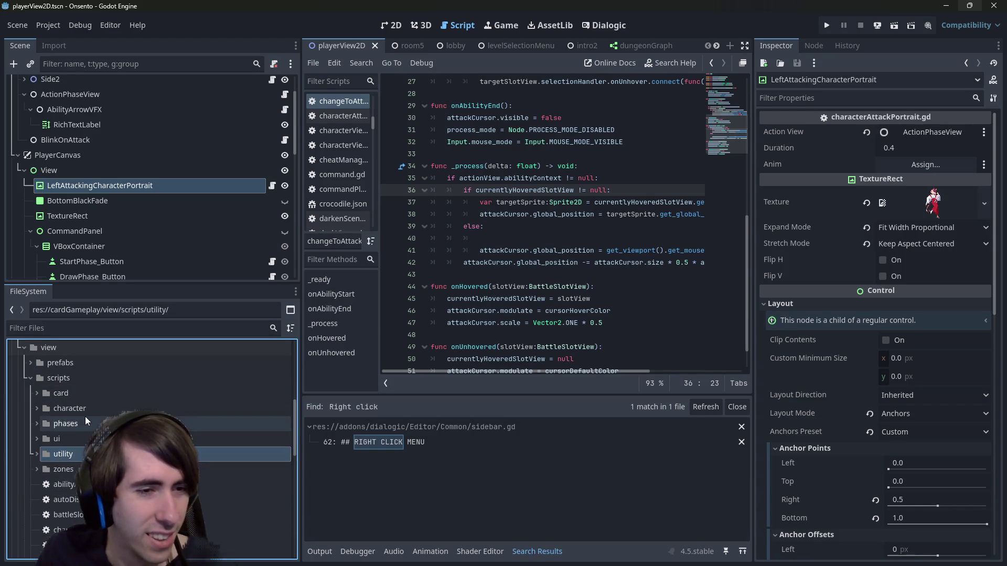
scroll(84, 416, "down", 1)
double_click(71, 381)
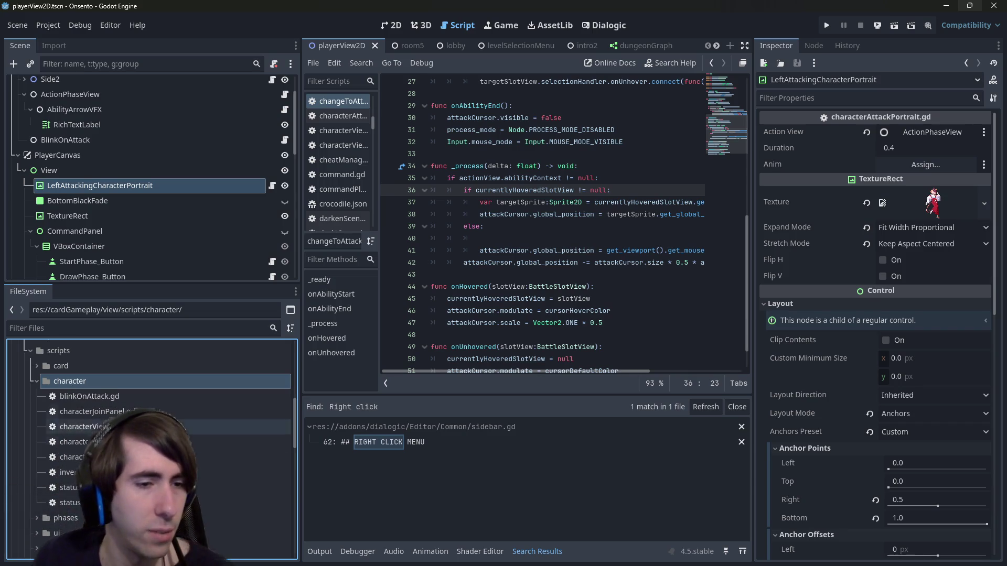
scroll(133, 388, "down", 6)
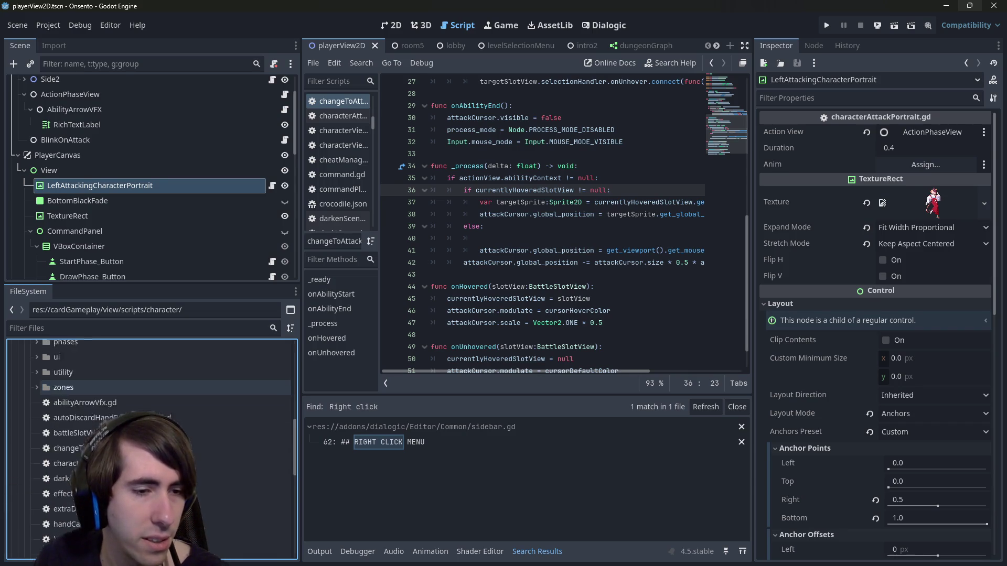
double_click(108, 356)
Select abilityArrowVfx.gd in FileSystem, starting and then cancelling a rename.
left_click(511, 189)
scroll(511, 190, "up", 10)
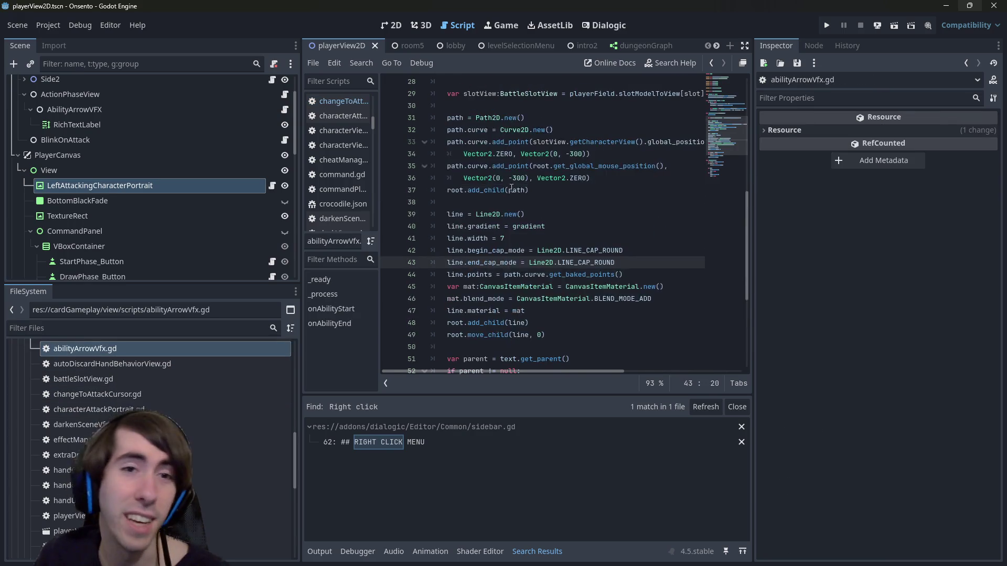
left_click(125, 349)
key("F2")
key("Escape")
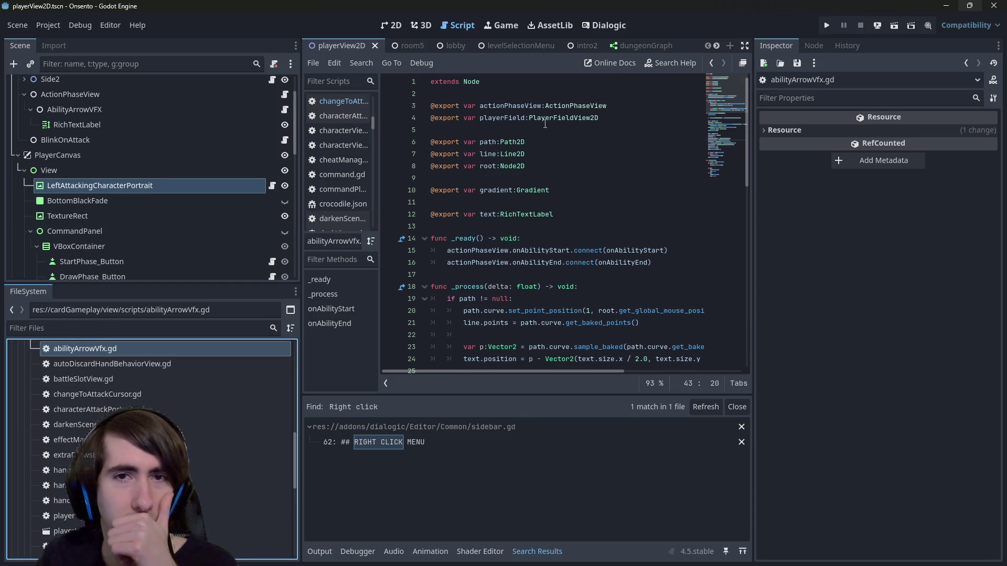
left_click(546, 105)
Filter the scene tree for 'arrow', select AbilityArrowVFX, and show its script.
left_click(145, 64)
type("arrow")
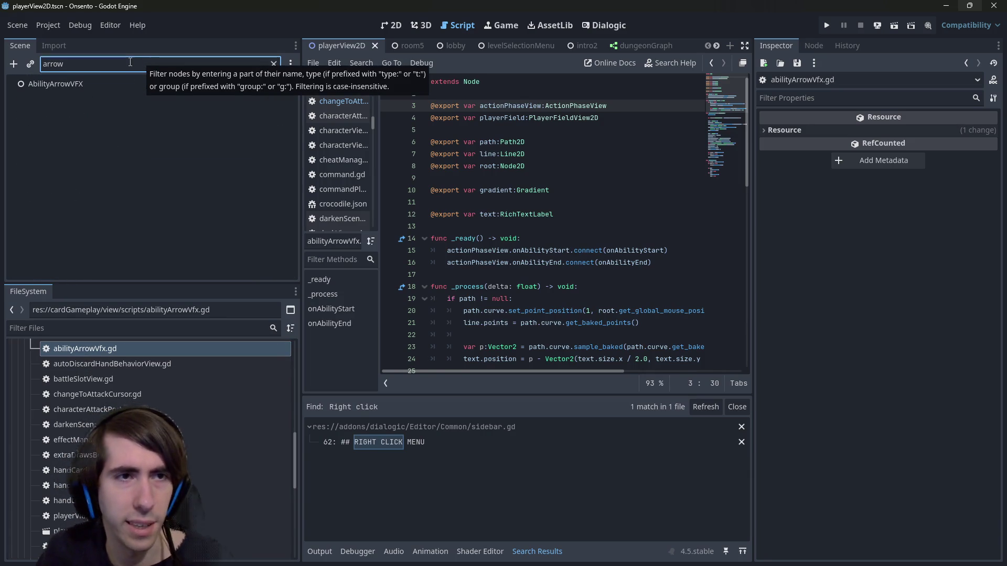
left_click(105, 83)
left_click(258, 63)
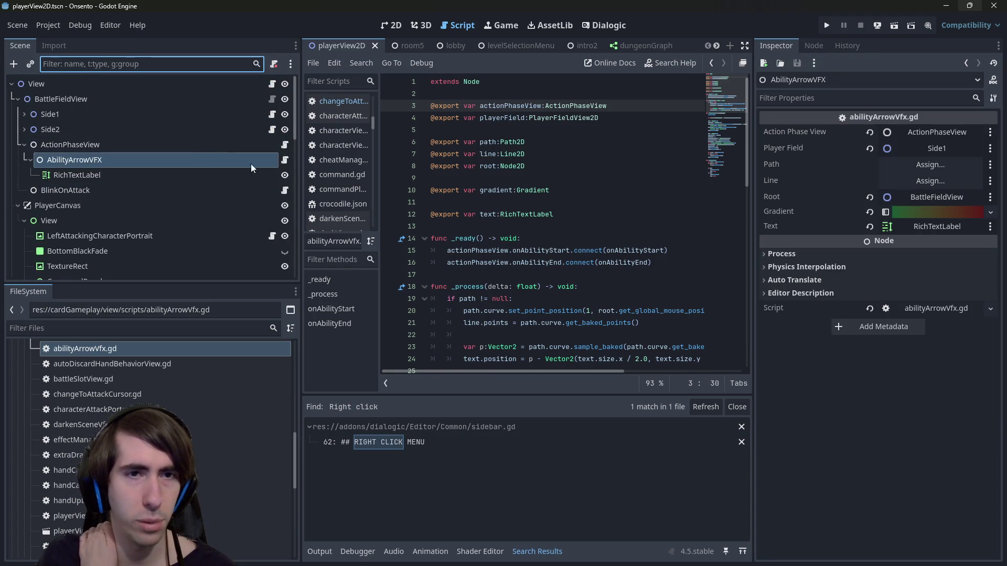
left_click(285, 160)
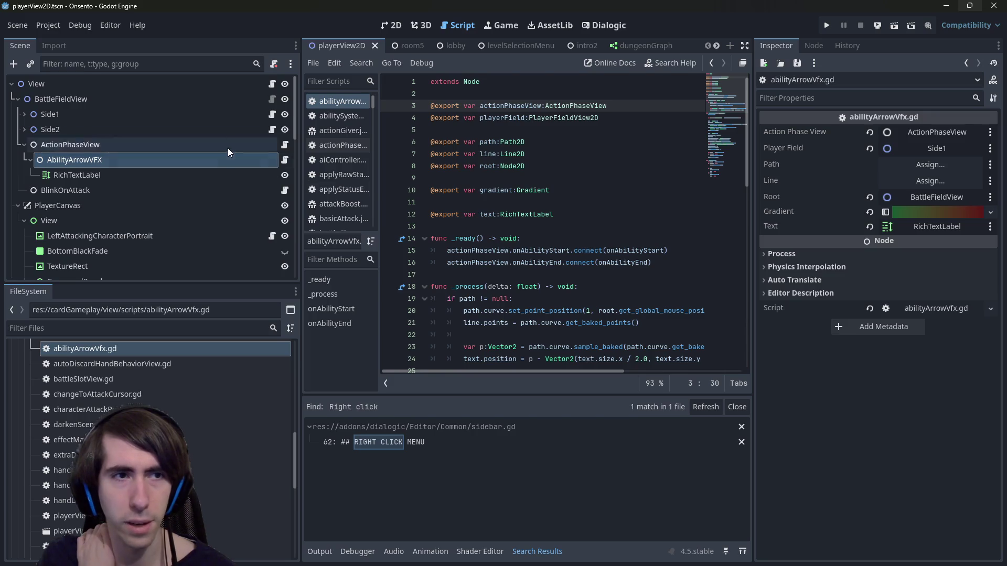
Comment out the two signal connections in abilityArrowVfx.gd's _ready, add a line, and save.
left_click(398, 24)
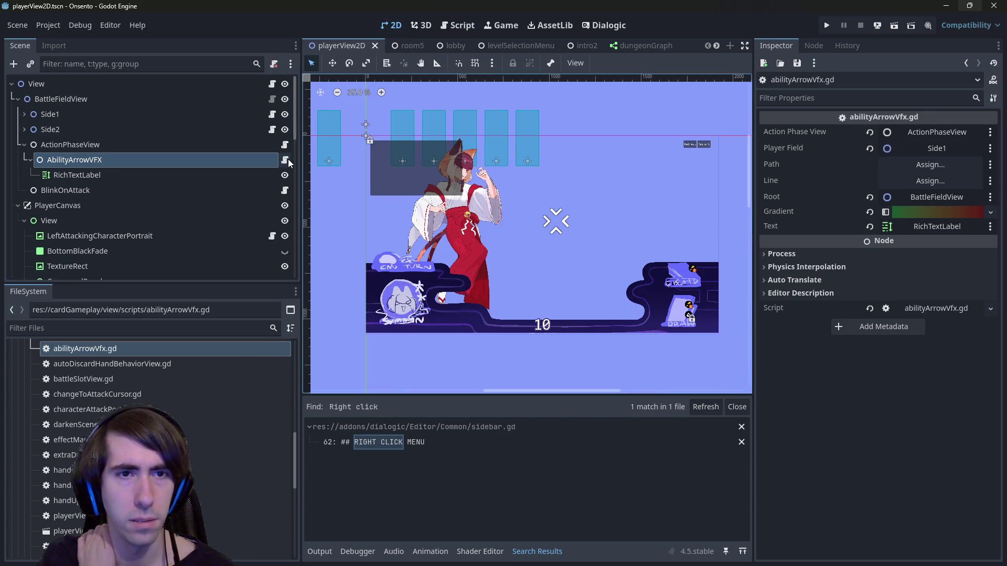
left_click(287, 159)
scroll(471, 207, "down", 3)
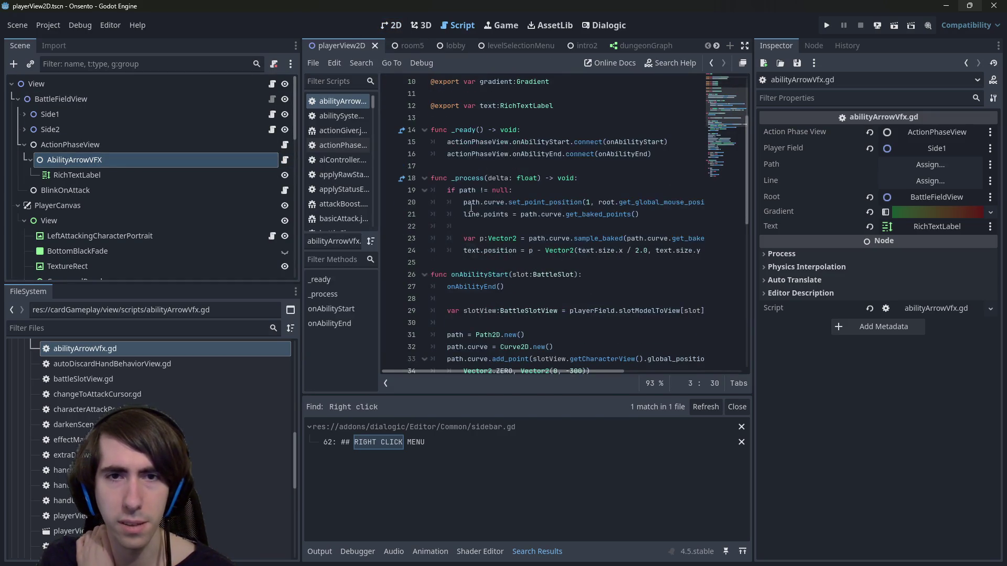
scroll(474, 202, "up", 3)
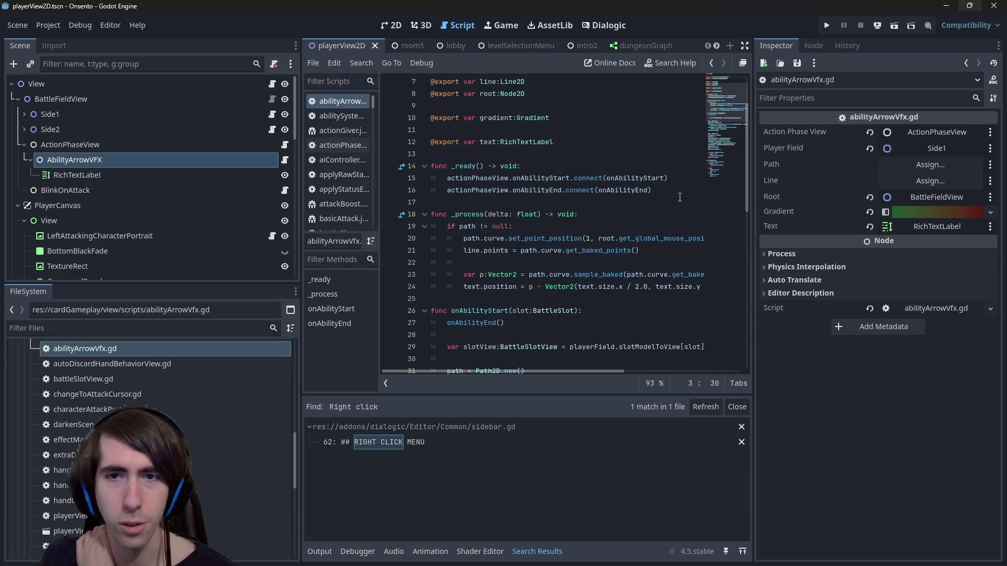
left_click_drag(680, 198, 424, 184)
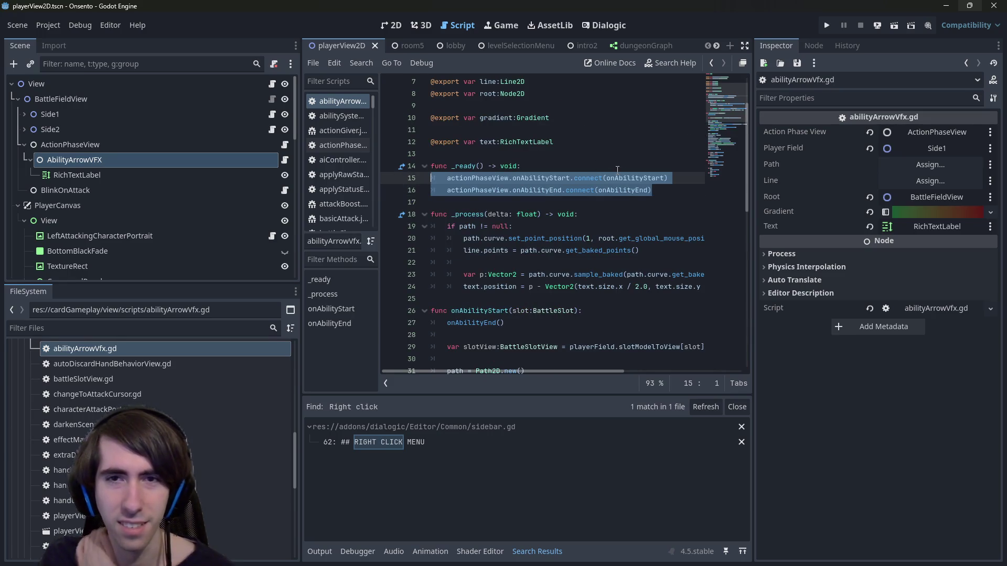
key("ctrl+k")
left_click(593, 166)
key("Return")
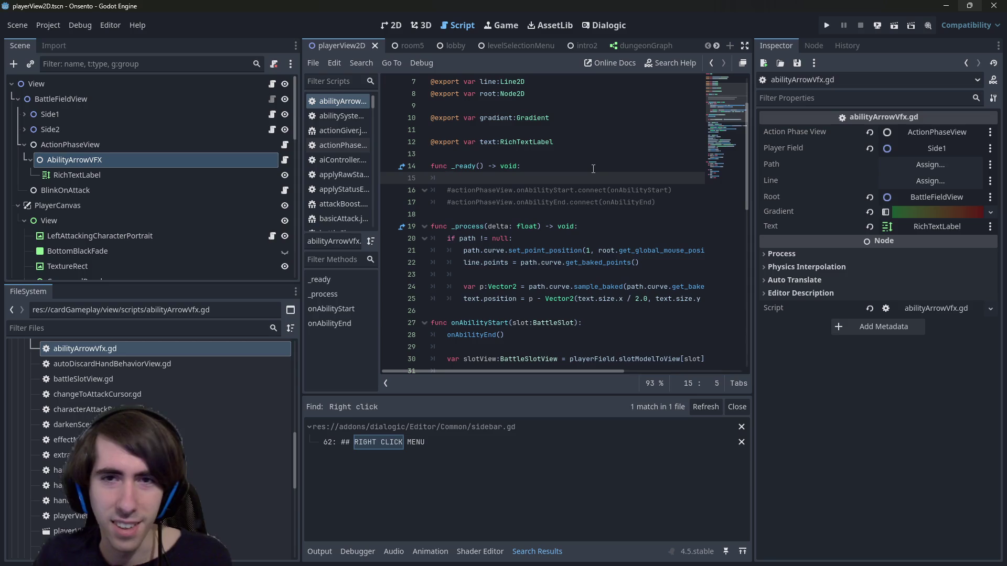
key("ctrl+s")
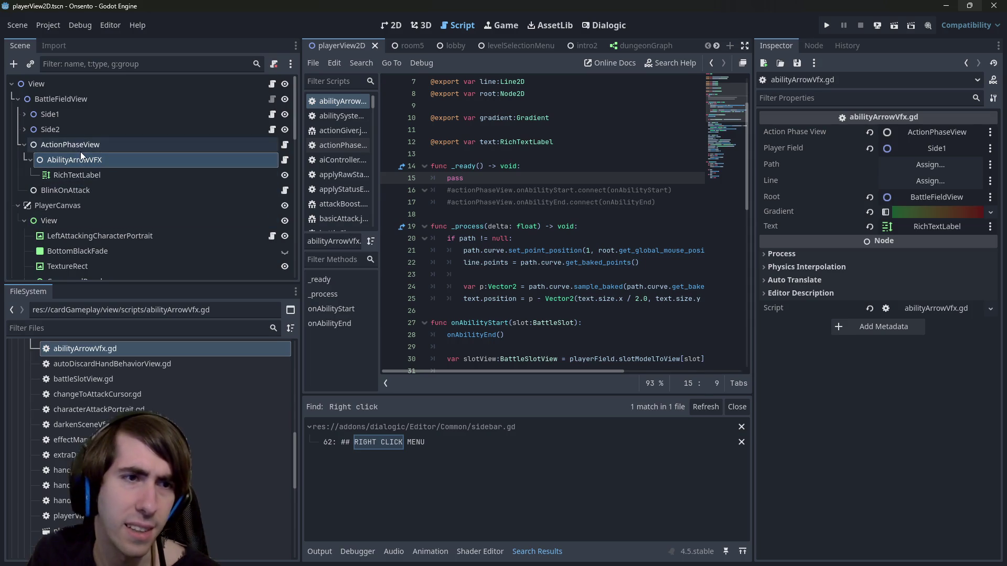
Quick Open room2 via a search for 'intro' and run the current scene.
left_click(577, 49)
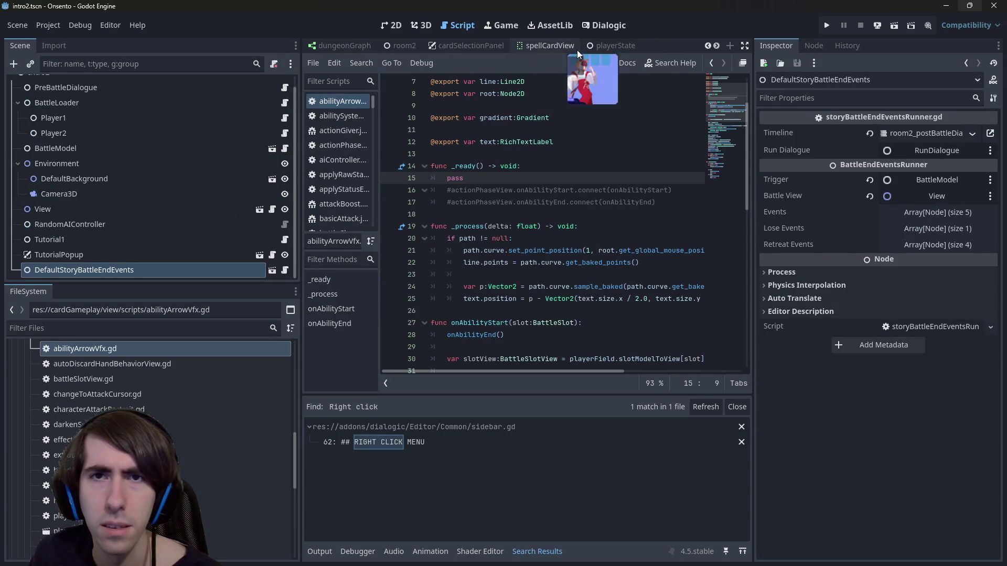
scroll(553, 49, "down", 5)
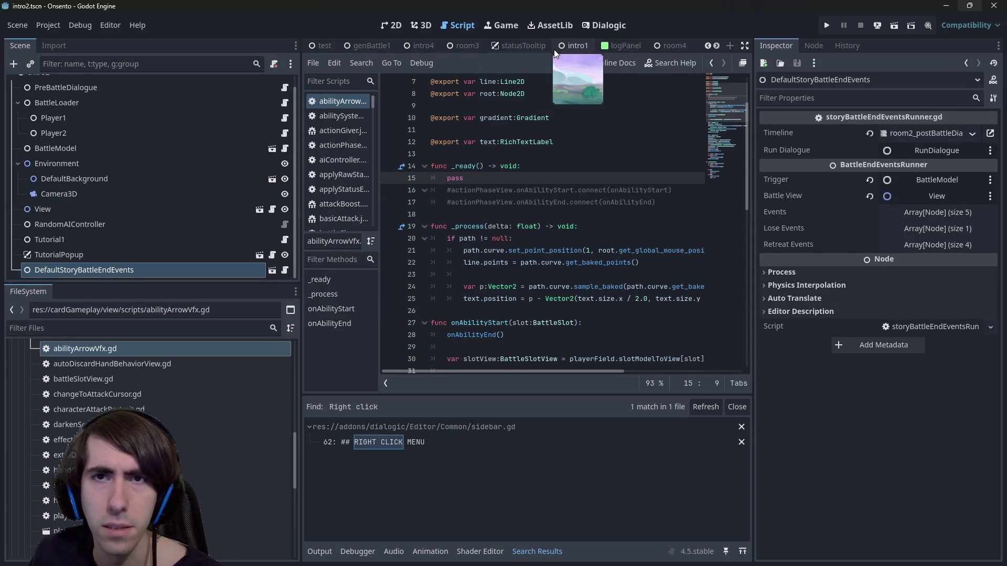
scroll(554, 49, "down", 4)
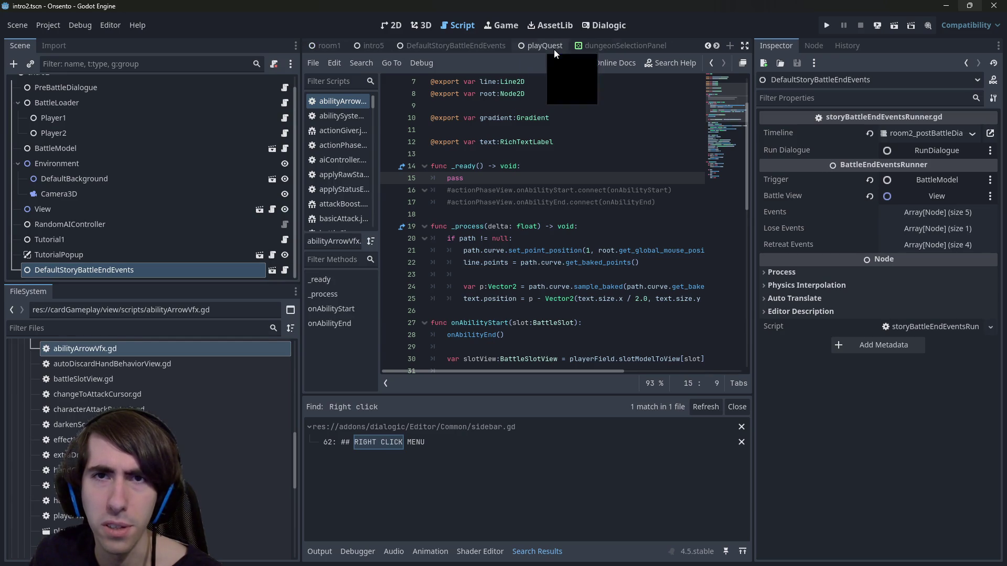
scroll(531, 52, "up", 4)
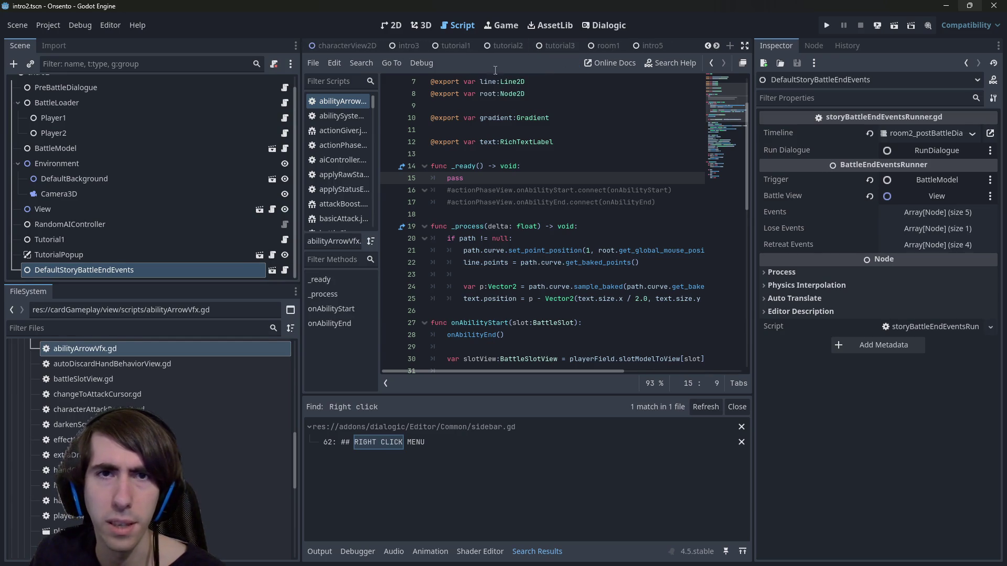
left_click(466, 132)
key("ctrl+shift+o")
type("intro")
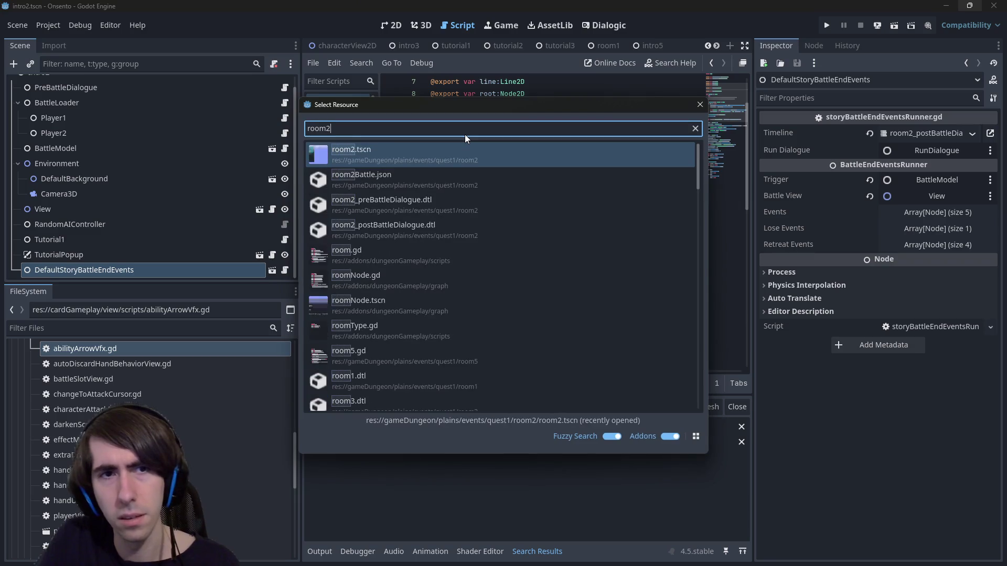
key("Return")
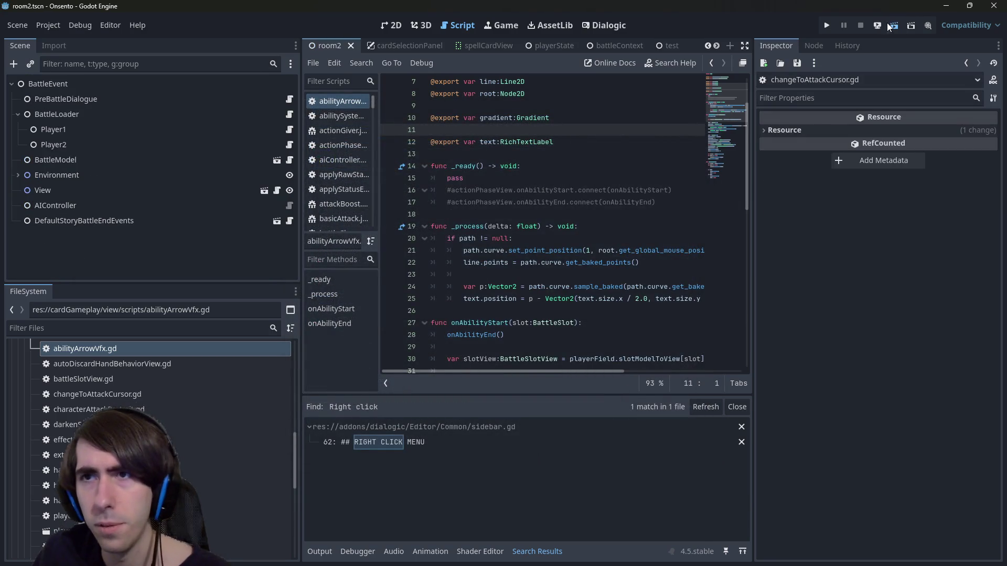
left_click(891, 25)
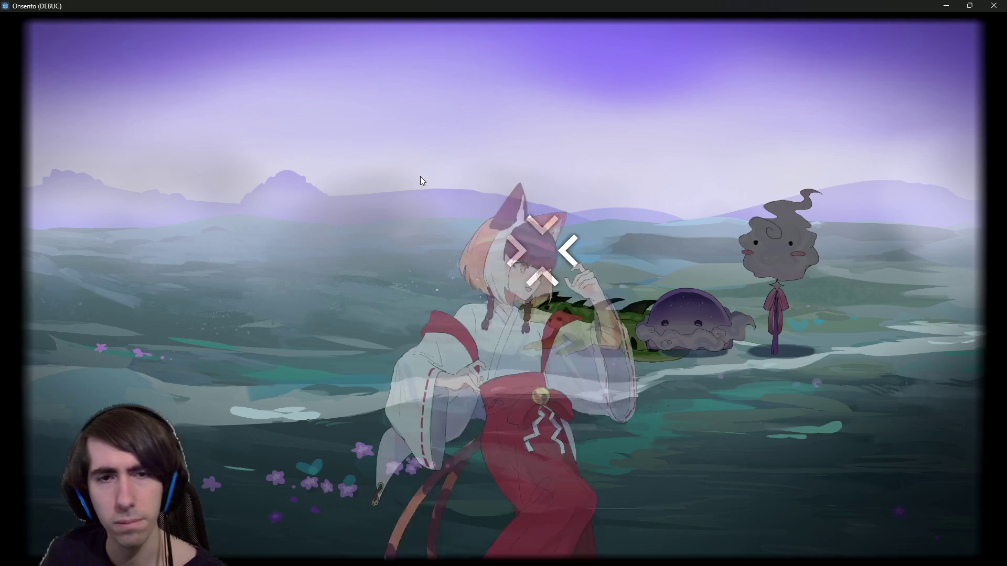
Enter the battle, swap the two party characters, and attack the purple blob enemy.
left_click(369, 276)
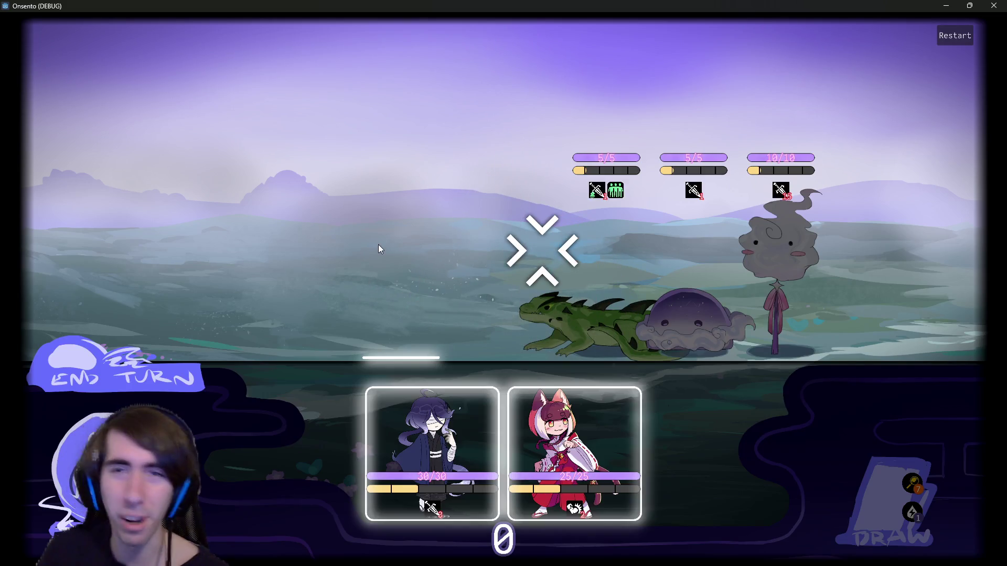
left_click_drag(430, 446, 527, 454)
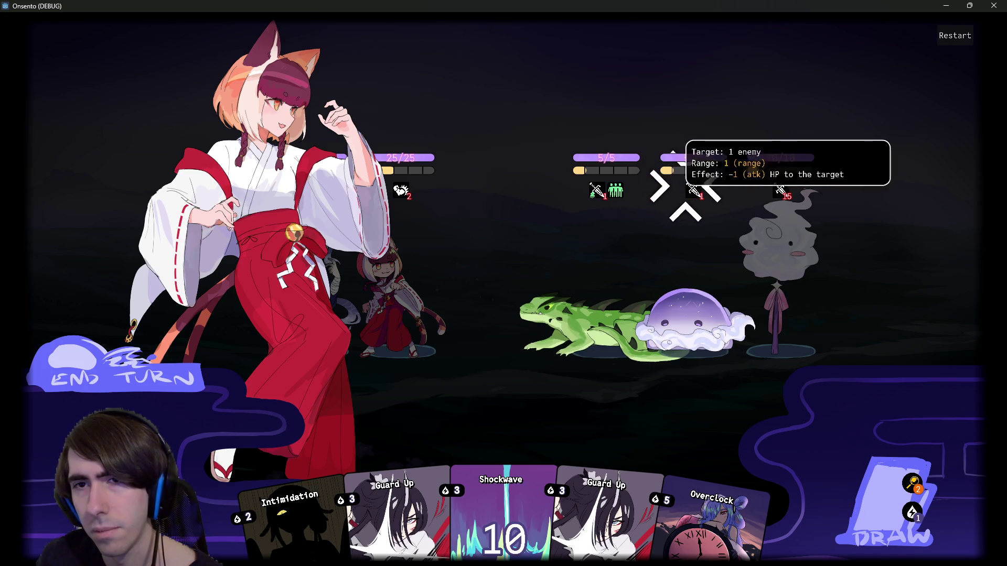
mouse_move(695, 191)
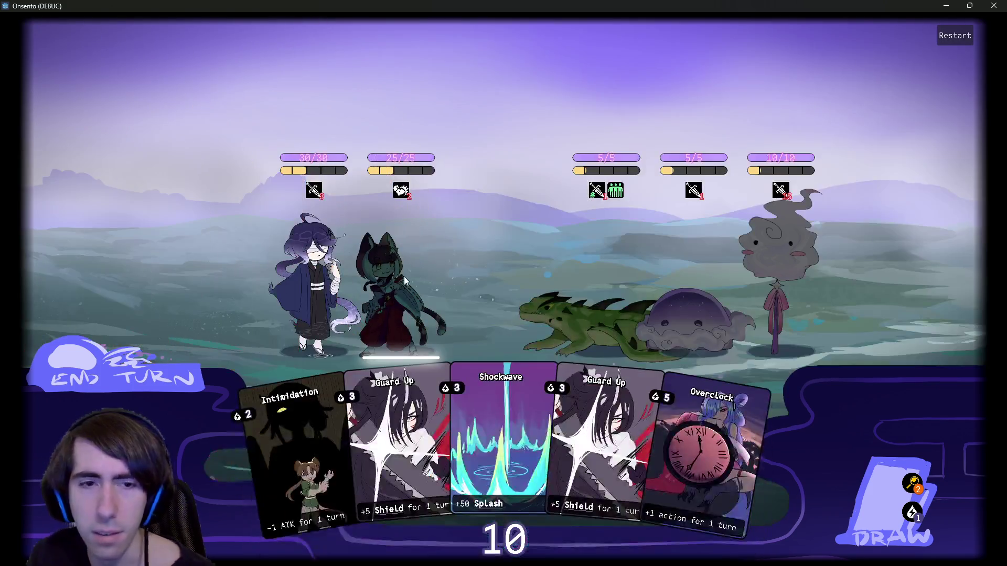
left_click(403, 276)
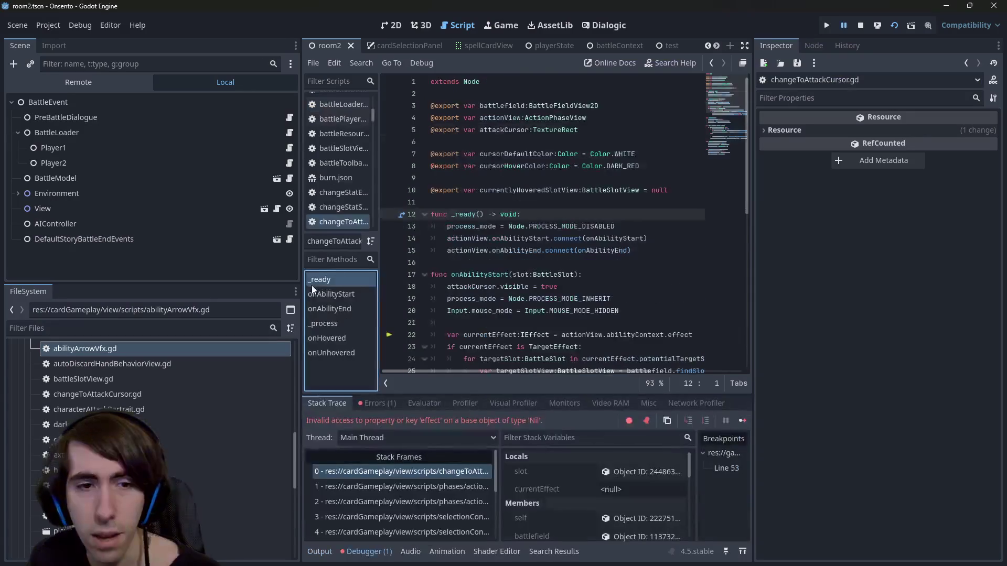
left_click(489, 228)
scroll(536, 347, "down", 1)
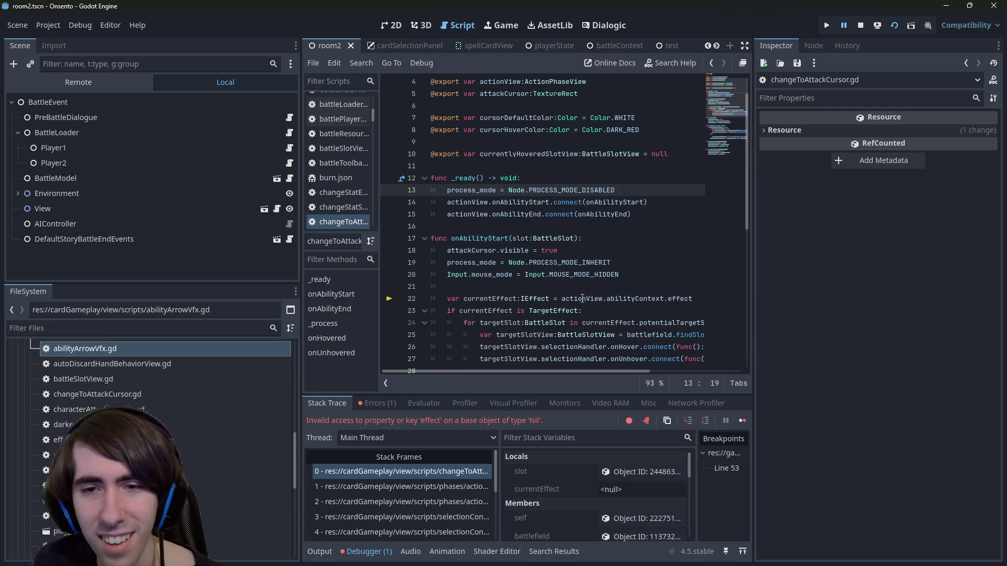
left_click(607, 262)
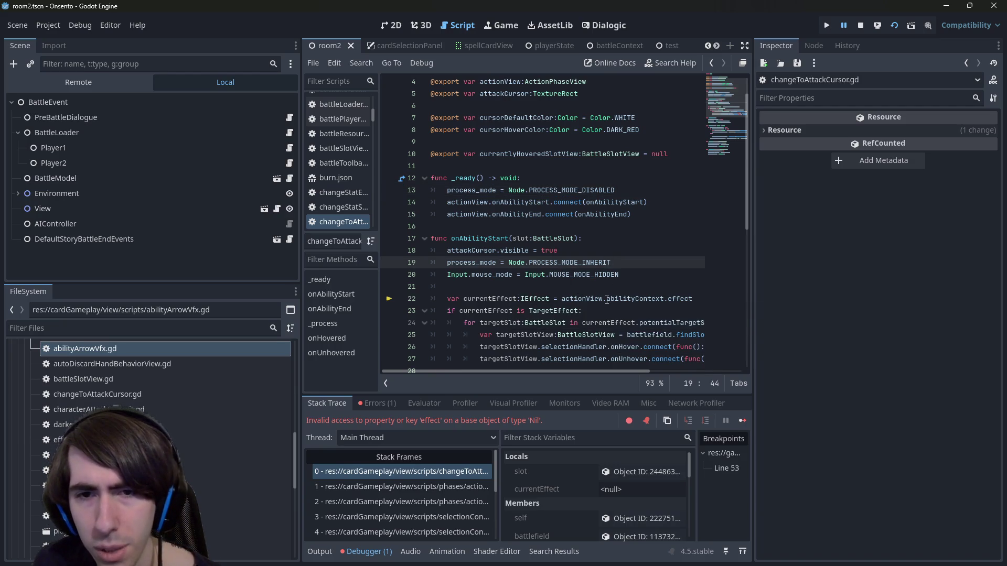
mouse_move(591, 299)
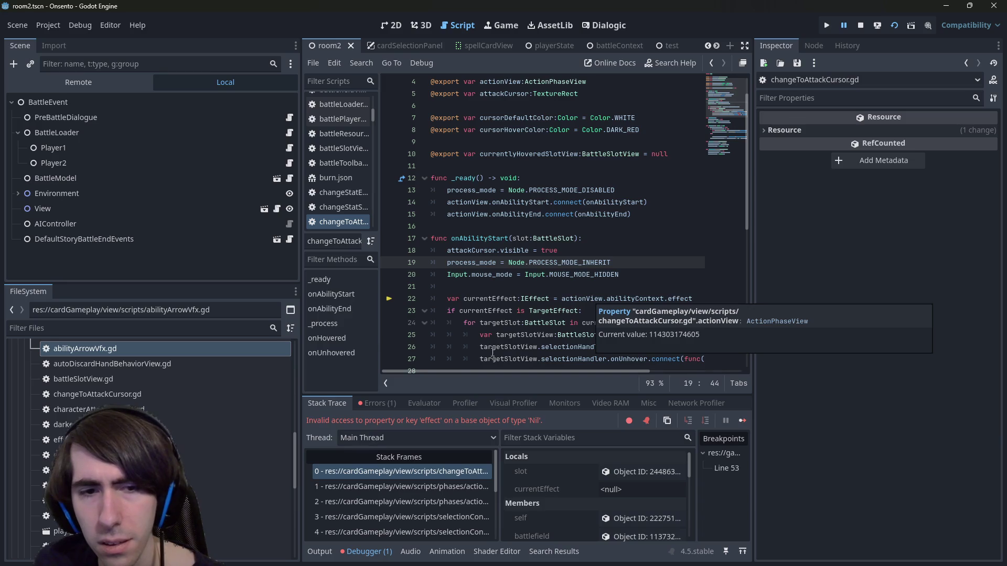
left_click(377, 403)
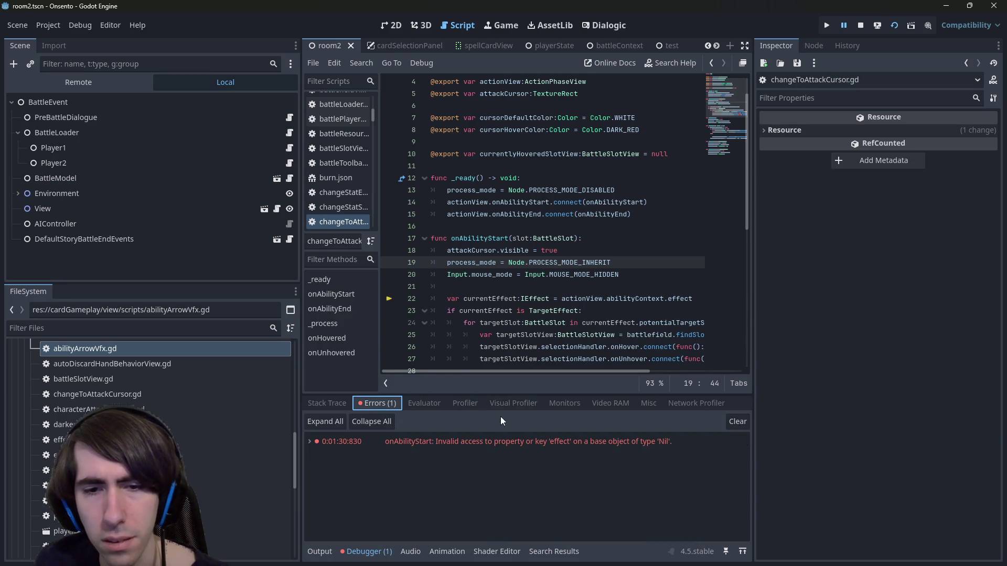
scroll(611, 295, "down", 2)
mouse_move(586, 226)
left_mouse_down()
mouse_move(451, 226)
mouse_move(690, 219)
left_mouse_up()
left_click(647, 210)
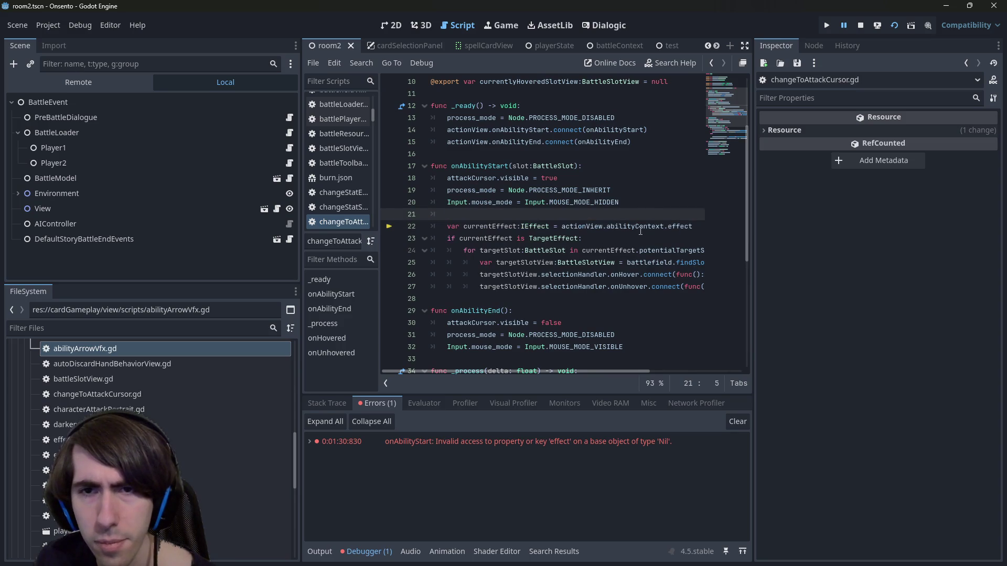
key("Left")
key("Left")
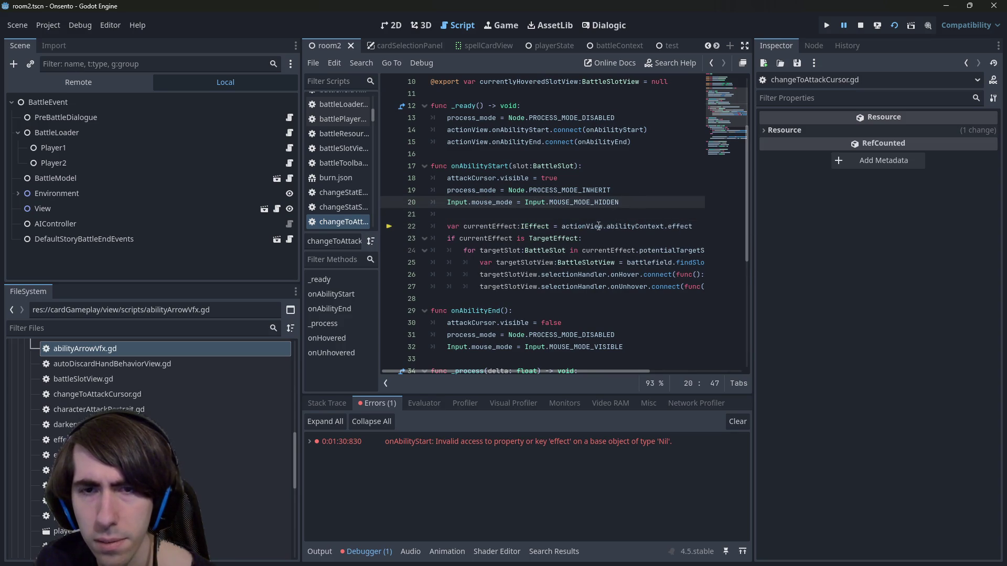
mouse_move(599, 226)
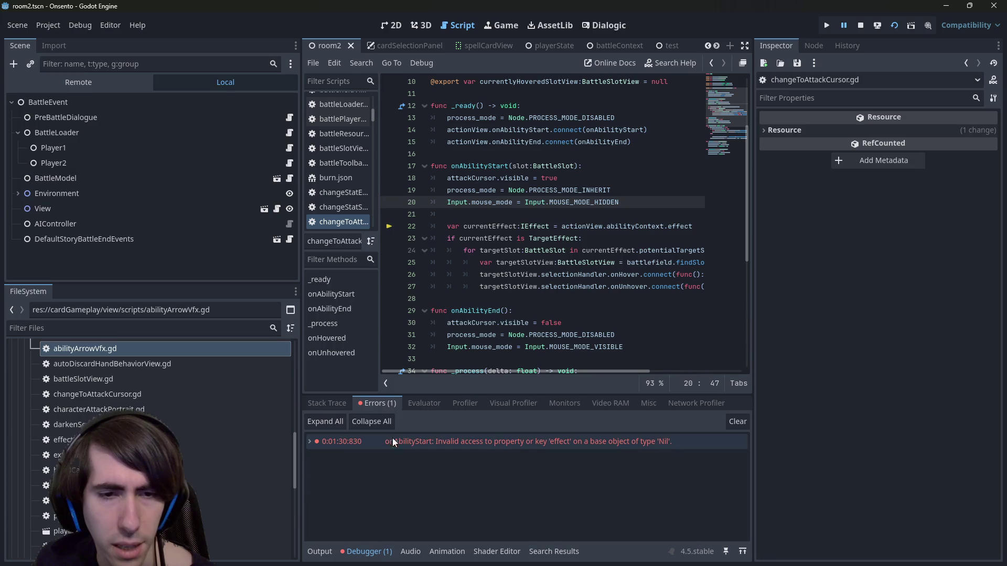
left_click(371, 551)
left_click(370, 551)
left_click(344, 403)
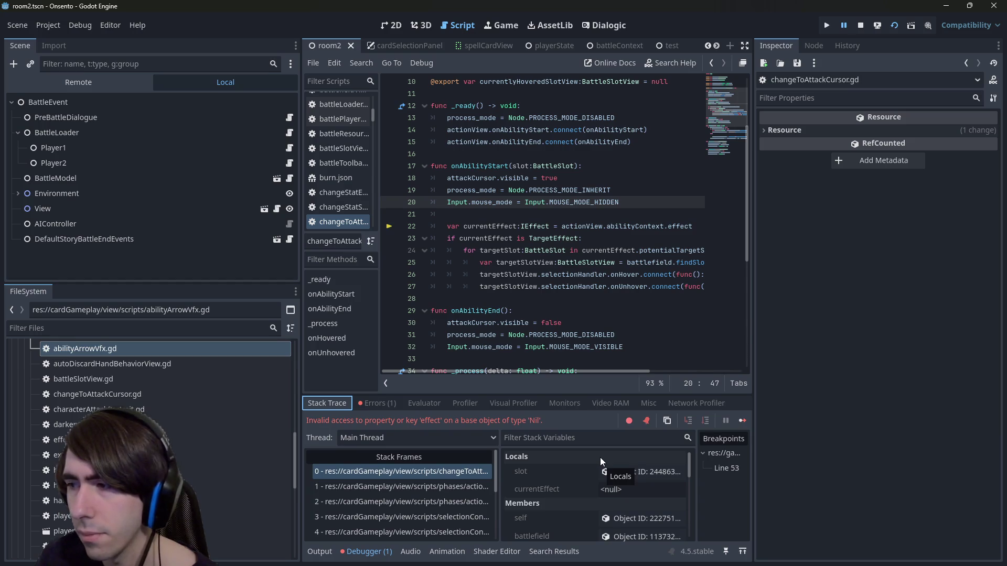
scroll(572, 482, "down", 3)
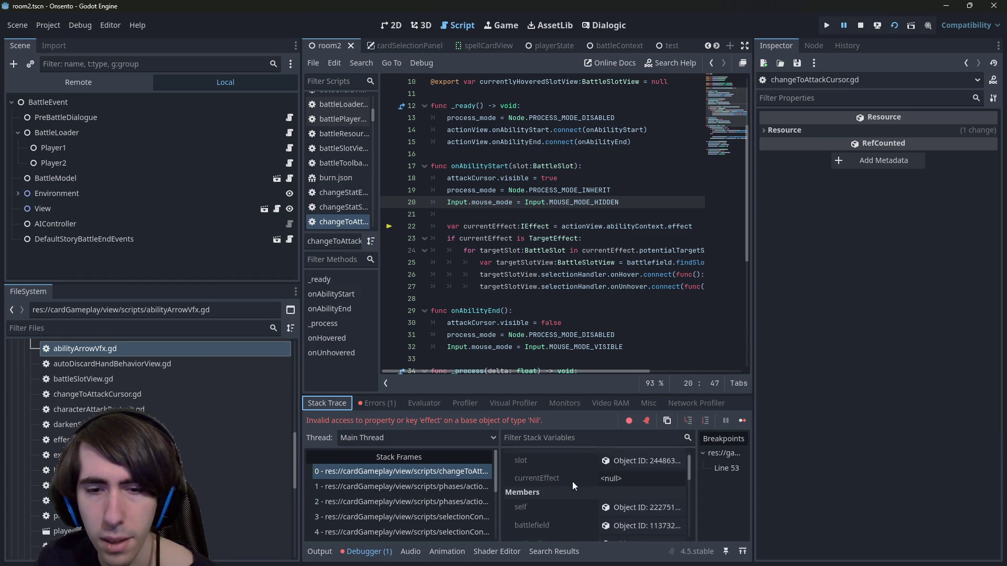
left_click(623, 501)
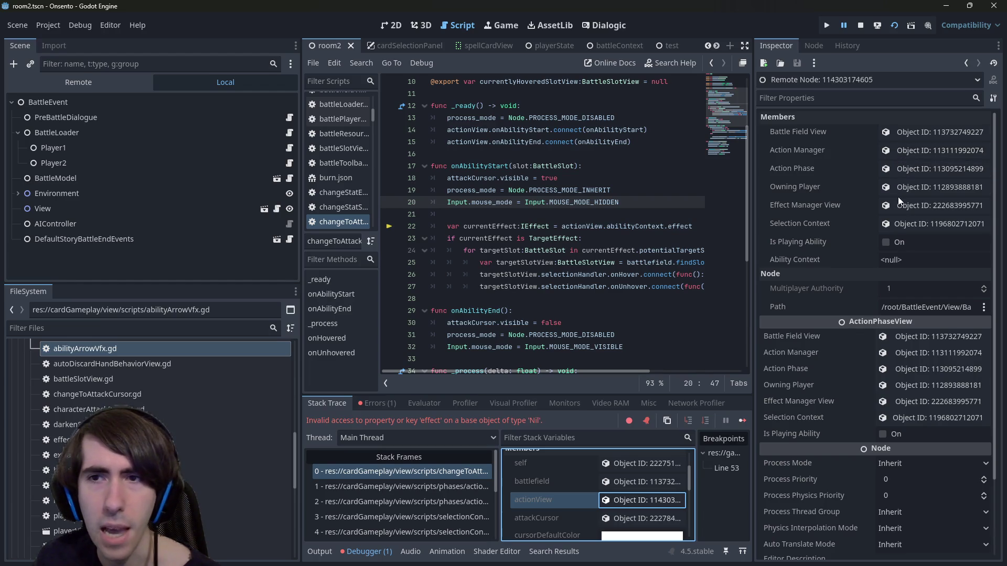
left_click(873, 260)
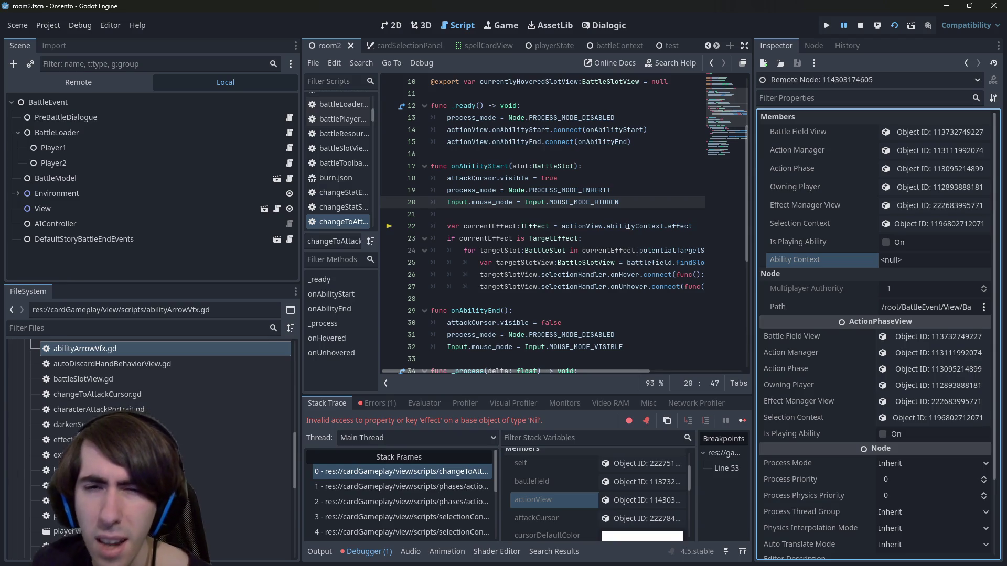
mouse_move(628, 226)
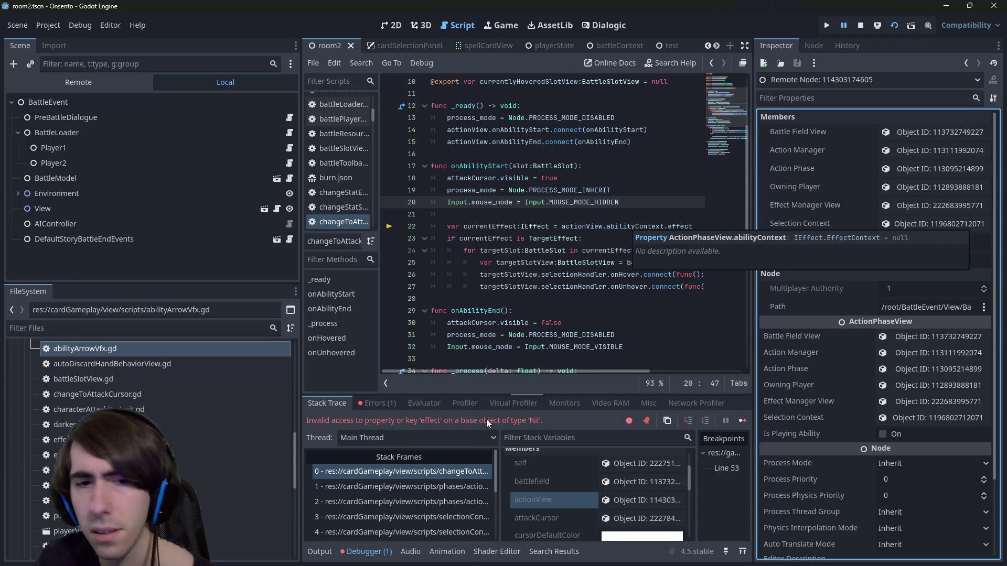
left_click(439, 481)
mouse_move(569, 347)
left_mouse_down()
mouse_move(482, 288)
mouse_move(496, 251)
left_mouse_up()
left_click(496, 250)
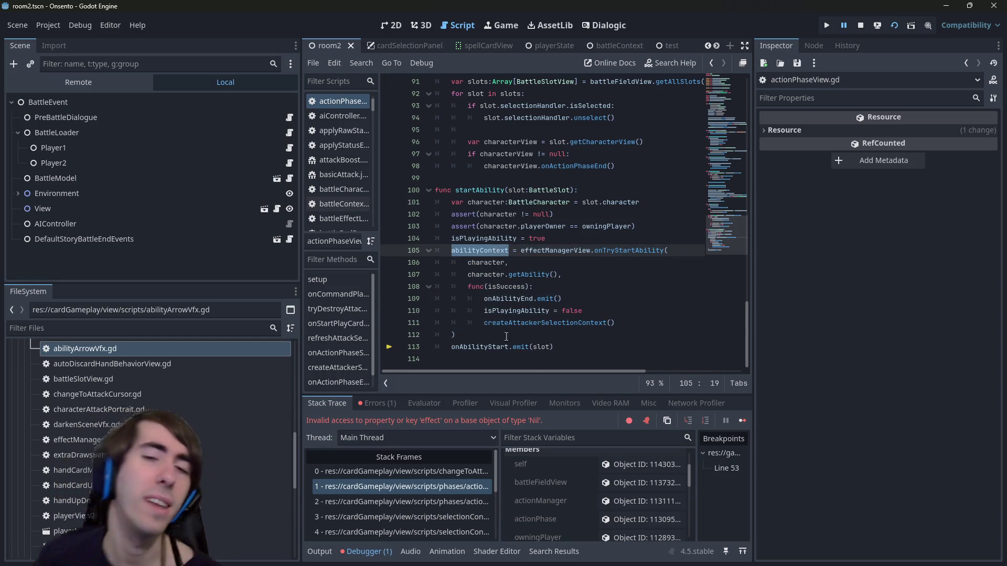
left_click(427, 471)
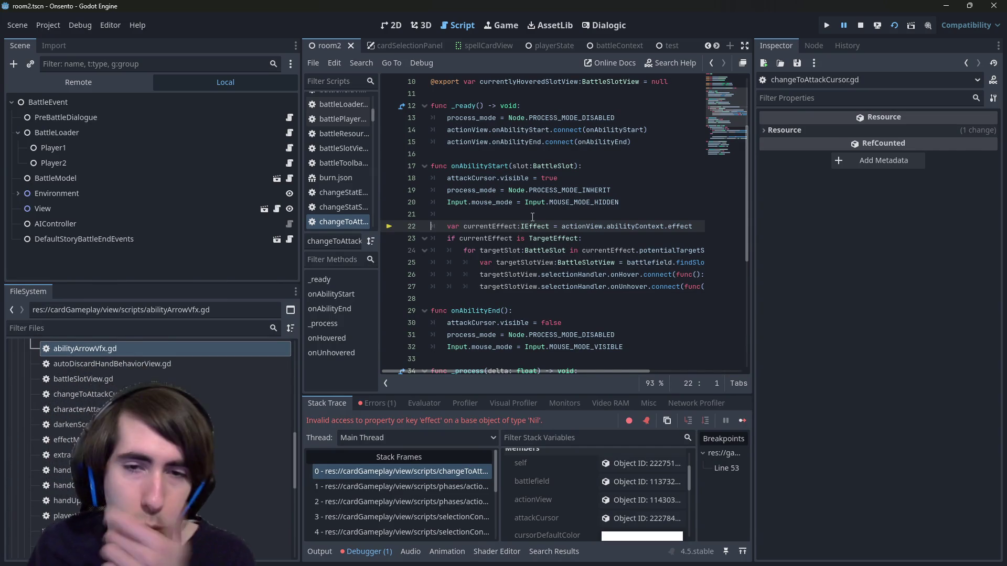
Inspect currentEffect and actionView.abilityContext, undo the draft lines, and move a blank line to onAbilityStart's top.
double_click(486, 227)
mouse_move(487, 228)
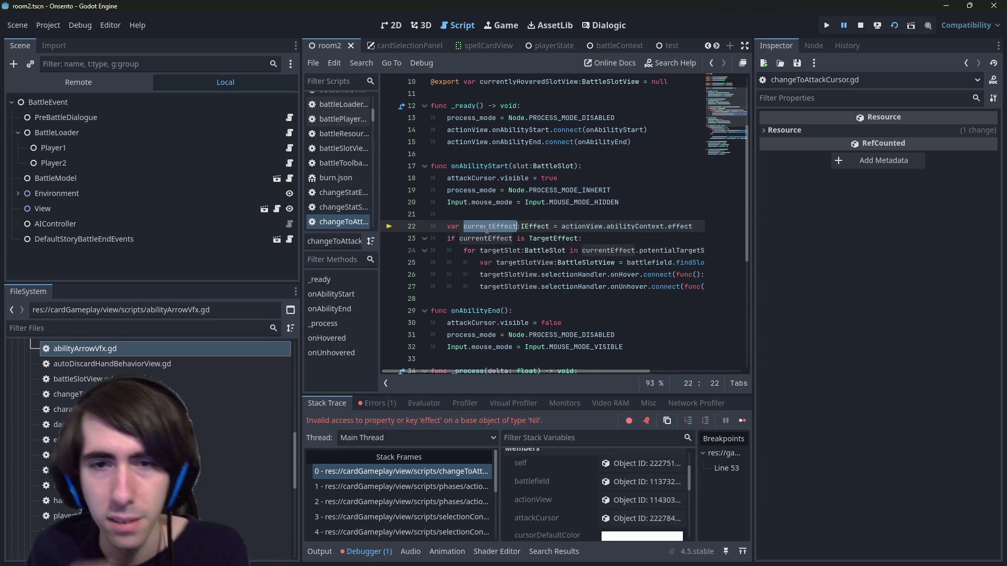
left_click_drag(561, 226, 665, 226)
key("ctrl+shift+Return")
key("ctrl+shift+Return")
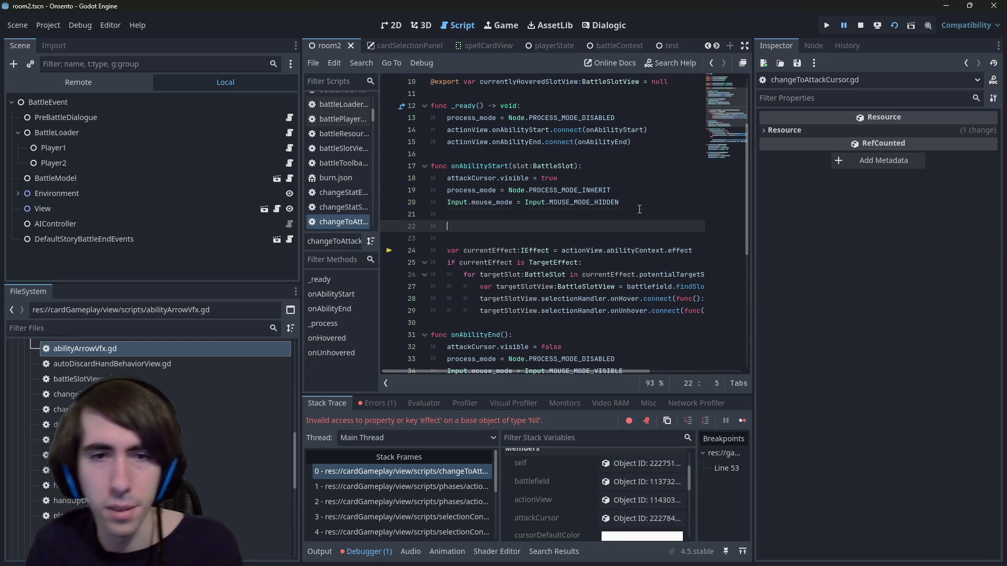
key("ctrl+z")
key("ctrl+z")
key("ctrl+z")
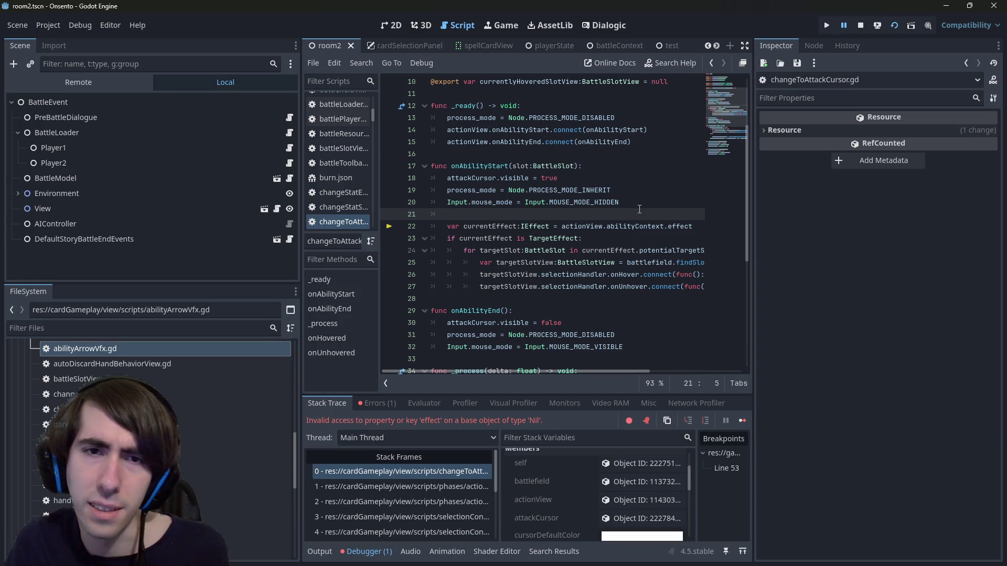
key("alt+Up")
key("alt+Up")
key("alt+Up")
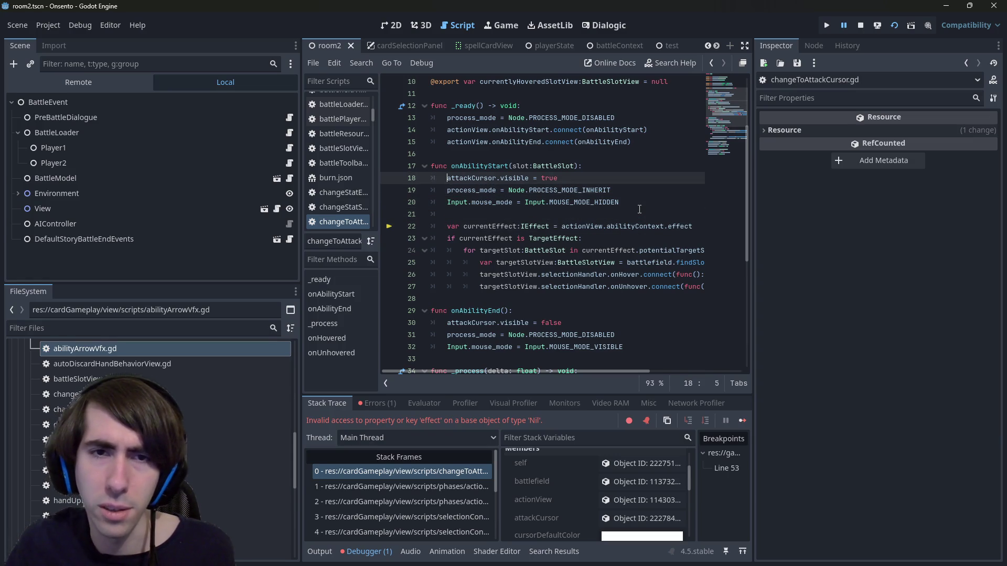
Add 'if actionView.abilityContext == null:' with a return beneath it, then stop the game.
key("ctrl+shift+Return")
key("Up")
type("if actionView.abilityContext == null")
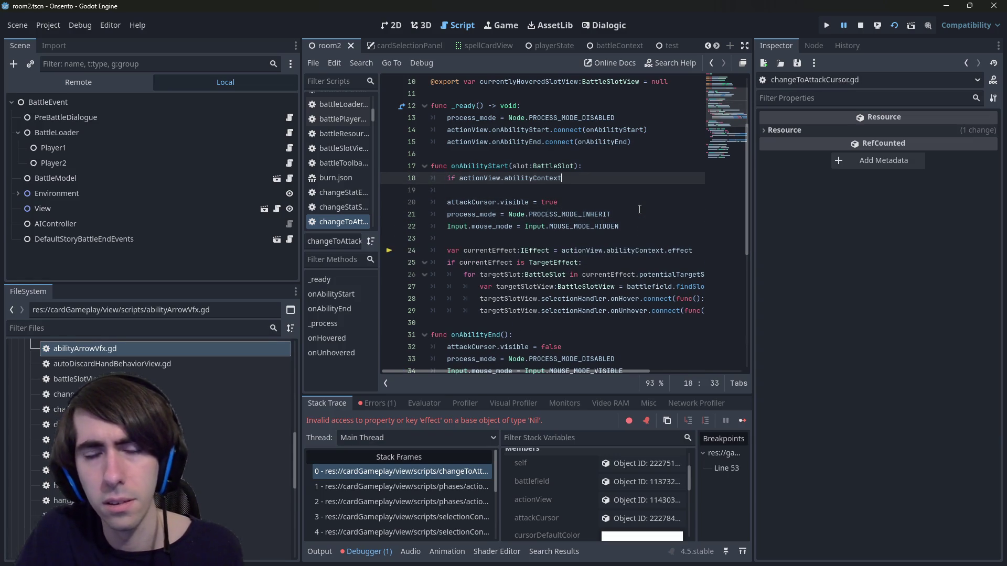
type(":")
key("Return")
type("return")
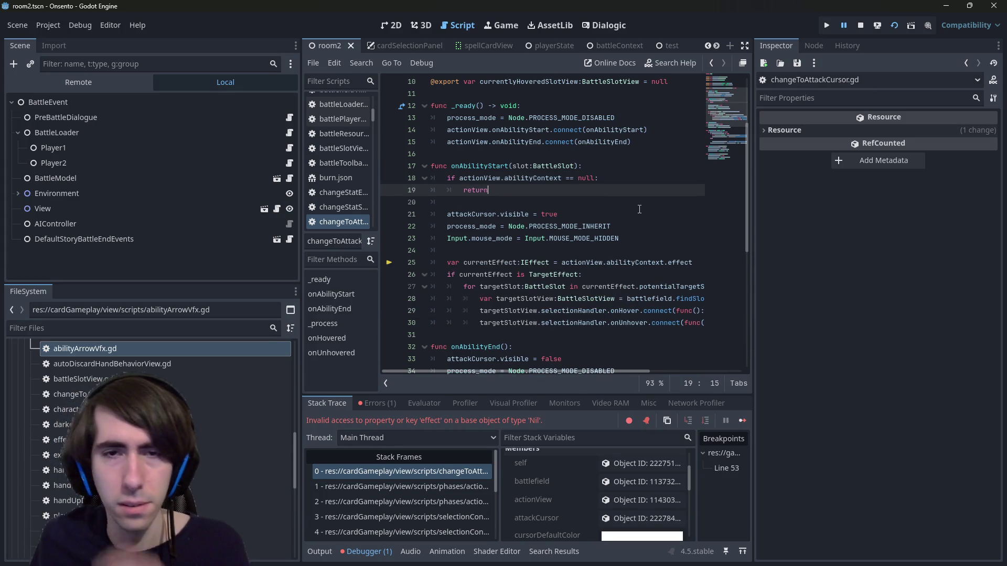
left_click(856, 27)
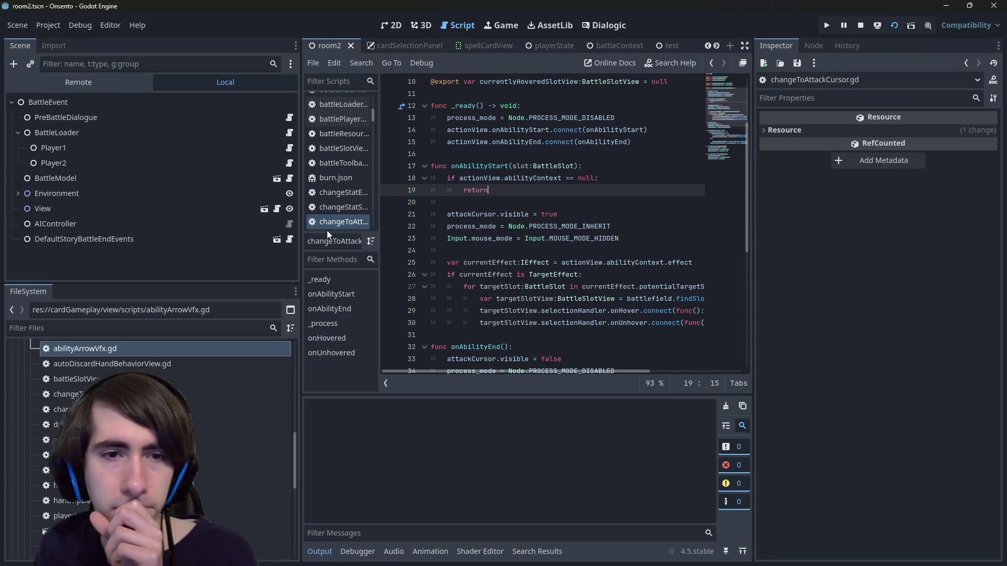
Launch the game, skip the opening dialogue, and place both character cards on the battlefield.
key("F5")
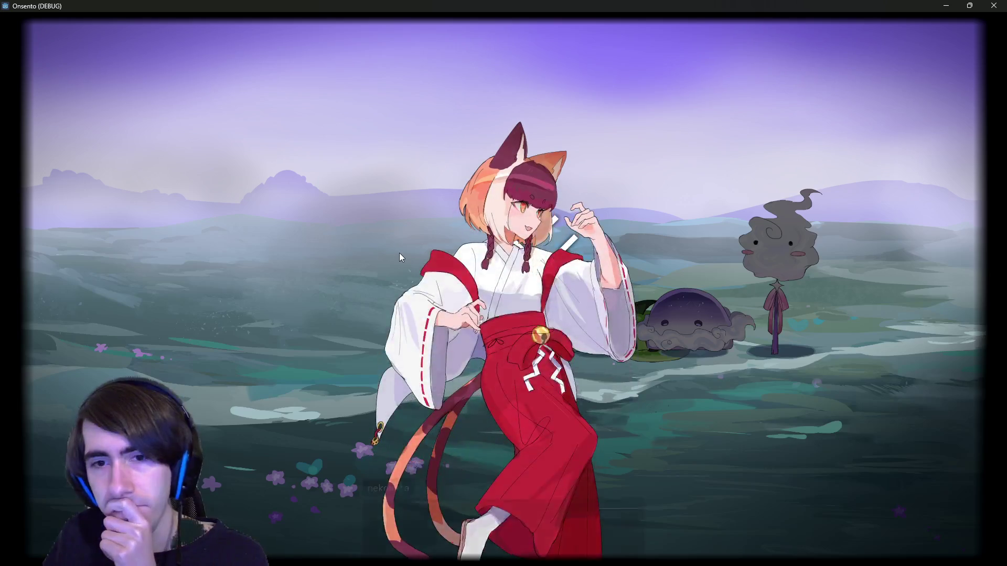
left_click(397, 261)
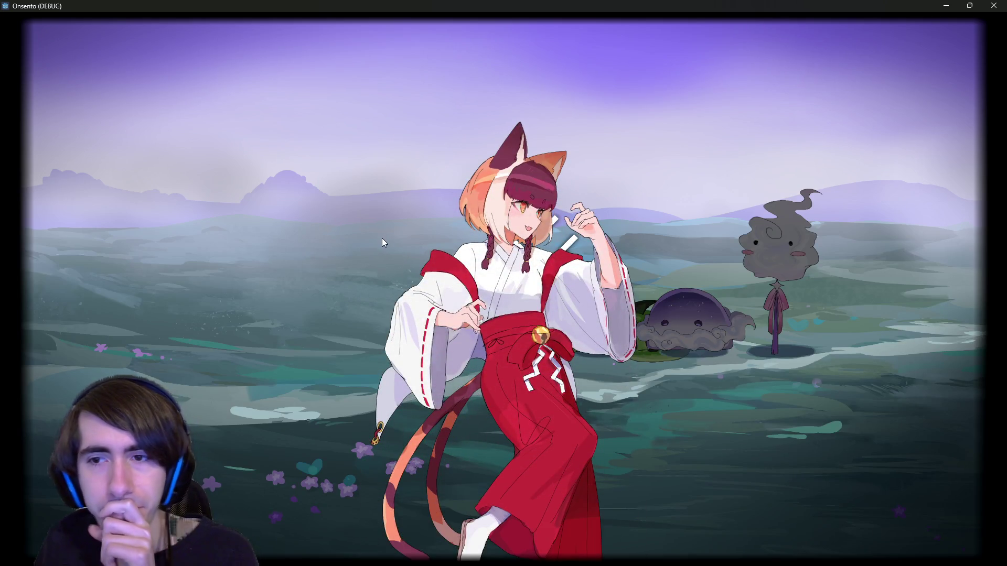
left_click_drag(427, 441, 402, 275)
left_click_drag(540, 440, 312, 283)
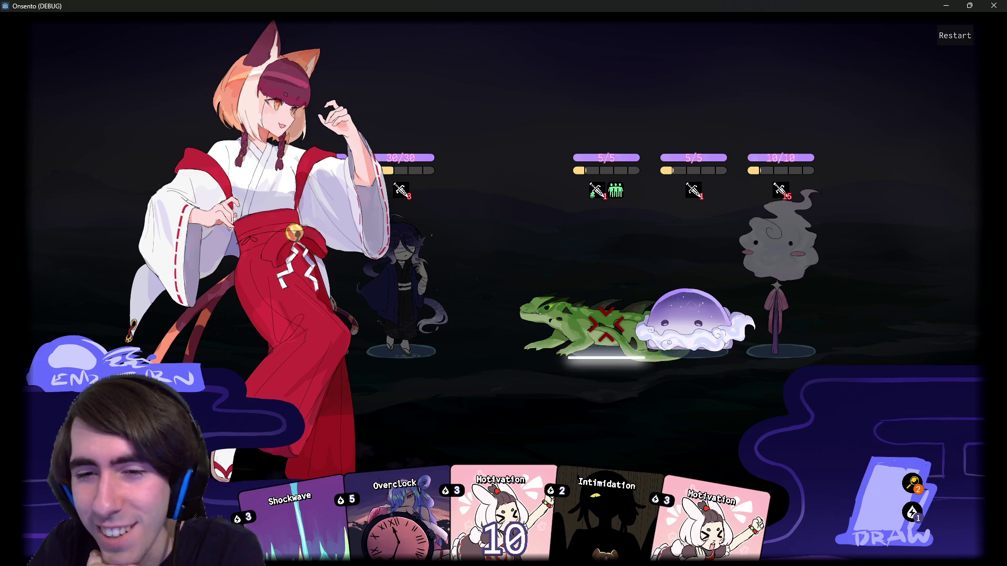
Attack the purple jelly down to 2/5 health, then close the game window.
left_click(605, 323)
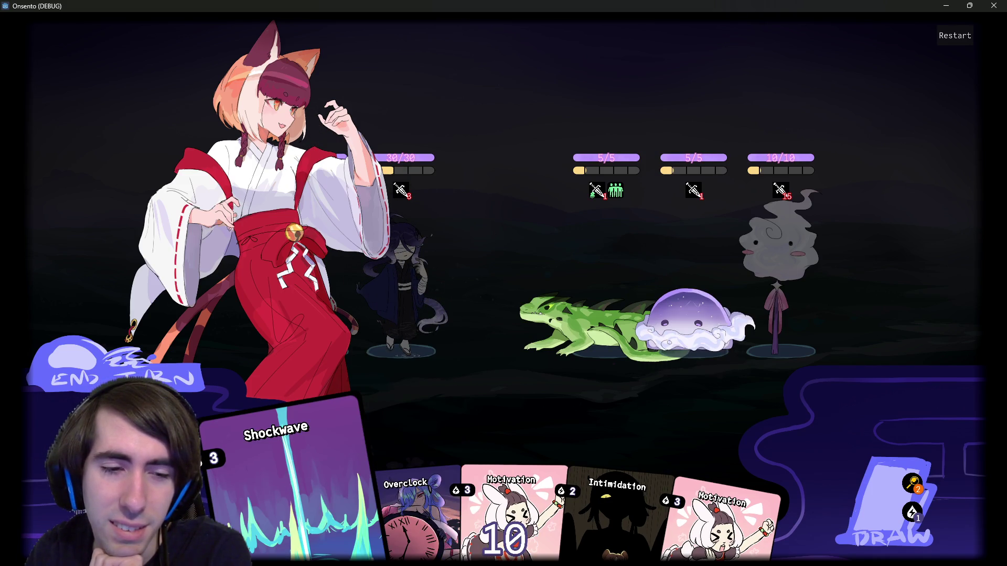
left_click(92, 359)
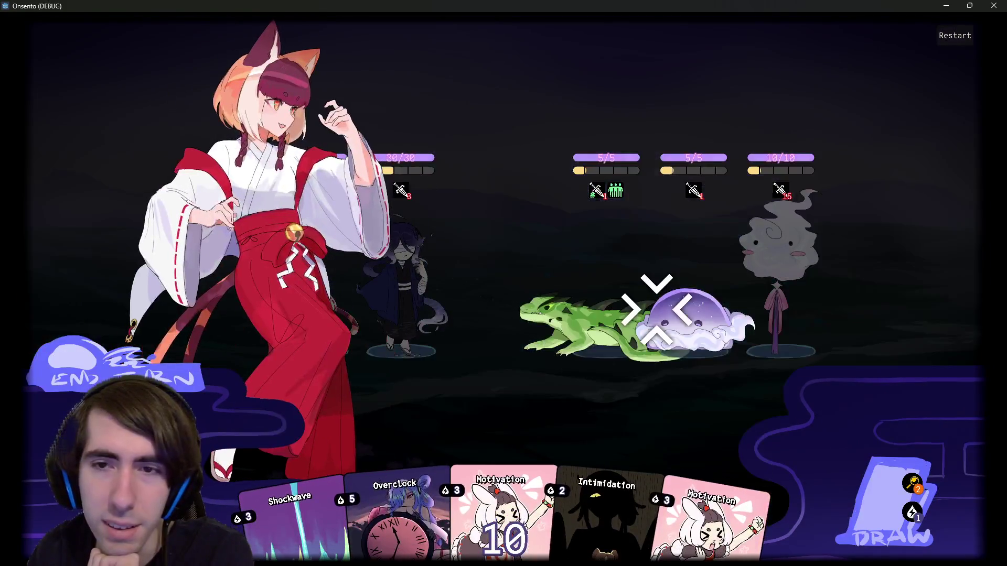
left_click(651, 288)
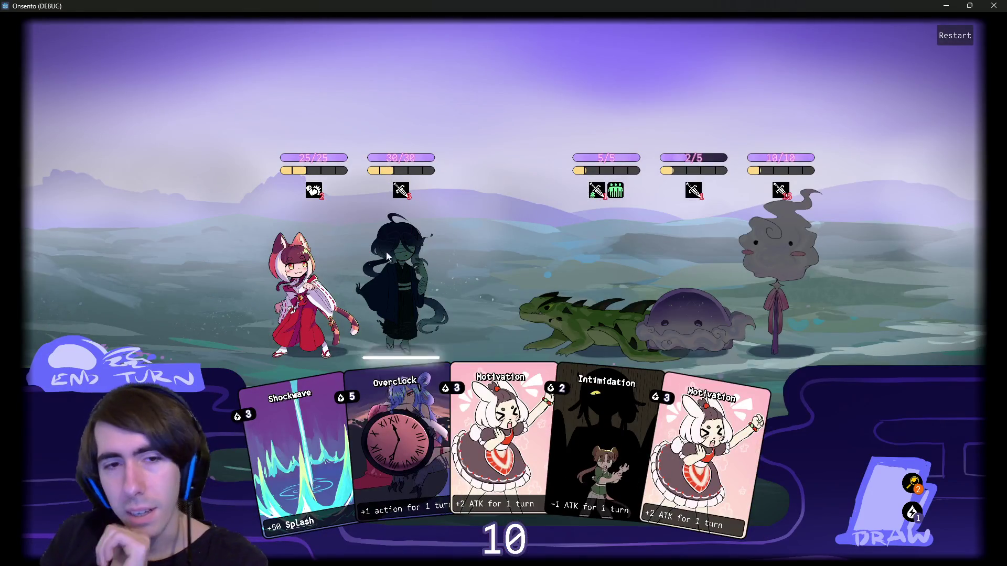
left_click(994, 5)
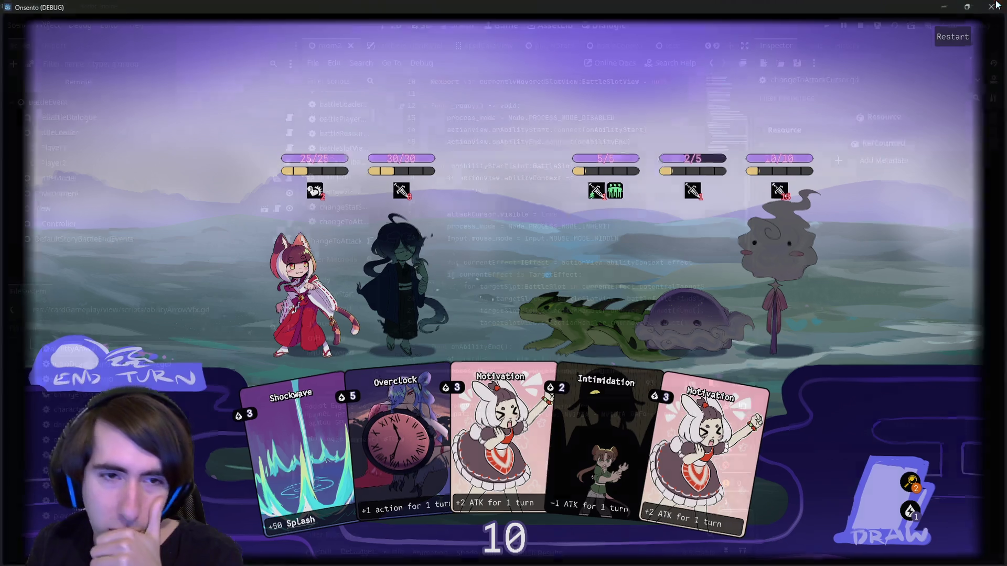
Select the existing null-check lines, then open playerView2D's handUpDownAnimation script.
right_click(523, 190)
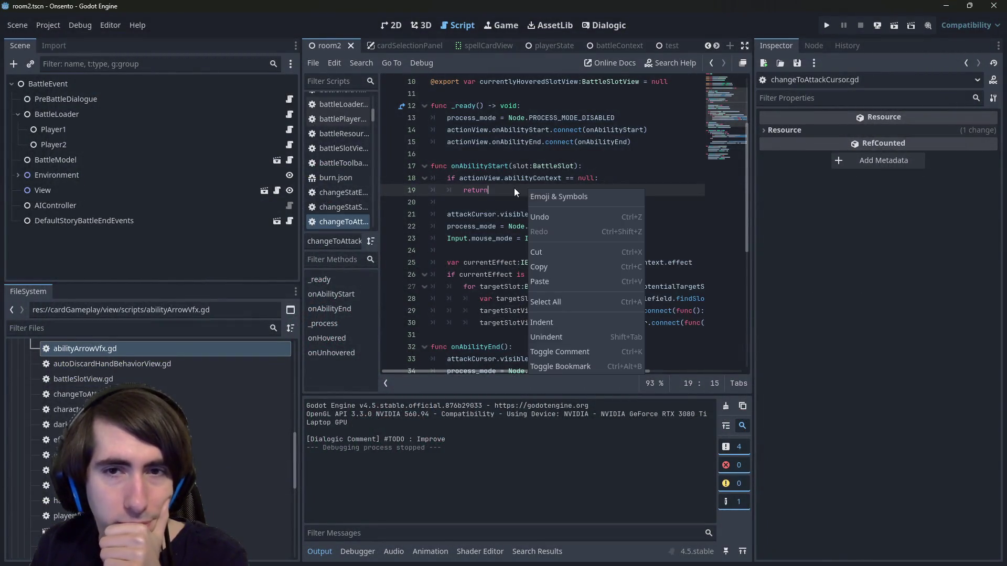
left_click(514, 188)
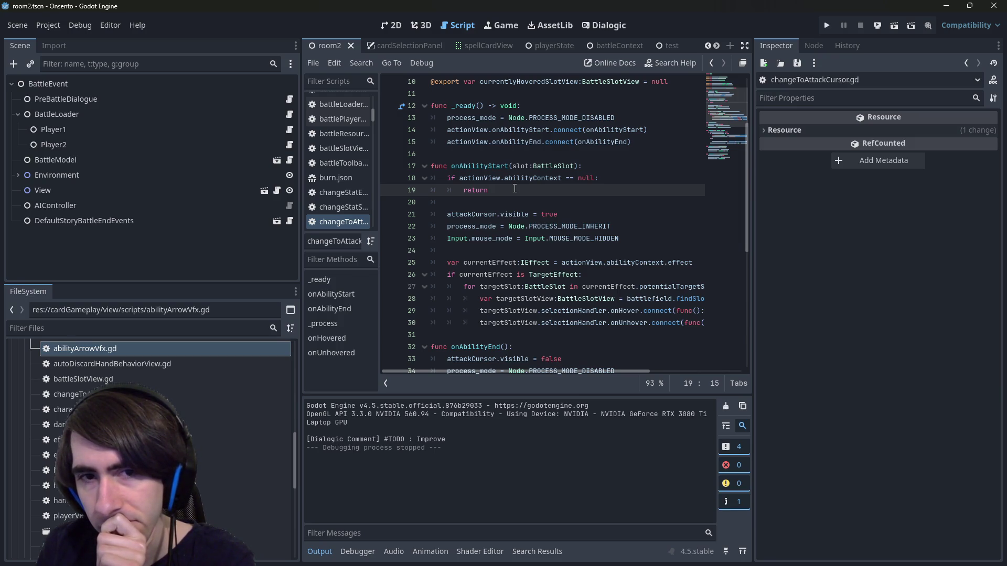
left_click_drag(515, 188, 398, 178)
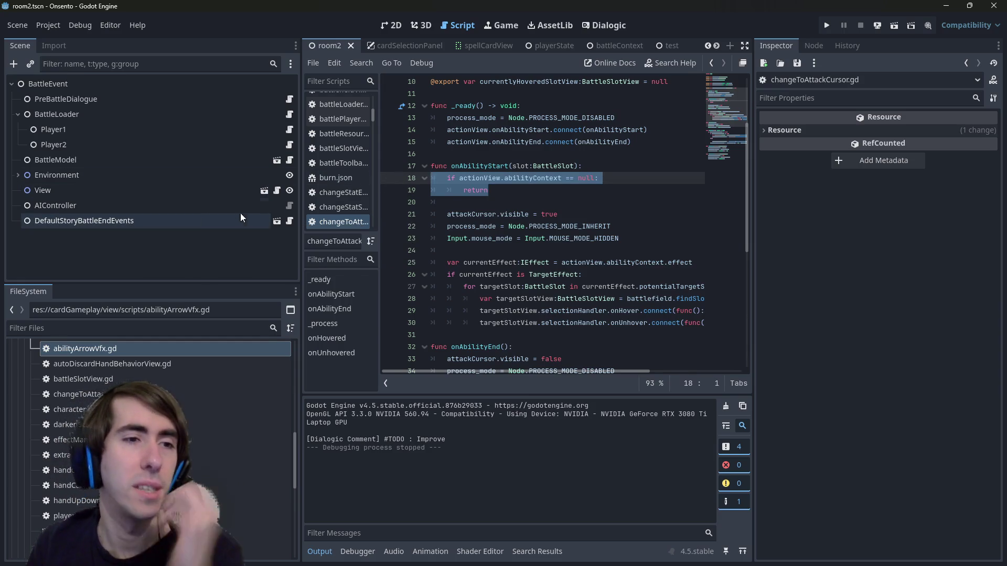
left_click(264, 190)
scroll(217, 215, "down", 10)
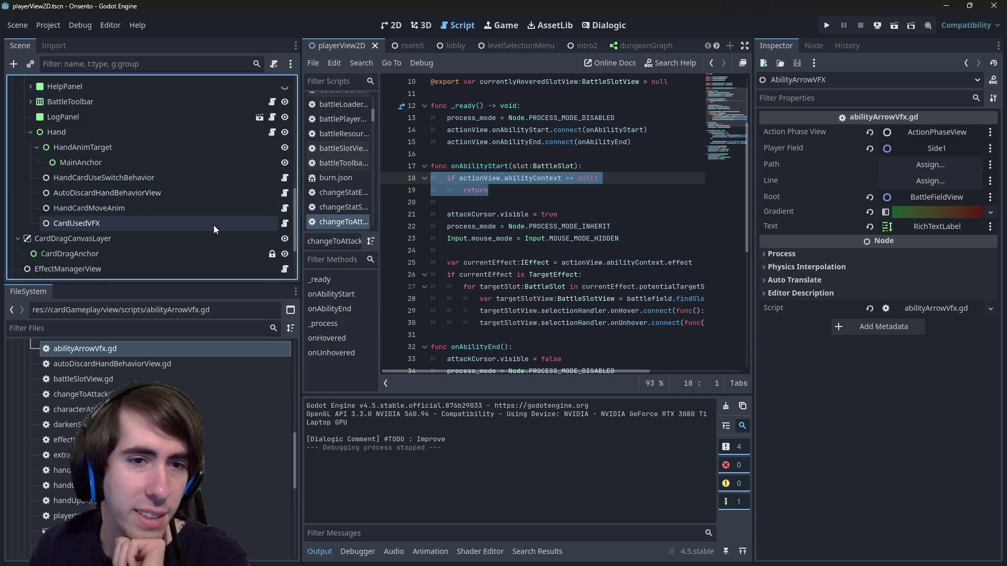
left_click(283, 237)
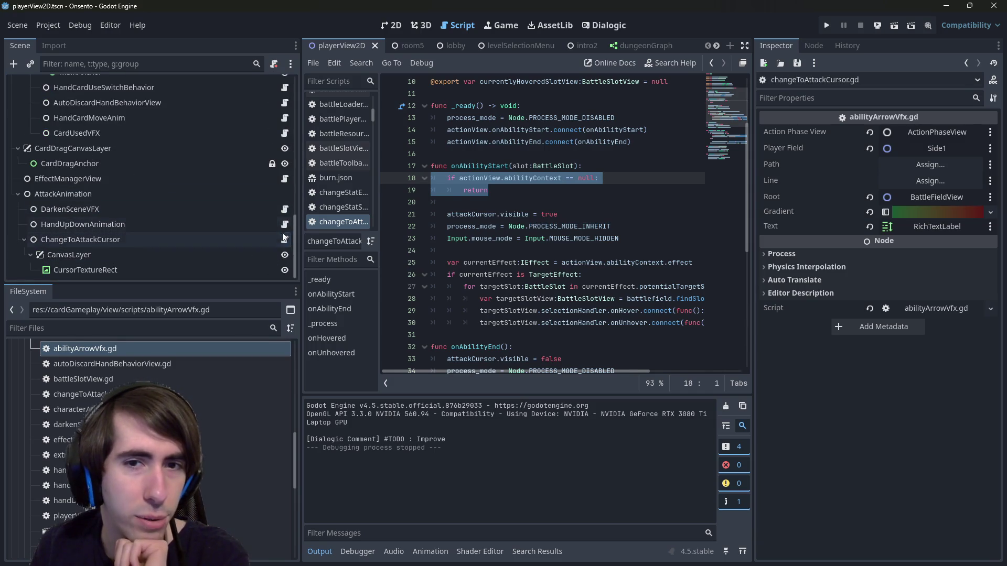
left_click(285, 224)
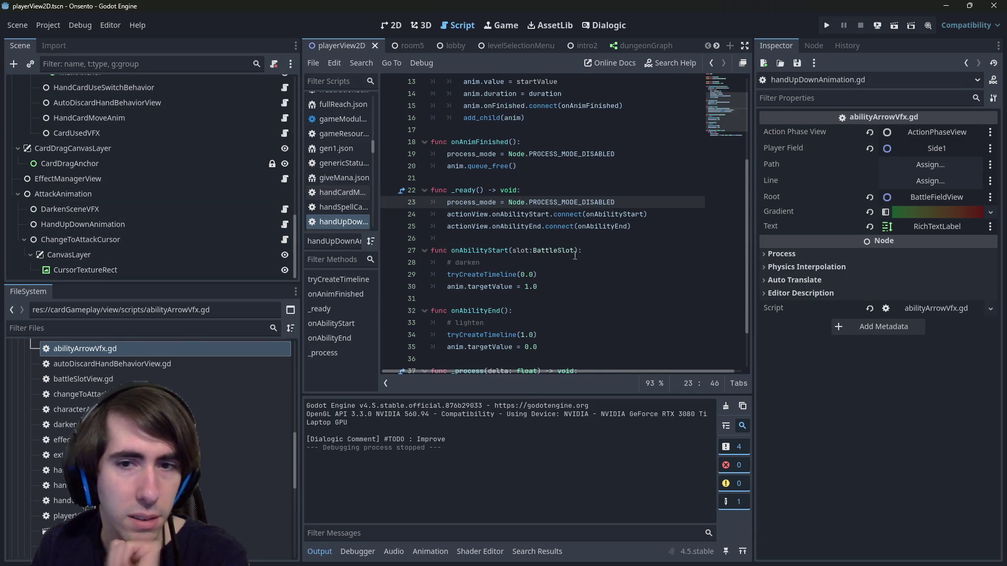
Add 'if actionView.abilityContext == null: return' at the top of onAbilityStart in handUpDownAnimation.gd.
left_click(399, 256)
key("Return")
key("Return")
key("Up")
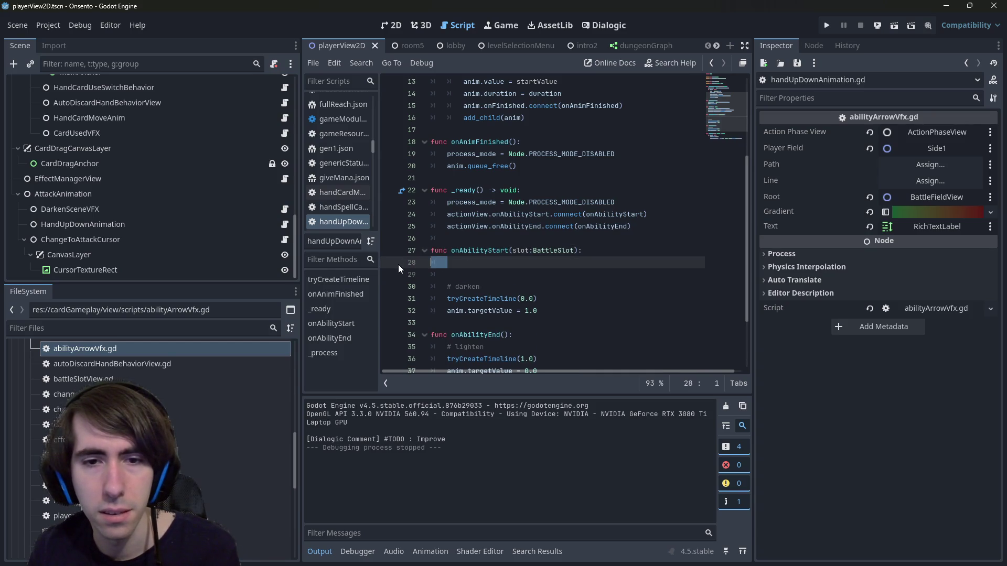
type("if actionView.abilityContext == null:")
key("Return")
type("return")
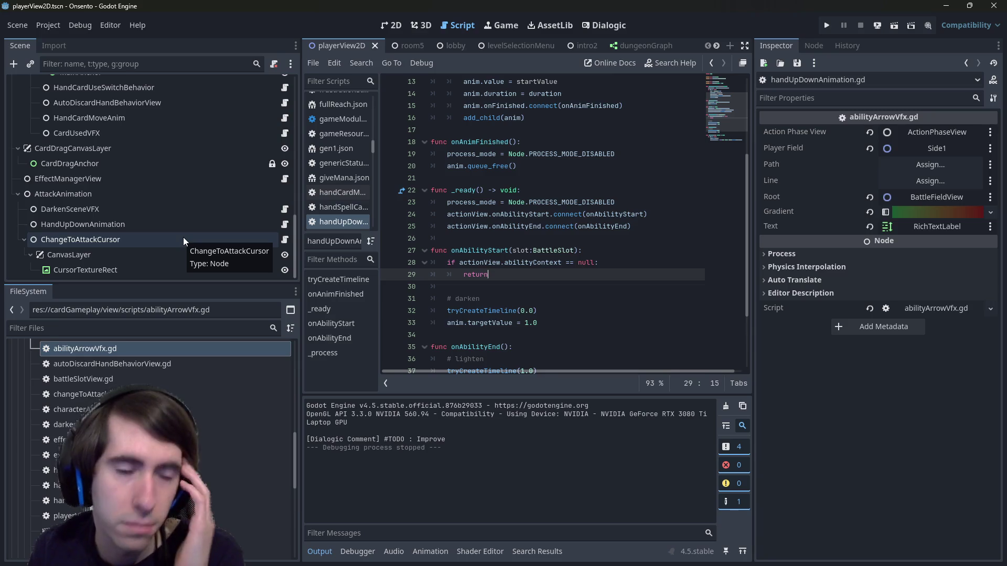
Add the same abilityContext null check to onAbilityStart in darkenSceneVFX.gd.
left_click(241, 228)
left_click(284, 209)
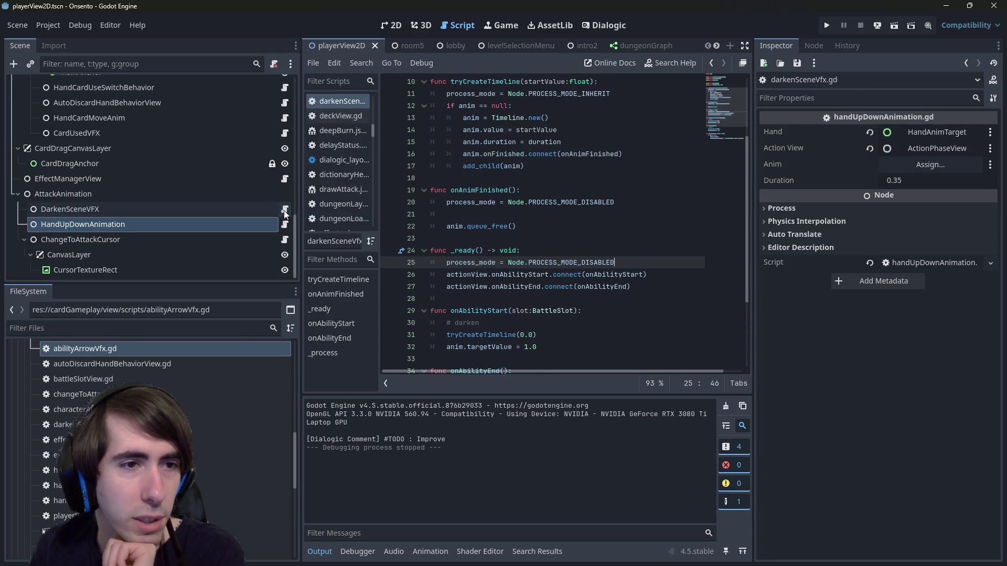
scroll(552, 244, "down", 1)
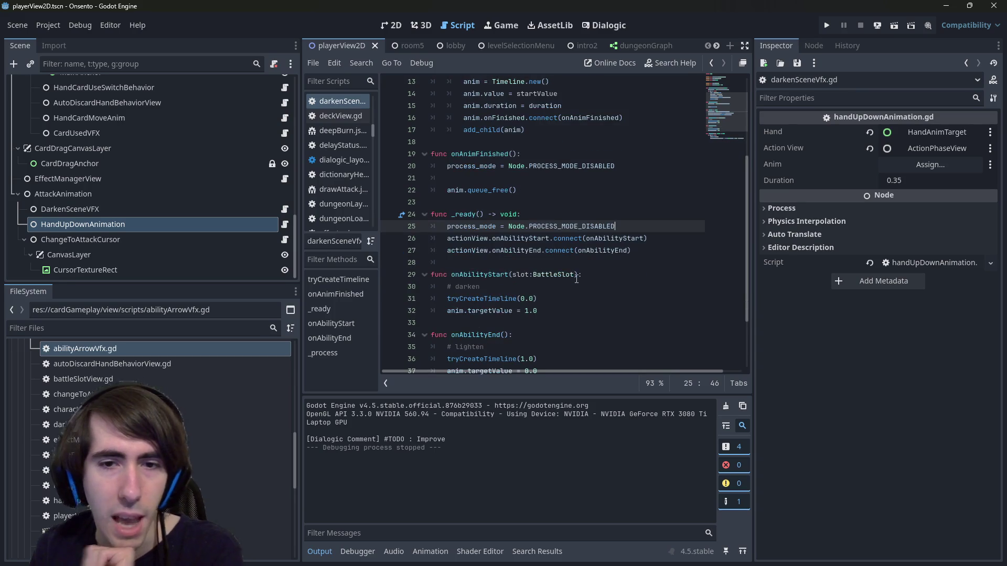
left_click(593, 274)
key("Return")
key("Return")
key("Up")
type("if actionView.abilityContext == null:")
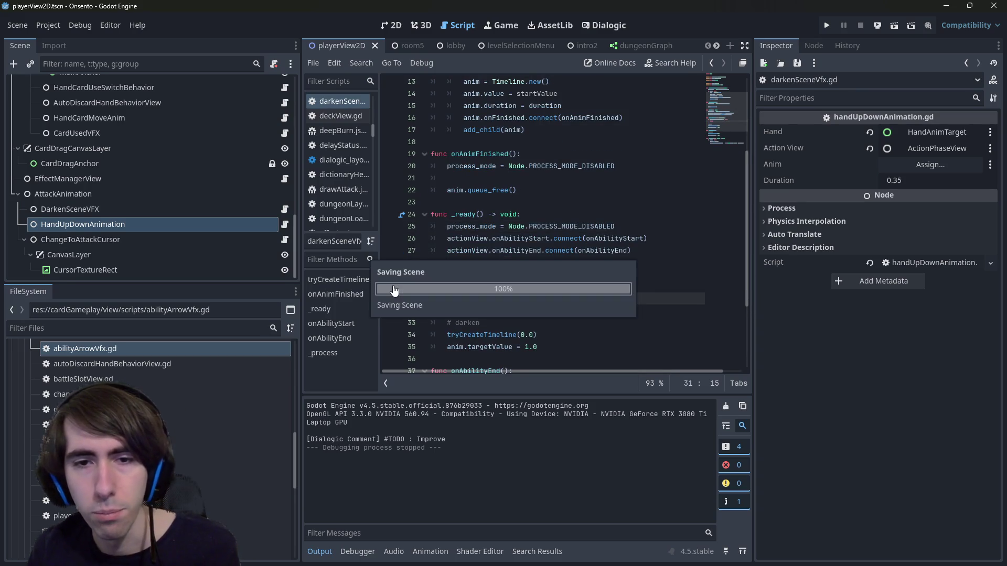
key("Return")
type("return")
Undo the null check in darkenSceneVFX.gd and save the script.
double_click(479, 286)
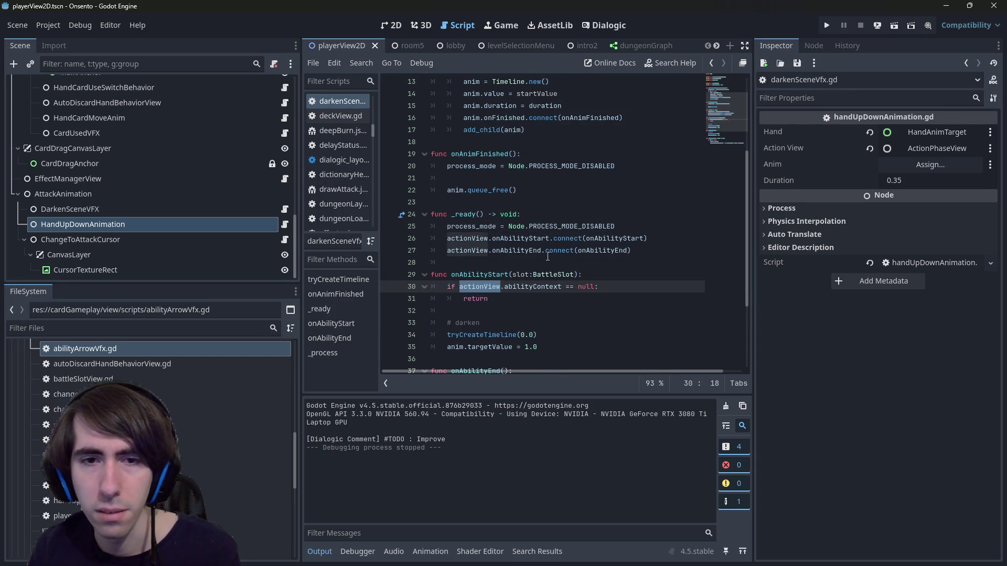
key("ctrl+z")
key("ctrl+z")
key("ctrl+z")
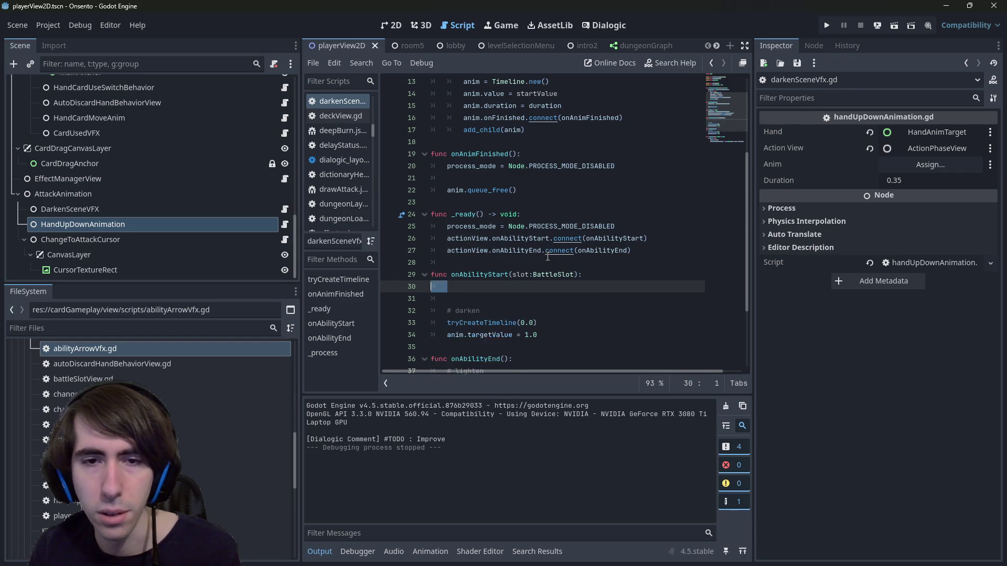
key("ctrl+s")
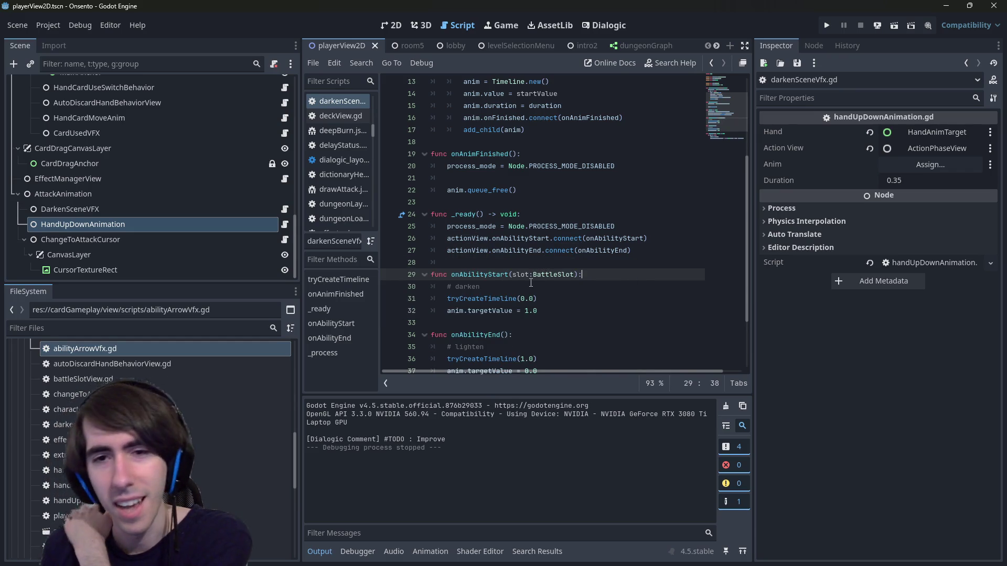
double_click(498, 272)
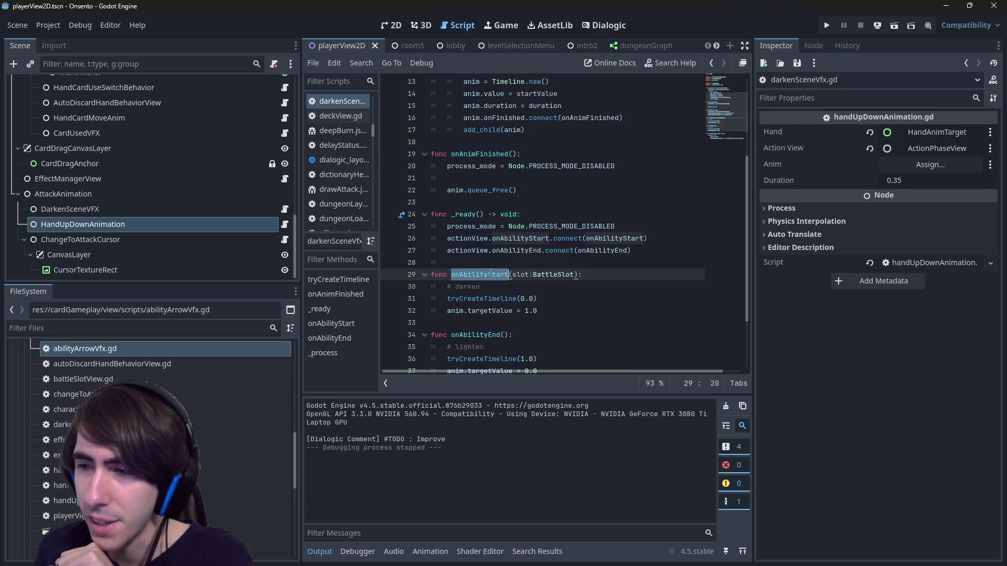
Find where the onAbilityStart signal is emitted in actionPhaseView.gd.
left_click(524, 240, "ctrl")
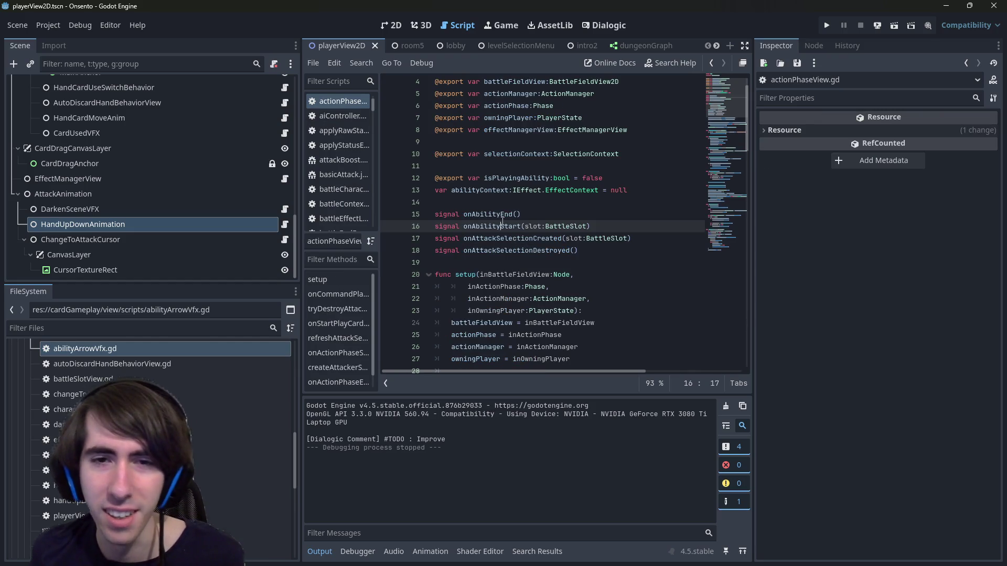
double_click(502, 226)
key("ctrl+f")
key("Return")
Wrap the onAbilityStart emit in an 'if abilityContext' condition and save.
left_click(483, 311)
key("Return")
type("if")
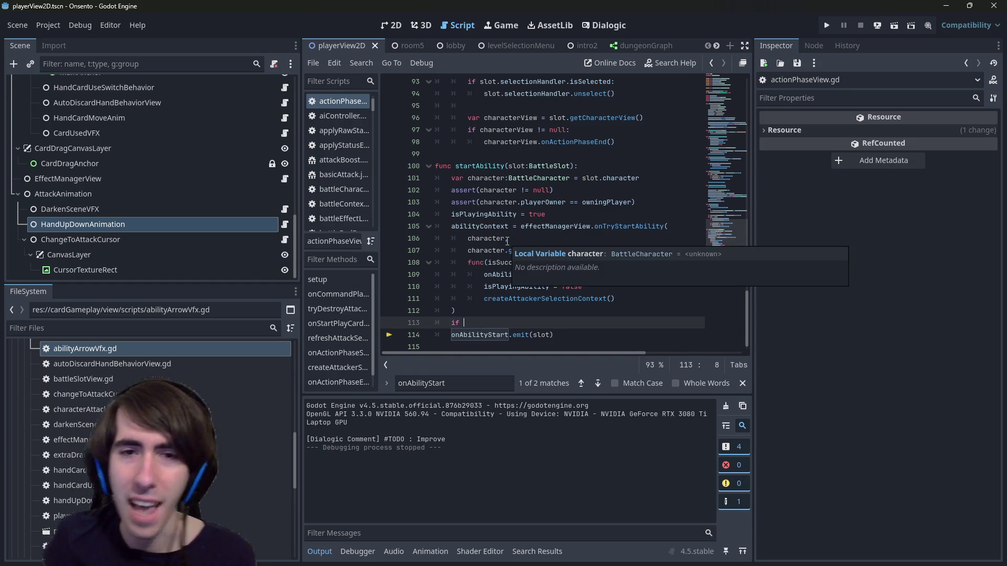
double_click(480, 226)
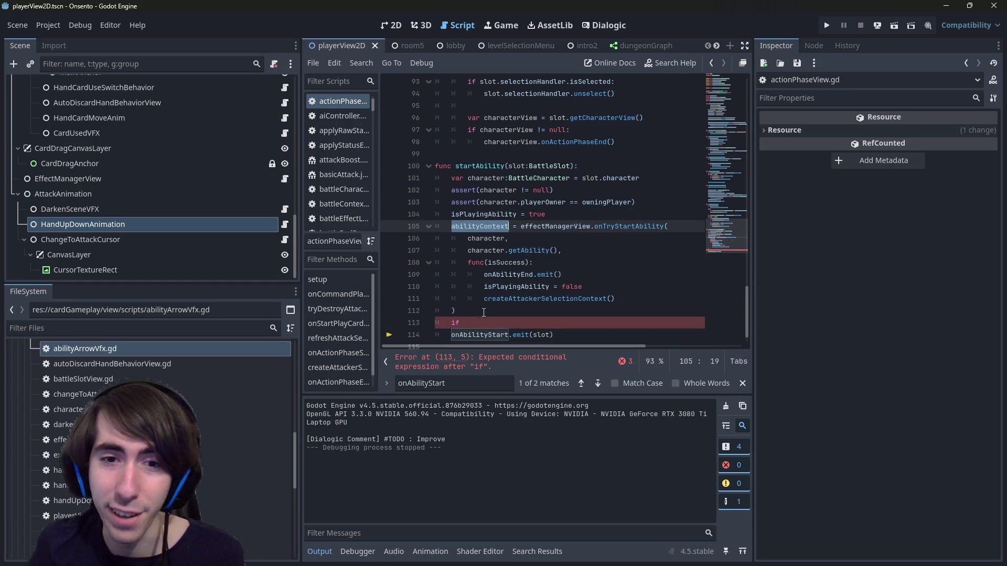
key("ctrl+c")
left_click(484, 314)
key("ctrl+v")
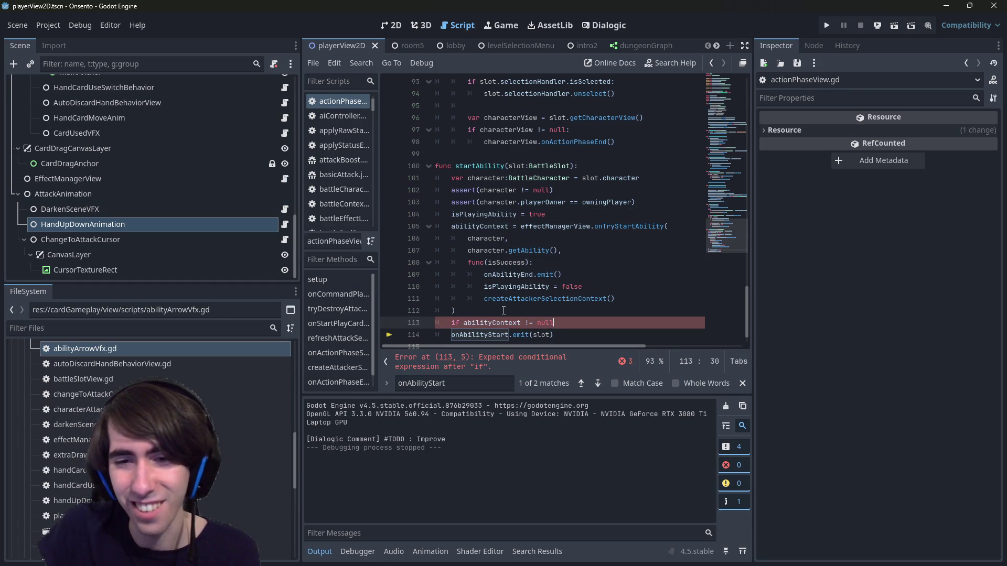
key("Down")
key("Home")
key("Tab")
key("ctrl+s")
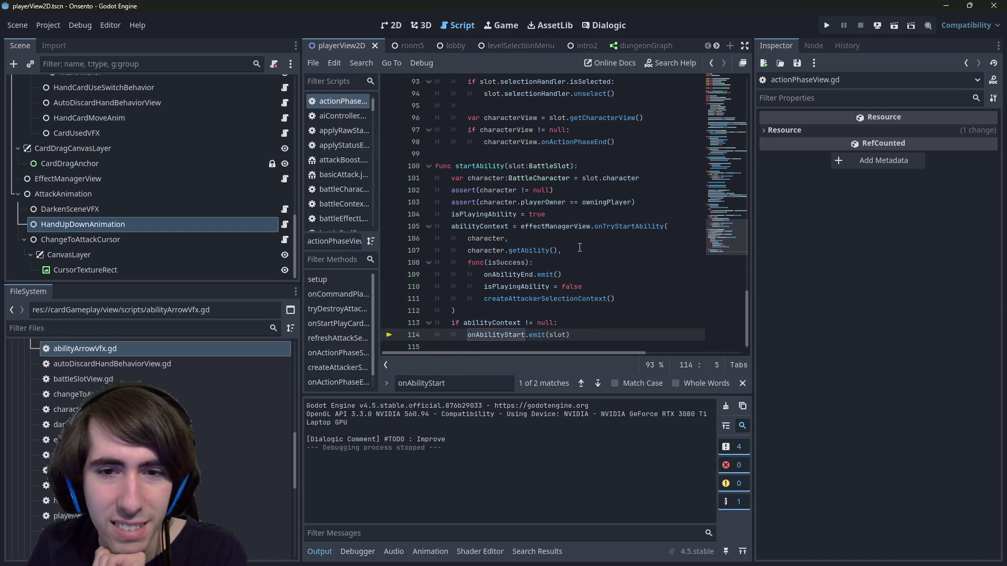
Inspect the startAbility callback's isSuccess parameter, onAbilityEnd and isPlayingAbility lines.
mouse_move(615, 298)
left_mouse_down()
mouse_move(550, 287)
mouse_move(435, 238)
mouse_move(370, 240)
left_mouse_up()
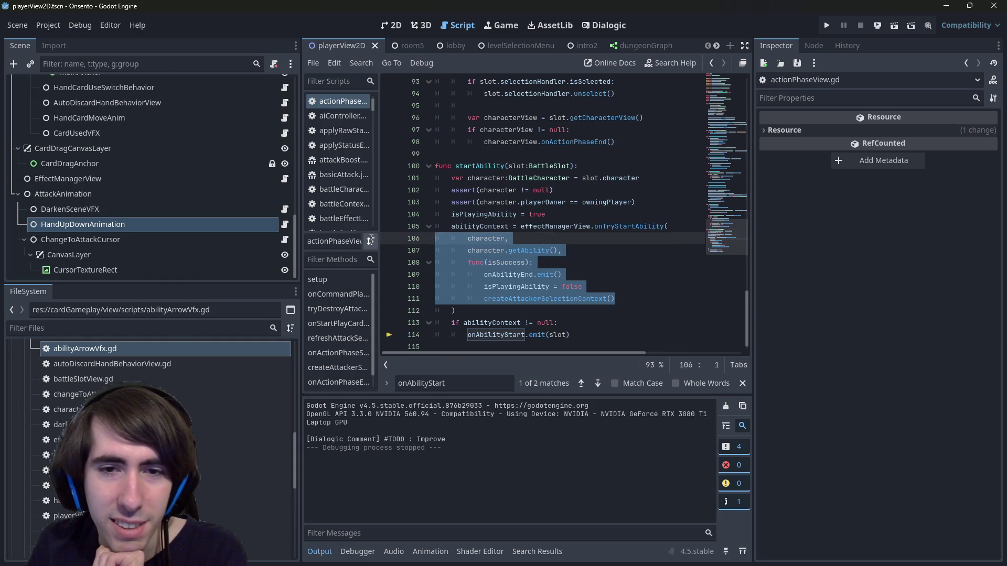
left_click(617, 254)
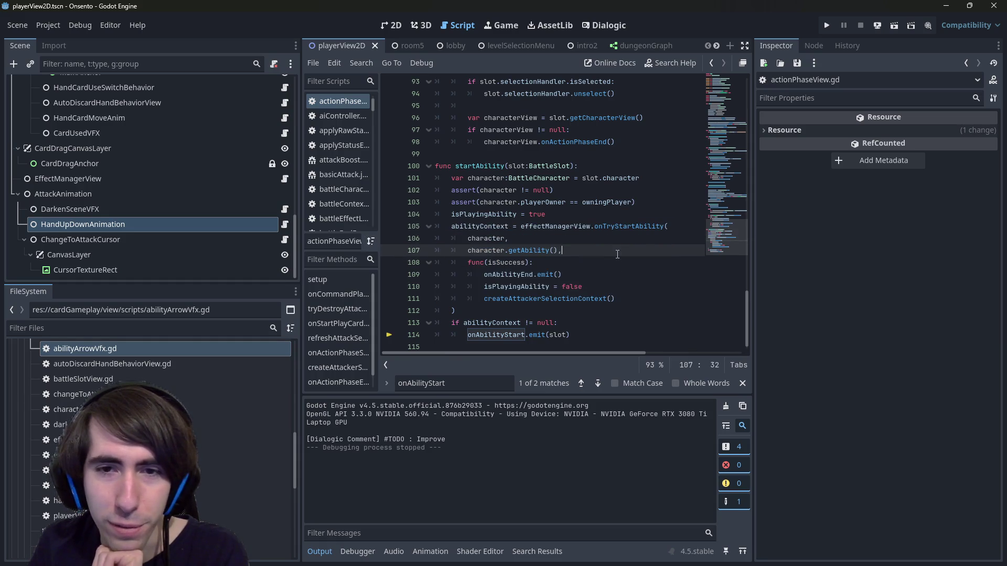
left_click(517, 262)
left_click(509, 276)
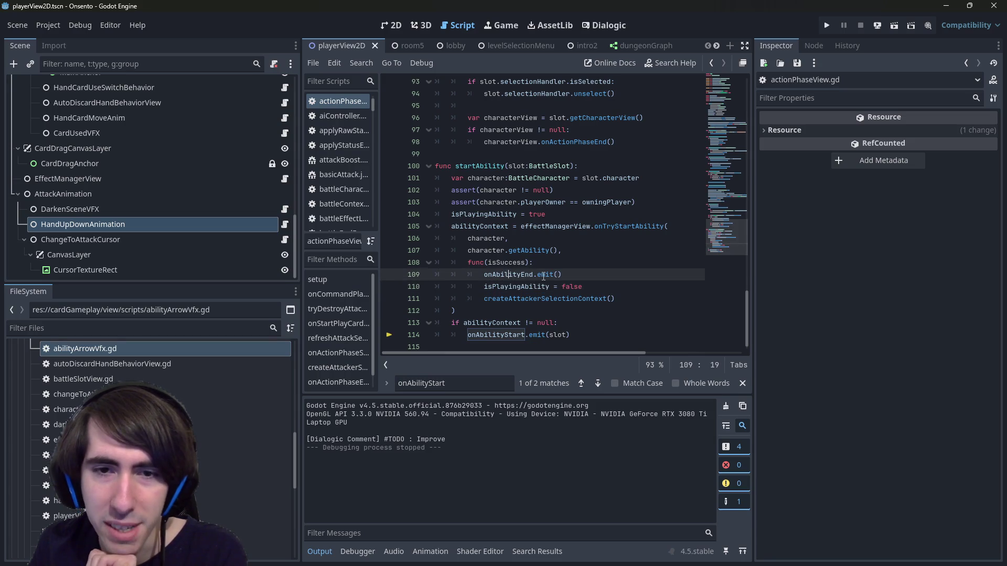
mouse_move(544, 277)
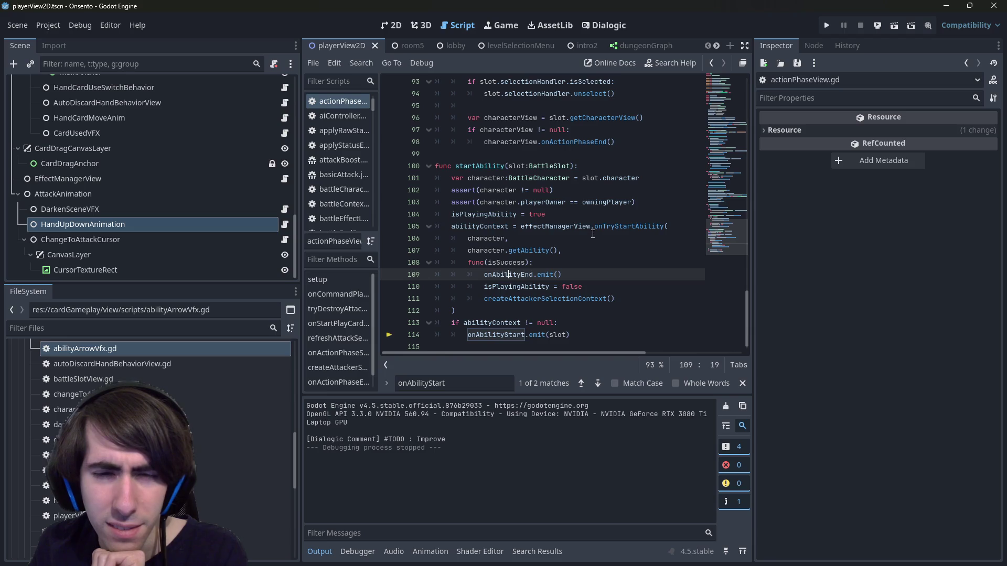
double_click(538, 286)
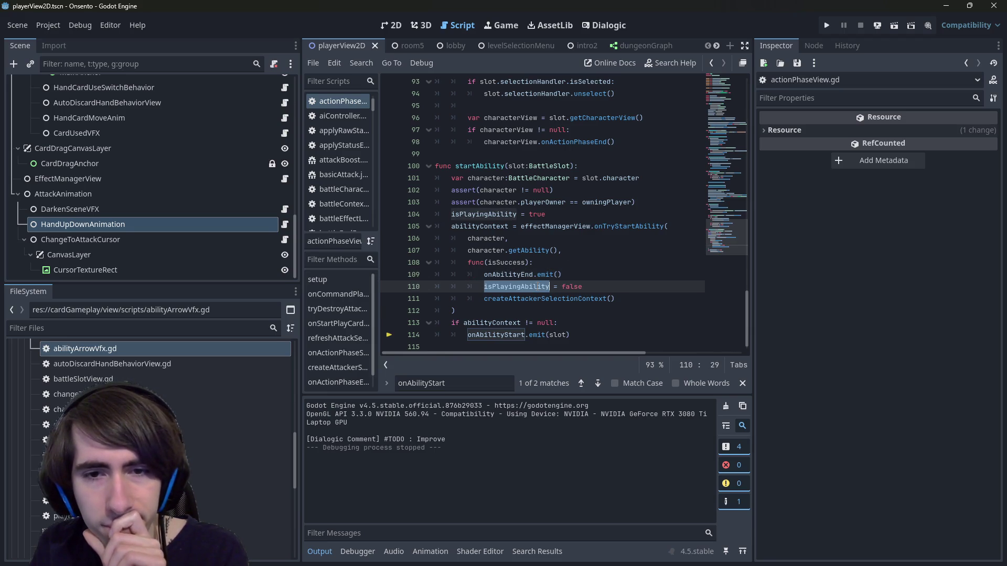
mouse_move(538, 286)
left_click(603, 276)
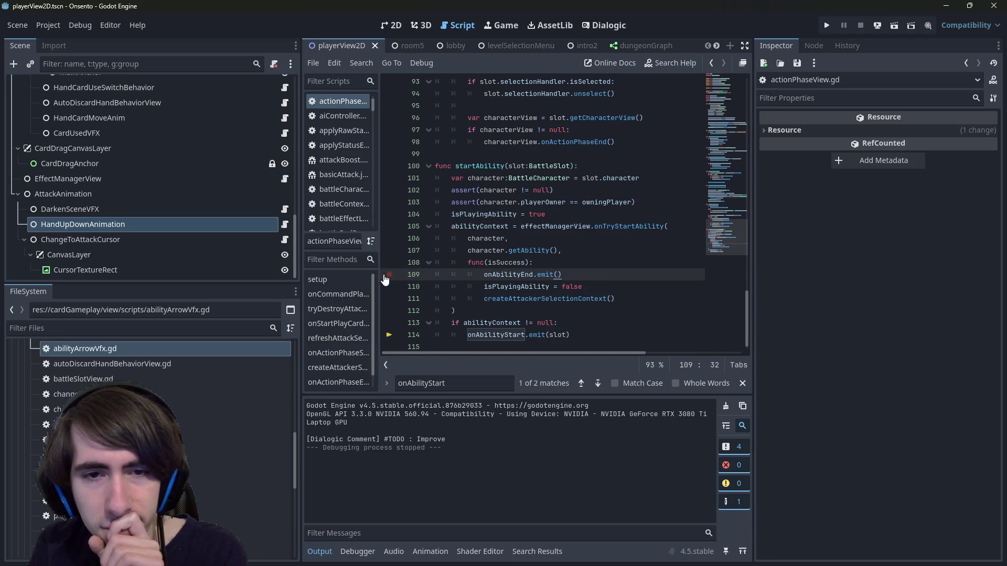
double_click(534, 270)
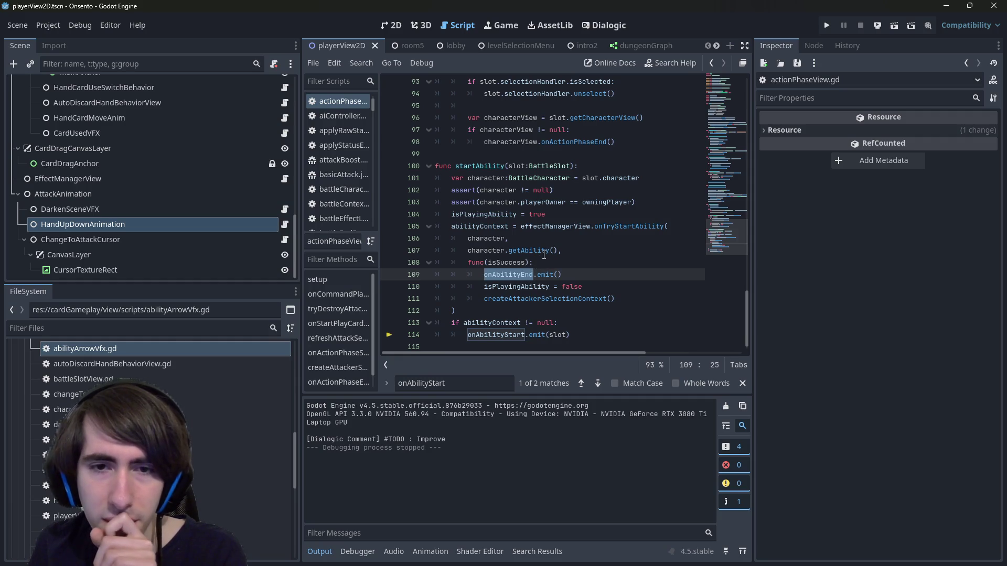
double_click(513, 262)
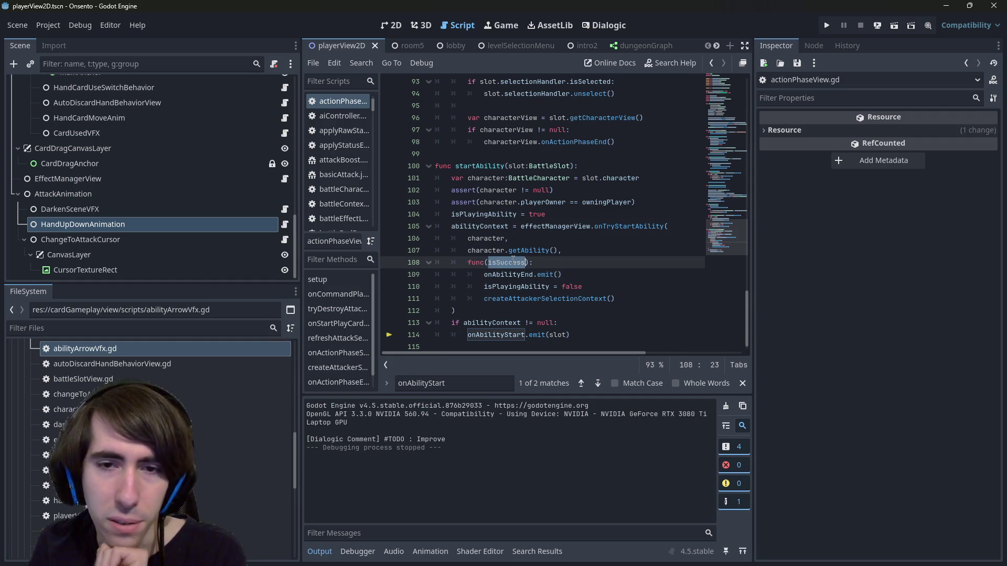
double_click(515, 262)
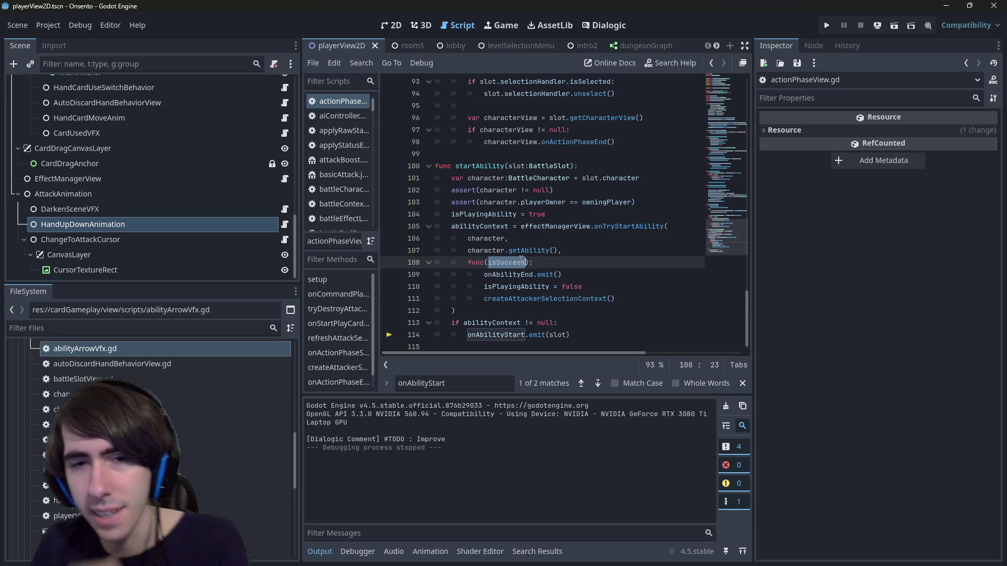
Insert 'if isSuccess:' after func(isSuccess): and indent onAbilityEnd.emit() under it.
left_click(549, 262)
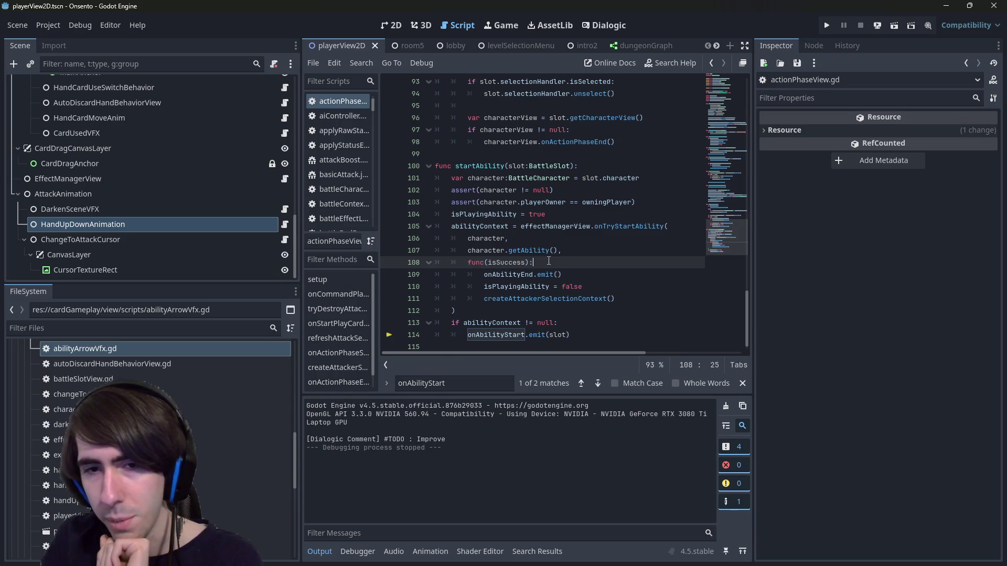
mouse_move(546, 255)
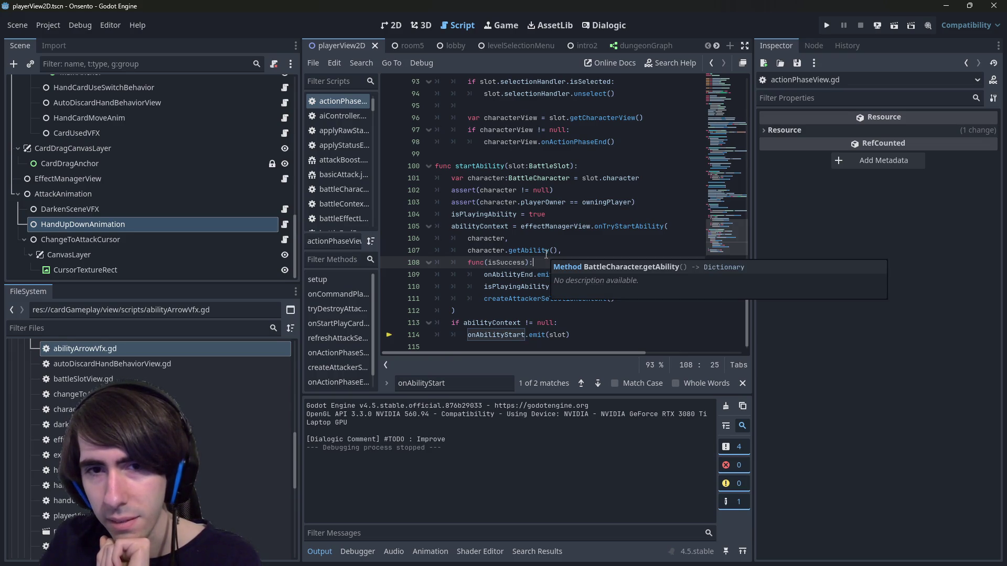
double_click(524, 274)
left_click(551, 261)
key("Return")
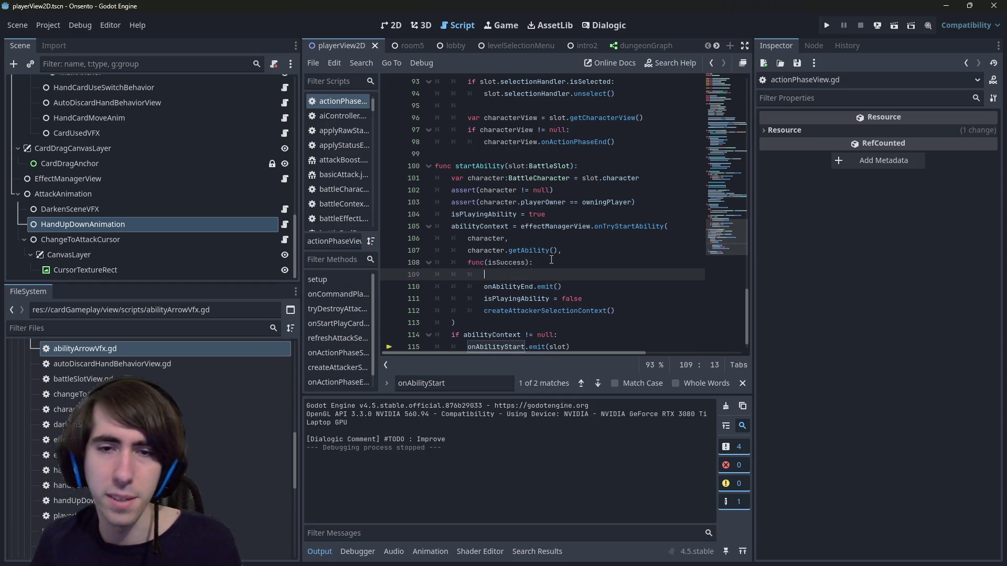
type("if isSuccess:")
key("Down")
key("Tab")
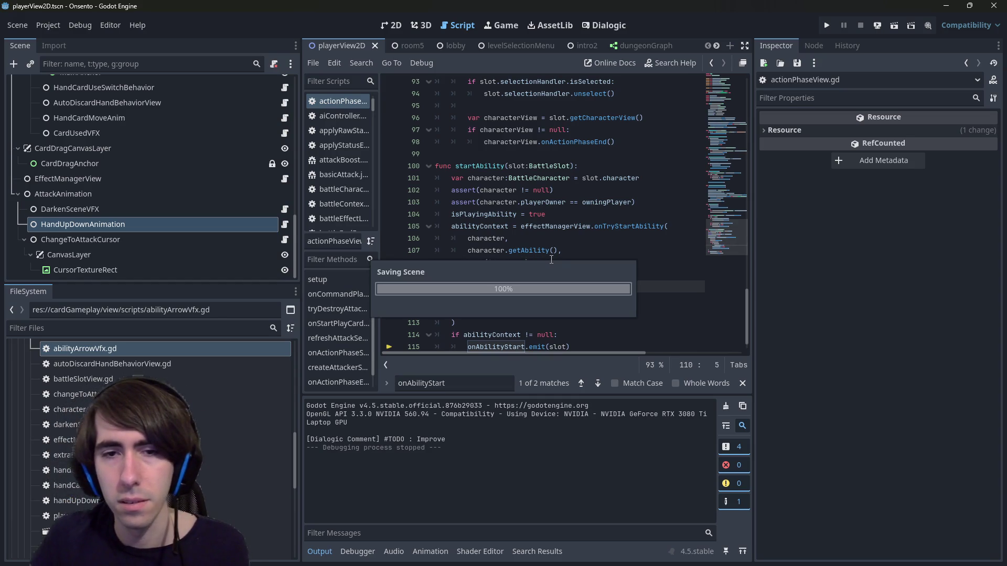
scroll(551, 260, "down", 1)
left_click(587, 327)
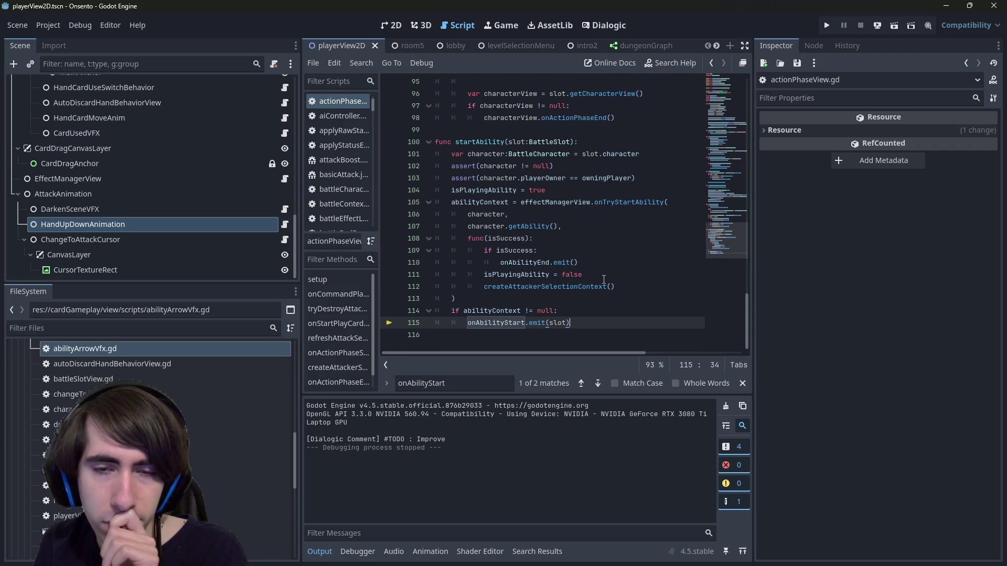
Delete the 'if isSuccess:' line, restore onAbilityEnd.emit()'s original indent, and save.
left_click(608, 264)
key("Up")
key("ctrl+shift+k")
key("shift+Tab")
key("Up")
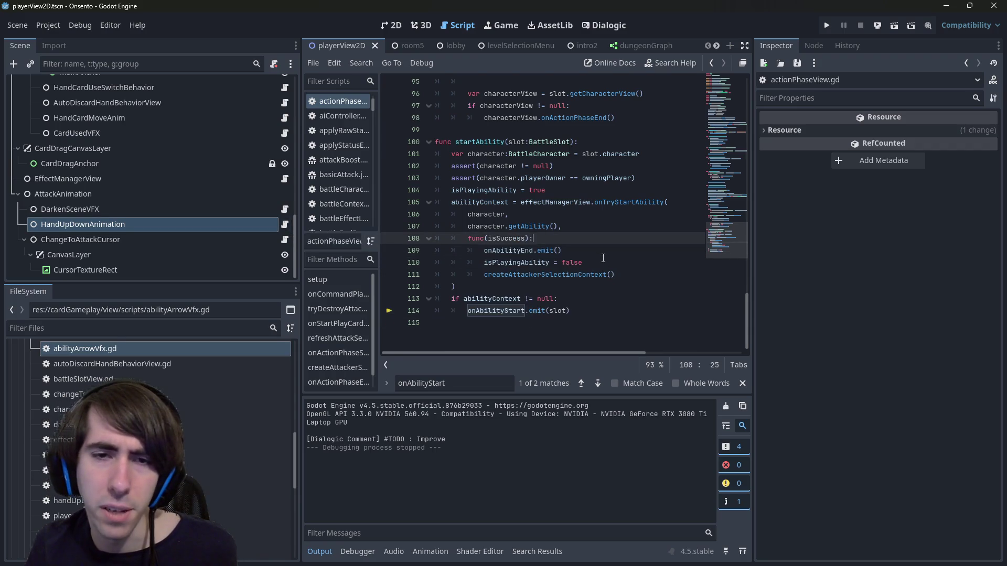
key("ctrl+s")
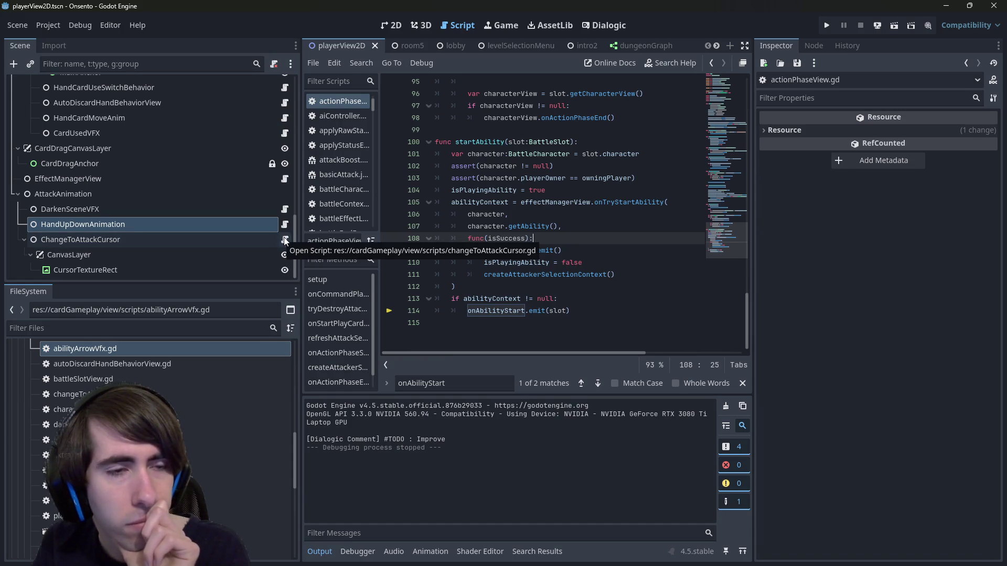
left_click(285, 240)
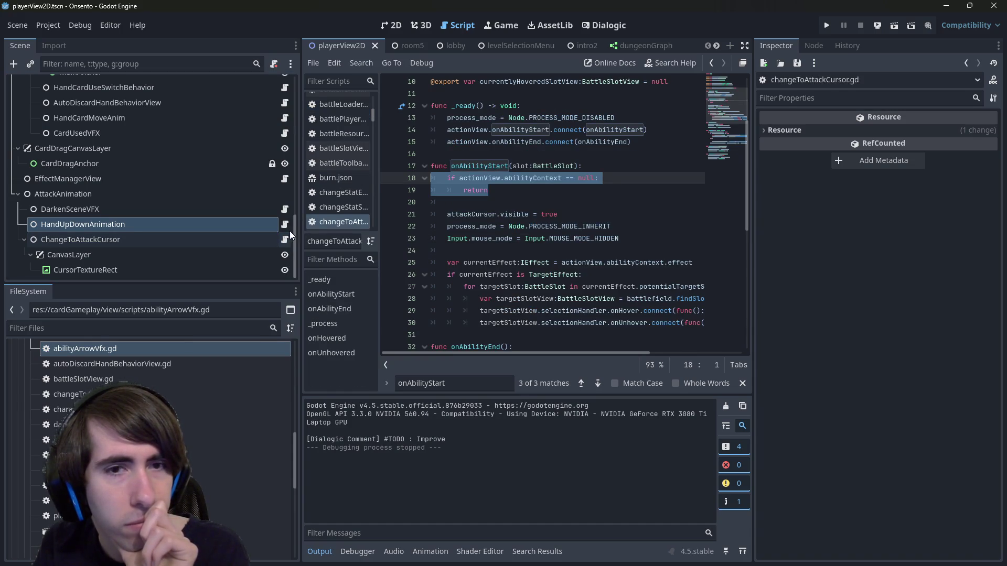
left_click(607, 237)
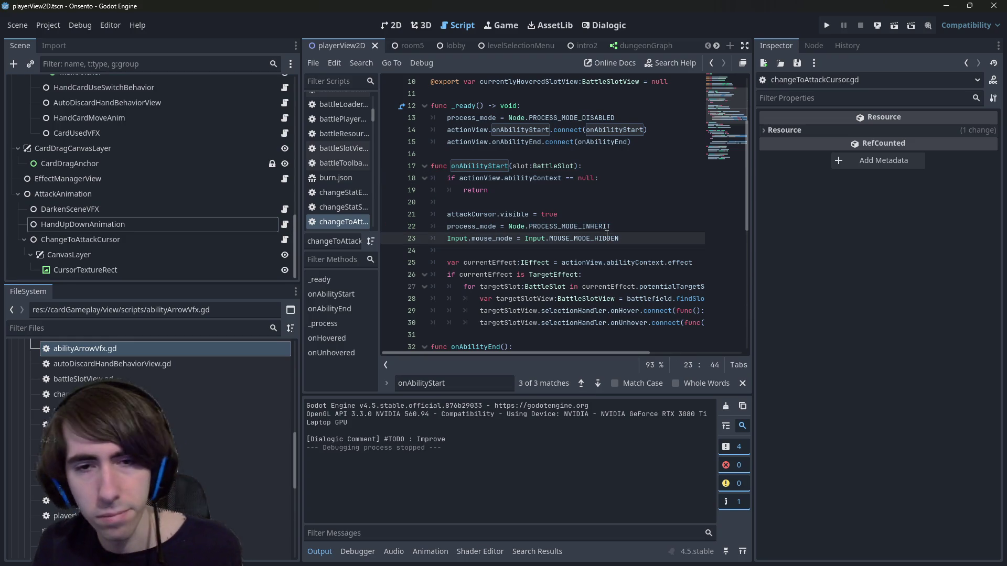
key("alt+Left")
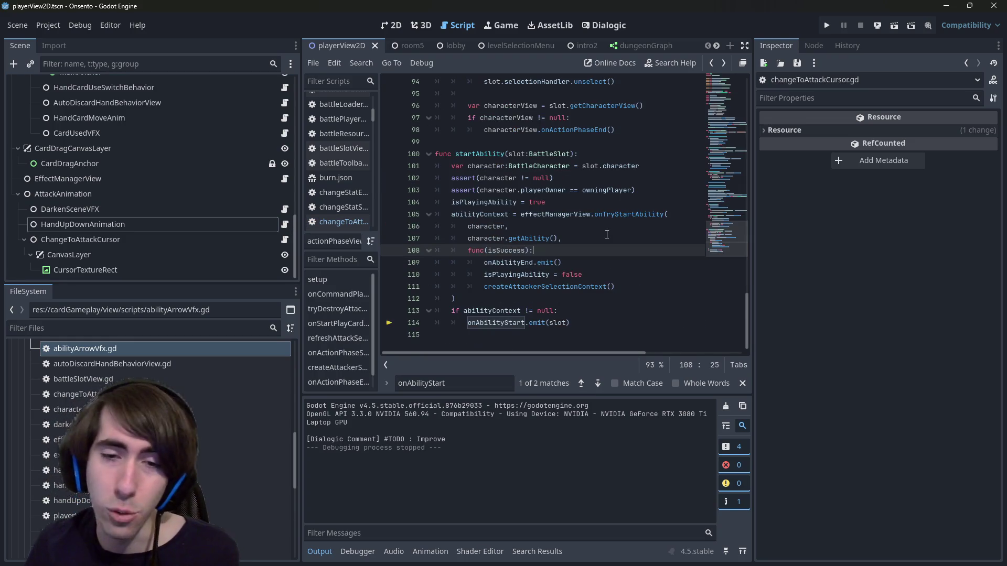
Delete the 'if abilityContext != null:' line and dedent onAbilityStart.emit(slot) to function level.
left_click(576, 313)
key("shift+Home")
key("ctrl+shift+k")
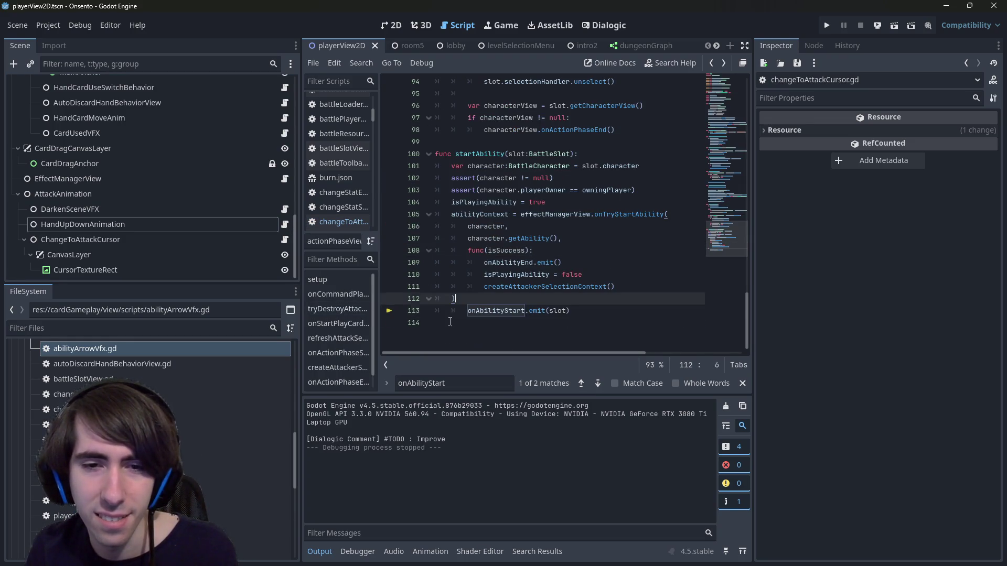
left_click(465, 312)
key("BackSpace")
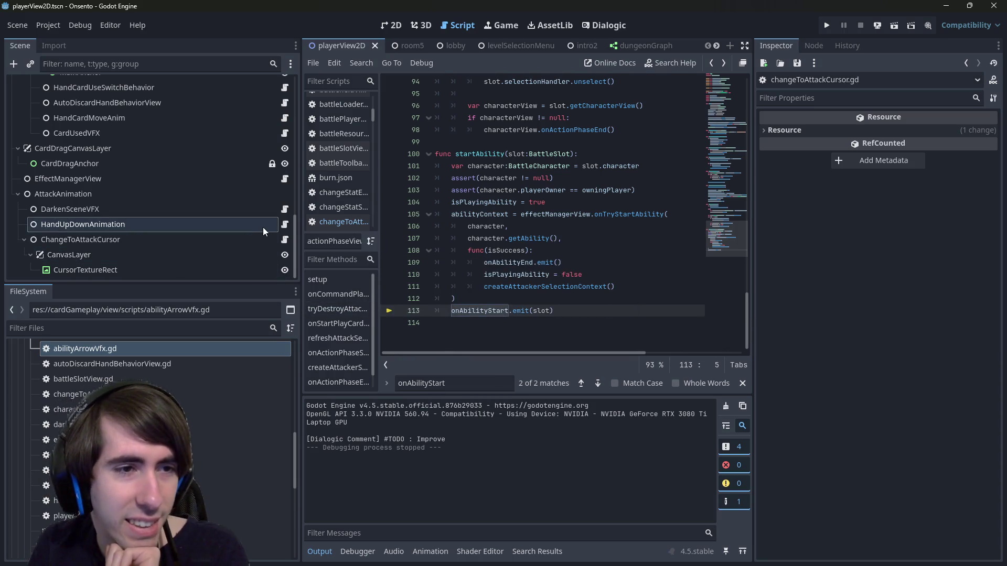
left_click(283, 226)
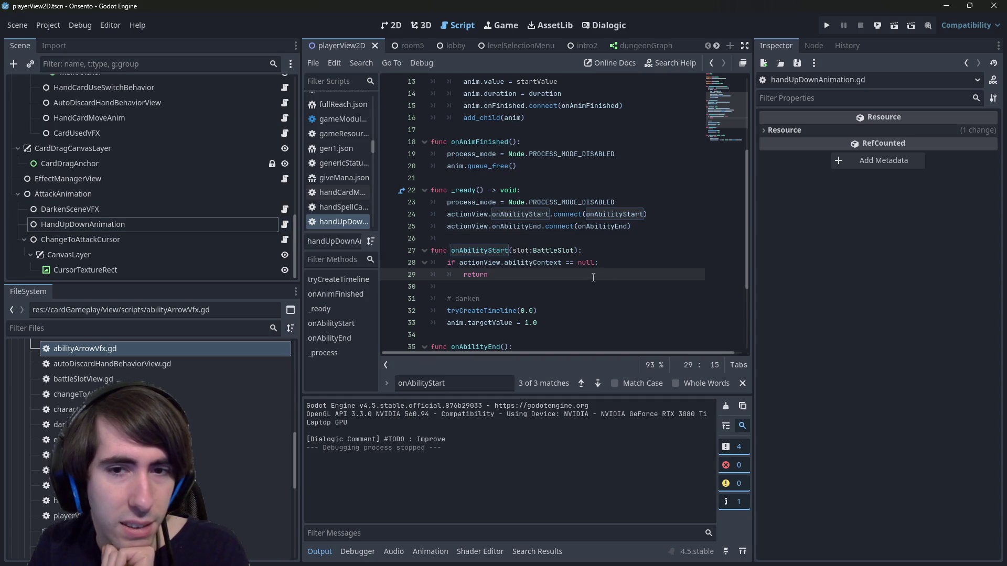
Select handUpDownAnimation's null-check lines 28–29 and add a line in DarkenSceneVFX's onAbilityStart.
left_click(487, 262)
double_click(487, 262)
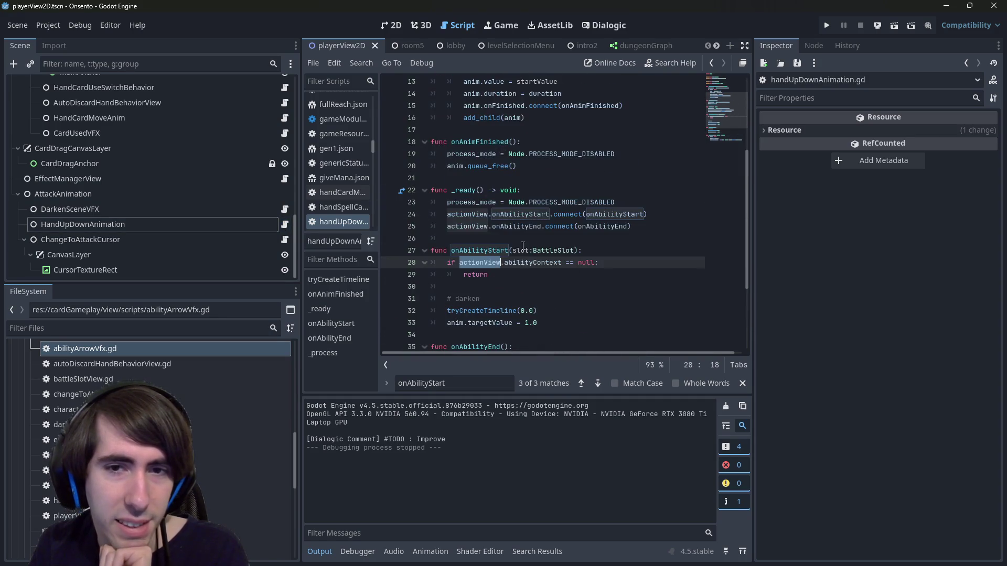
left_click_drag(530, 278, 388, 268)
left_click(220, 209)
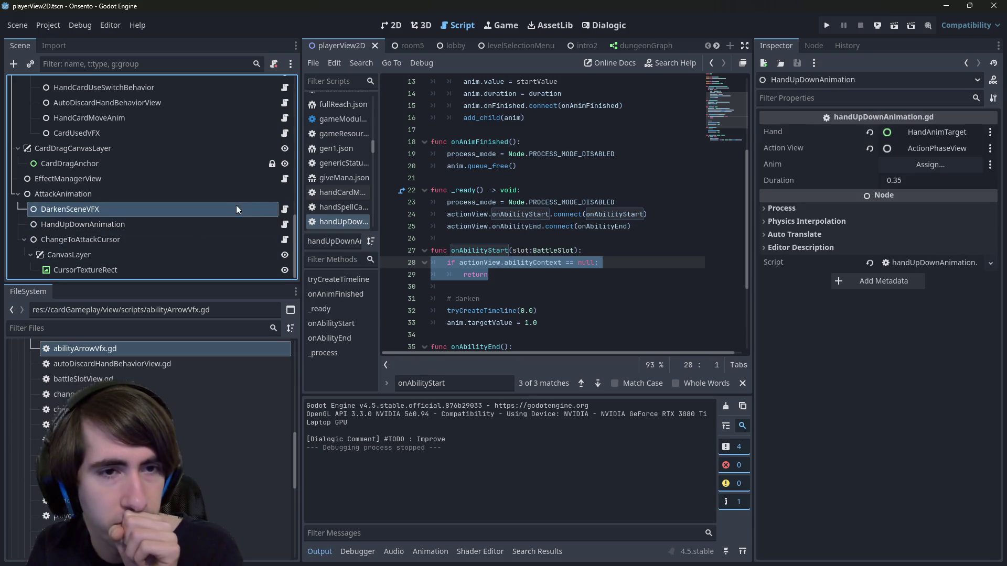
left_click(287, 209)
left_click(595, 276)
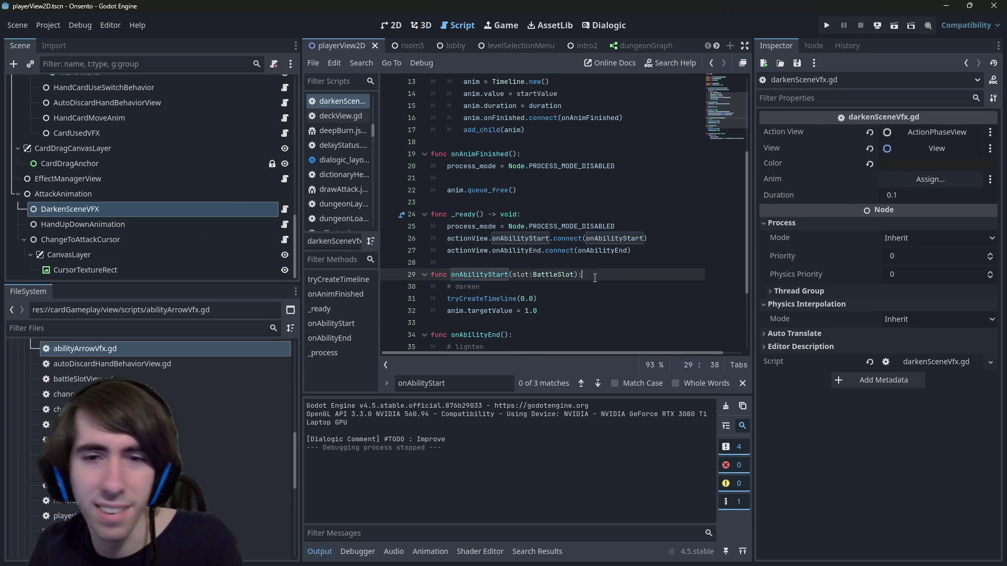
key("Return")
key("Return")
key("Return")
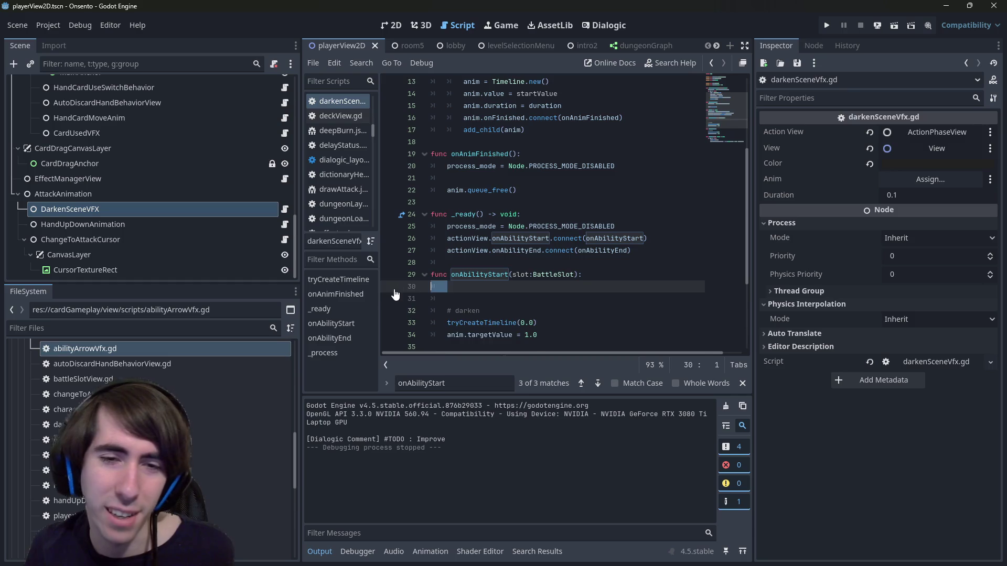
key("ctrl+s")
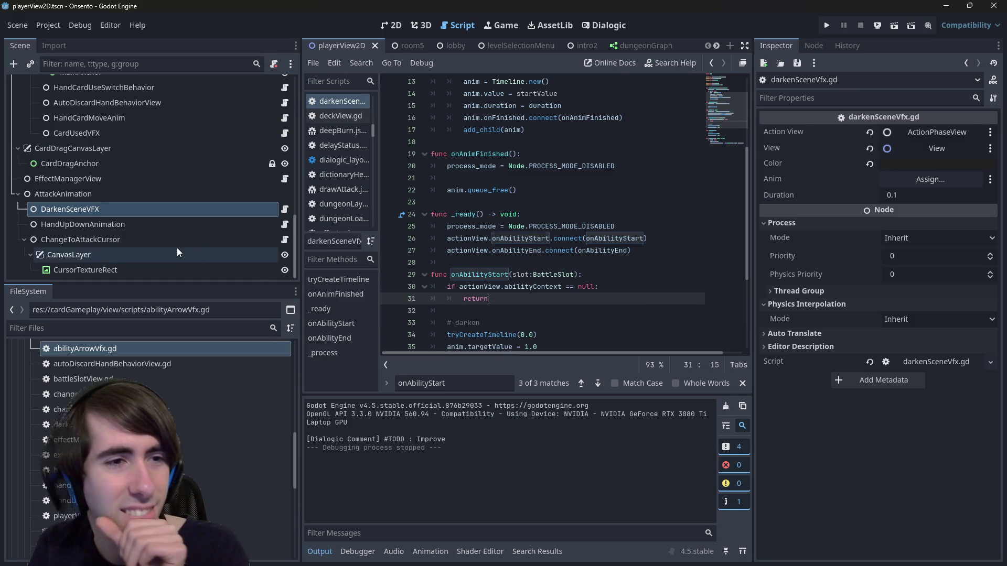
Delete the null-check block from the DarkenSceneVFX script and save.
scroll(177, 251, "up", 2)
scroll(177, 248, "up", 1)
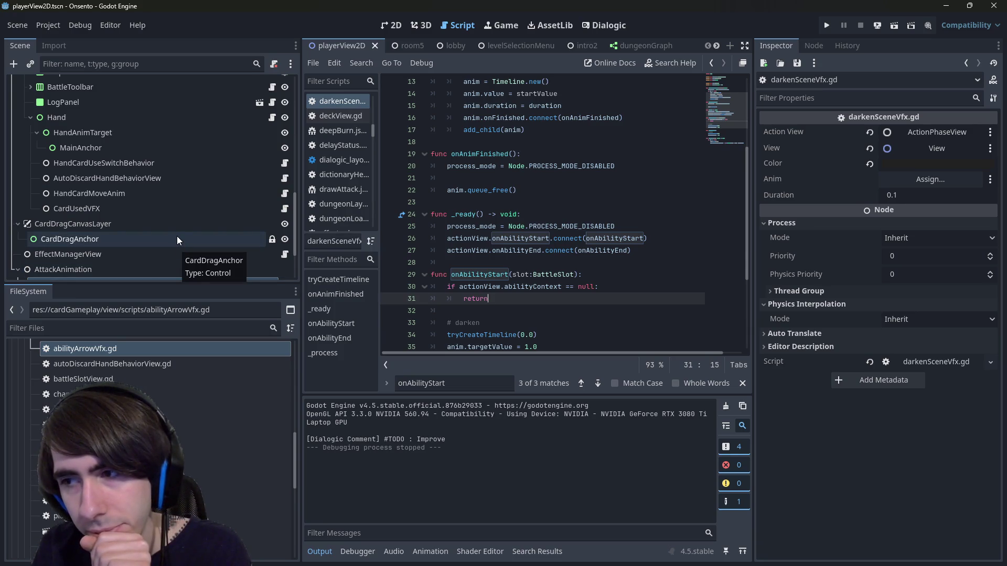
scroll(177, 236, "down", 1)
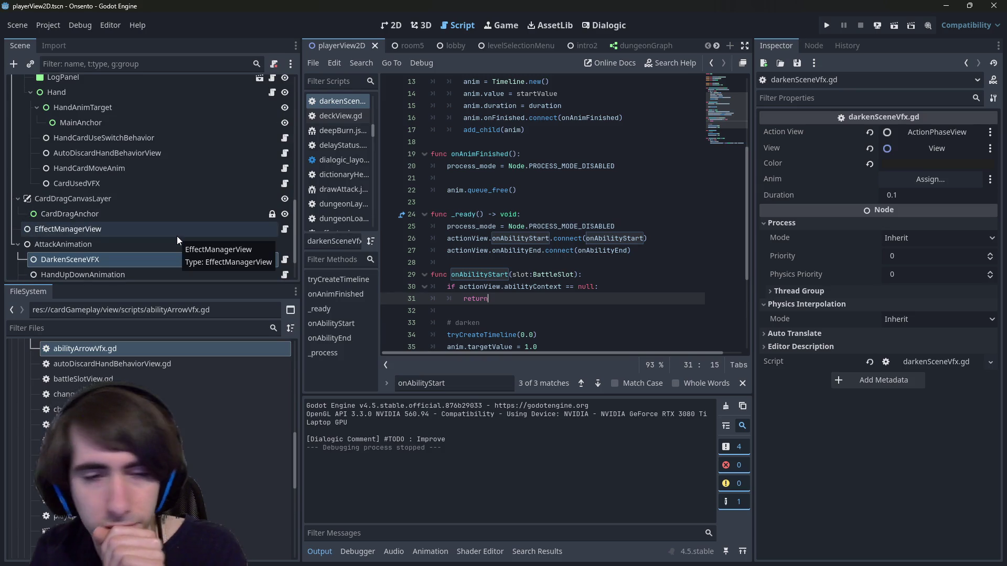
scroll(178, 236, "down", 1)
scroll(177, 236, "down", 1)
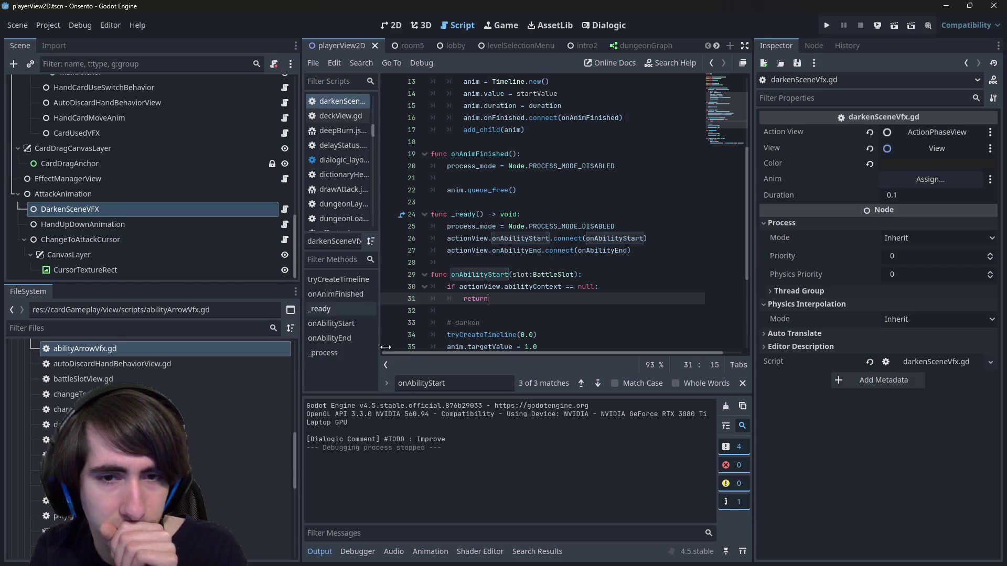
left_click_drag(502, 311, 585, 274)
key("BackSpace")
key("ctrl+s")
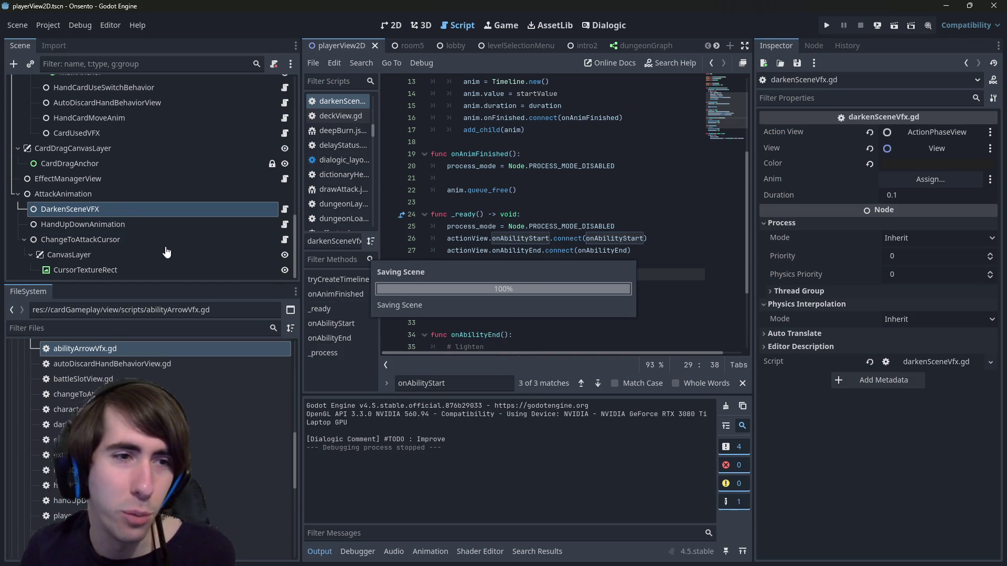
Open the attack-cursor node's script and toggle the CanvasLayer's visibility off and back on.
left_click(284, 224)
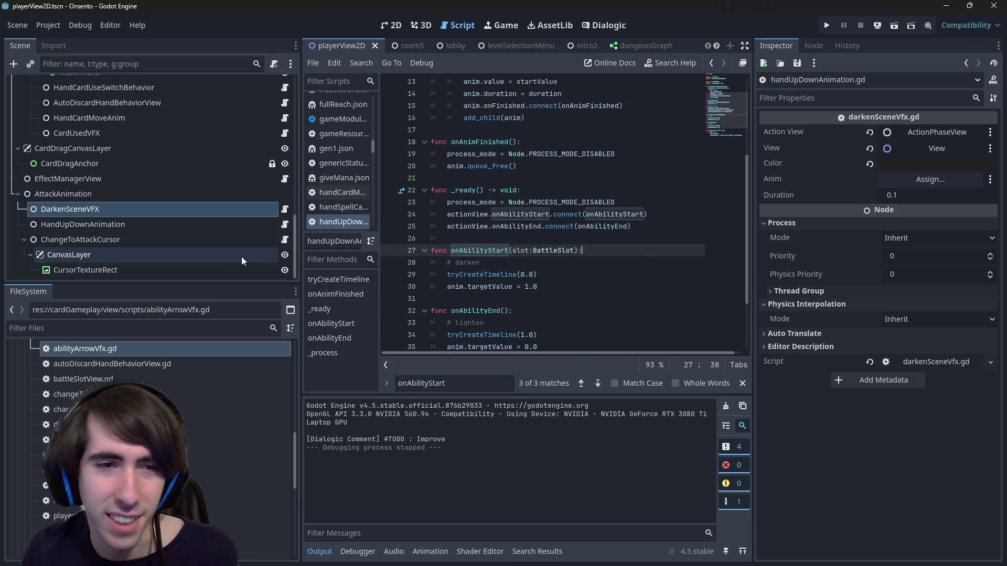
left_click(284, 240)
scroll(483, 241, "down", 1)
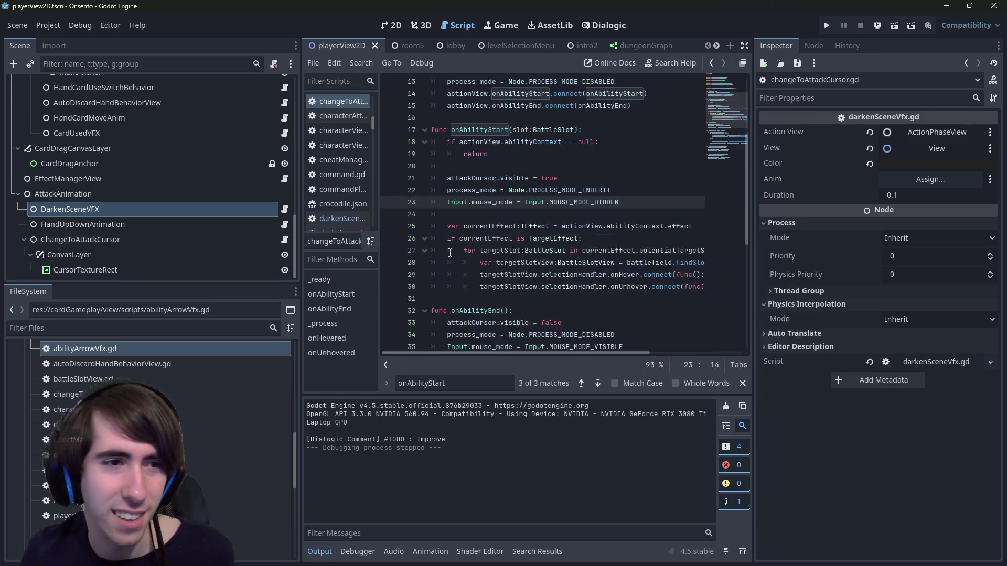
left_click(284, 254)
left_click(284, 255)
Delete the abilityContext null check and return from changeToAttackCursor.gd's onAbilityStart, and save.
left_click(487, 250)
key("ctrl+s")
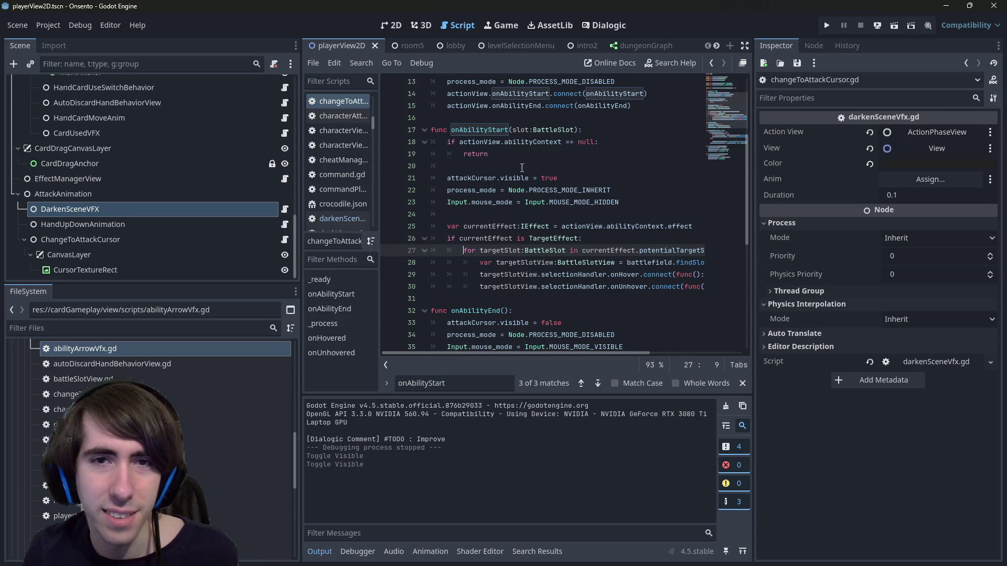
left_click_drag(522, 168, 583, 130)
key("BackSpace")
key("ctrl+s")
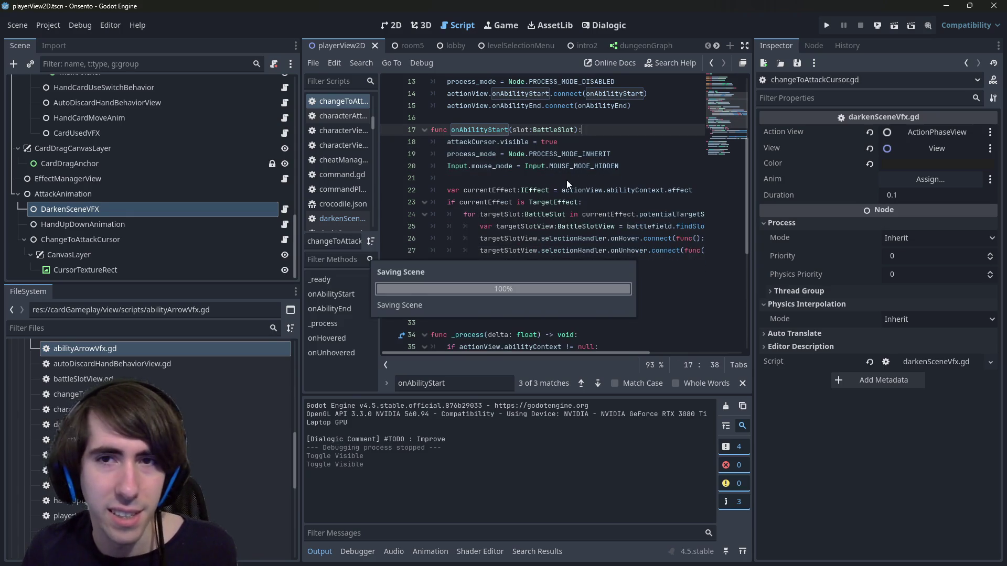
scroll(566, 180, "up", 2)
left_click(545, 171, "ctrl")
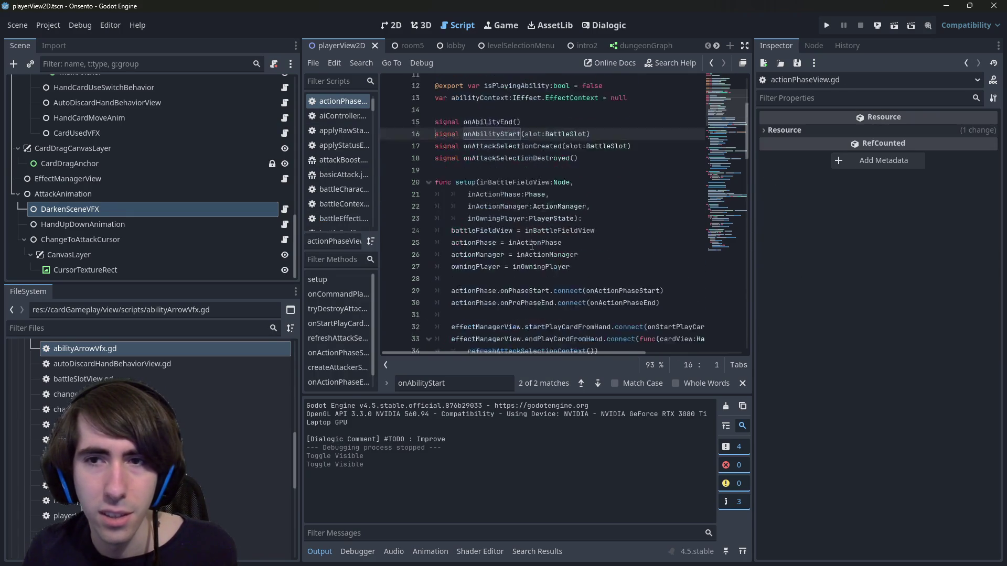
Wrap onAbilityStart.emit(slot) in 'if abilityContext != null:' and save actionPhaseView.gd.
scroll(532, 245, "down", 20)
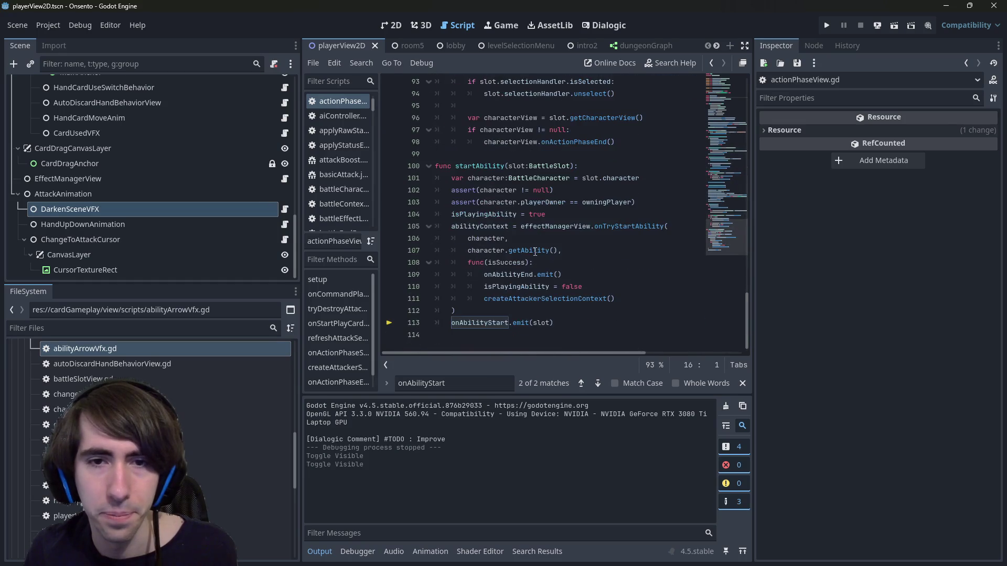
left_click(508, 311)
key("Return")
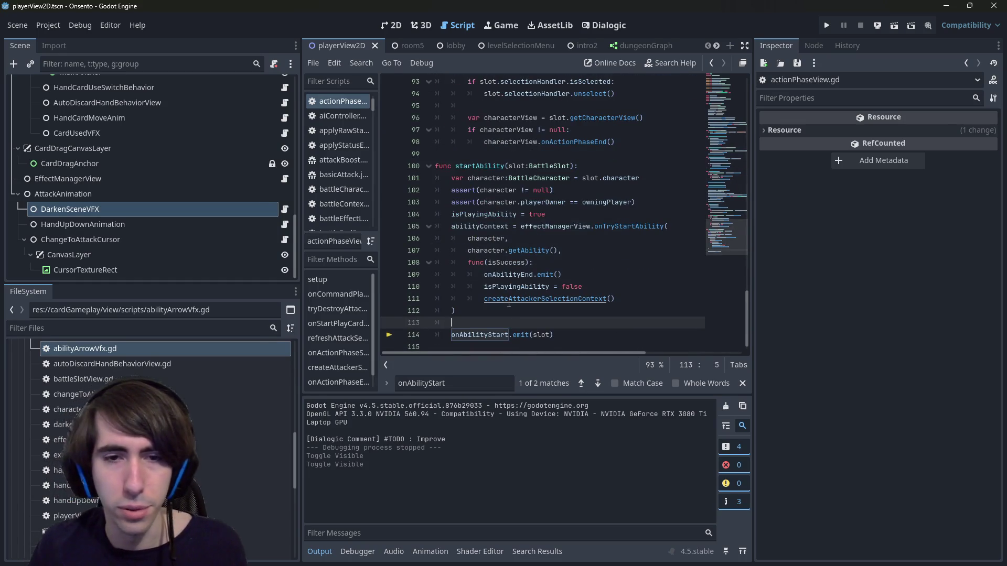
type("if abilityContext != null:")
key("Tab")
key("ctrl+s")
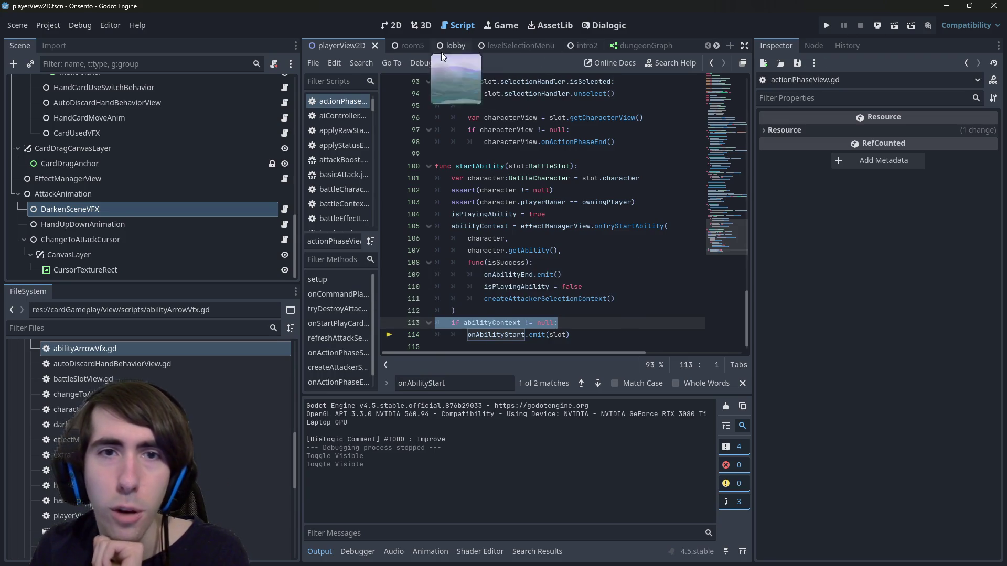
Switch to the room2 scene, run it briefly, and stop it.
scroll(588, 49, "down", 3)
left_click(536, 45)
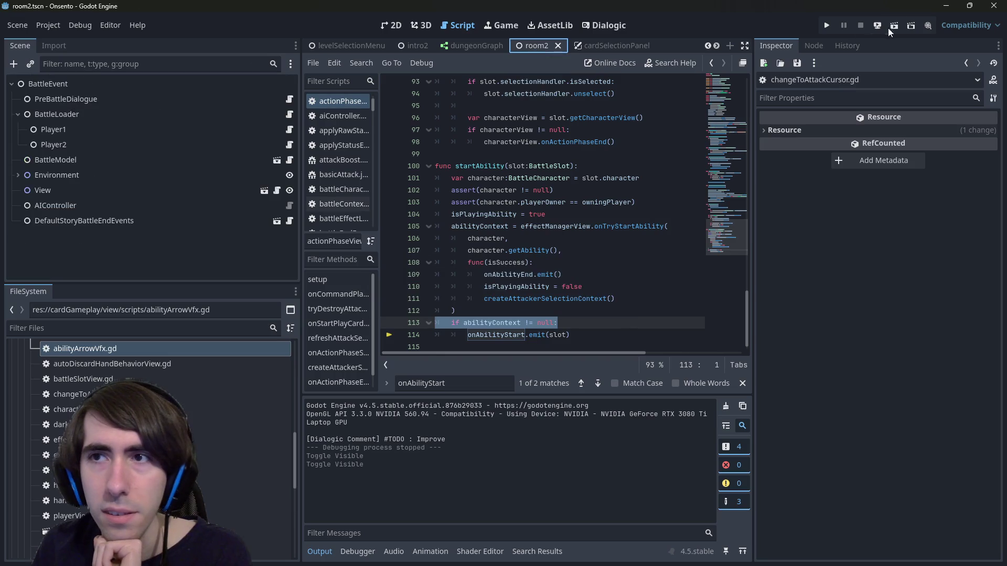
left_click(895, 27)
left_click(858, 27)
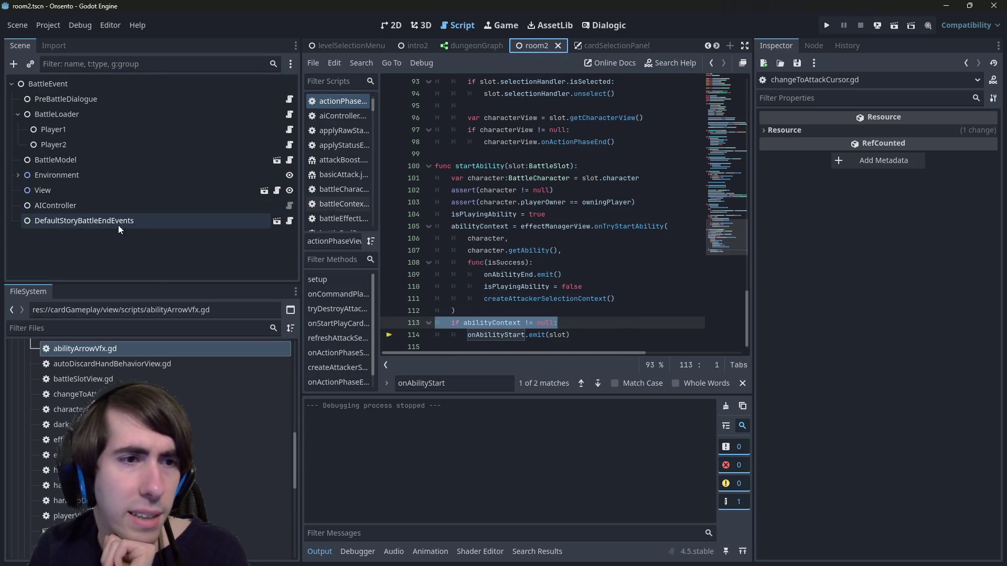
Reopen changeToAttackCursor.gd and copy the 'attackCursor.visible = true' line.
left_click(264, 190)
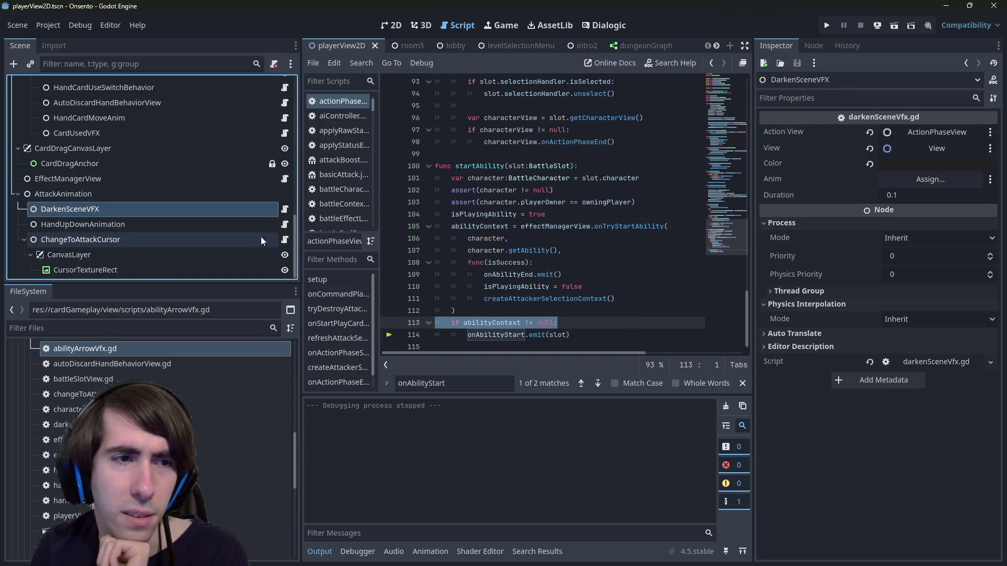
left_click(284, 240)
left_click_drag(558, 215, 446, 214)
key("ctrl+c")
left_click(606, 143)
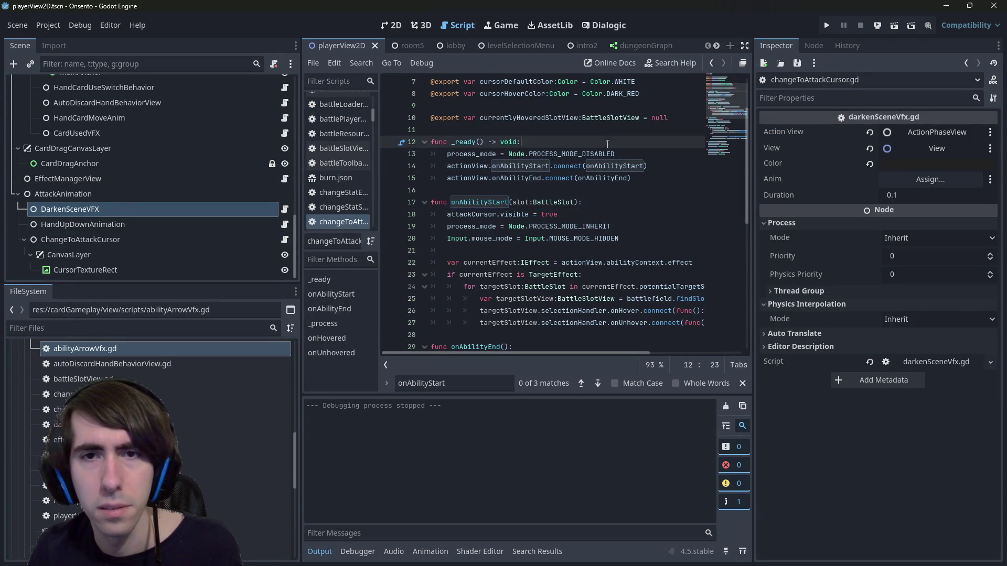
Insert 'attackCursor.visible = false' as the first line of _ready().
key("Return")
key("ctrl+v")
key("BackSpace")
key("BackSpace")
key("BackSpace")
type("false")
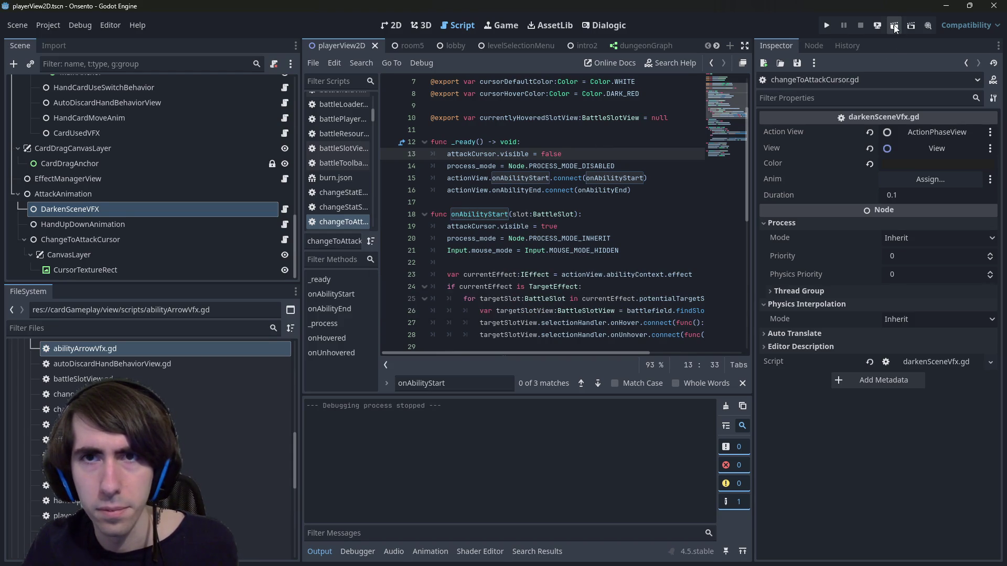
scroll(603, 42, "down", 5)
scroll(629, 44, "down", 5)
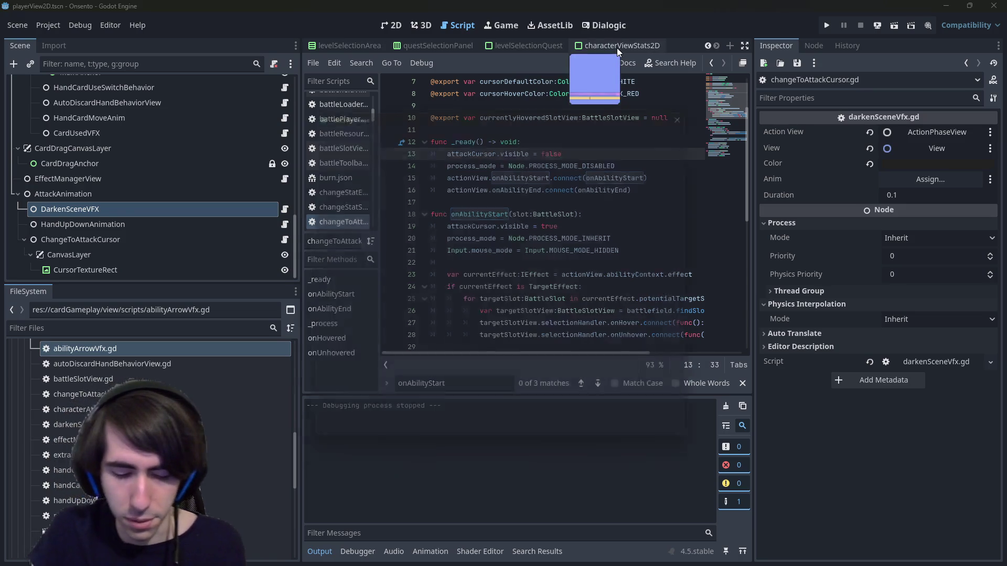
Quick-open the tutorial3.tscn scene.
key("shift+alt+o")
type("tutorial3")
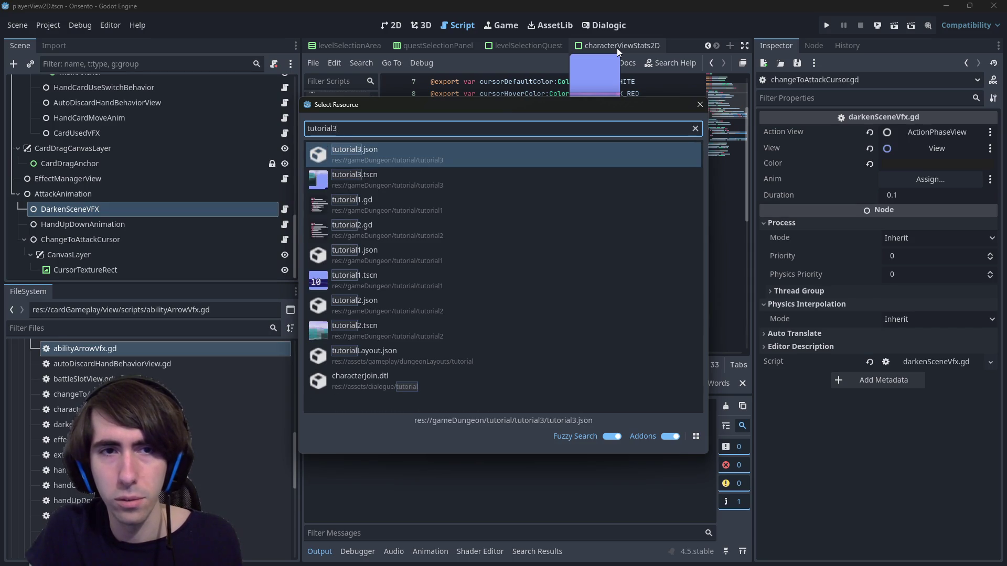
key("Down")
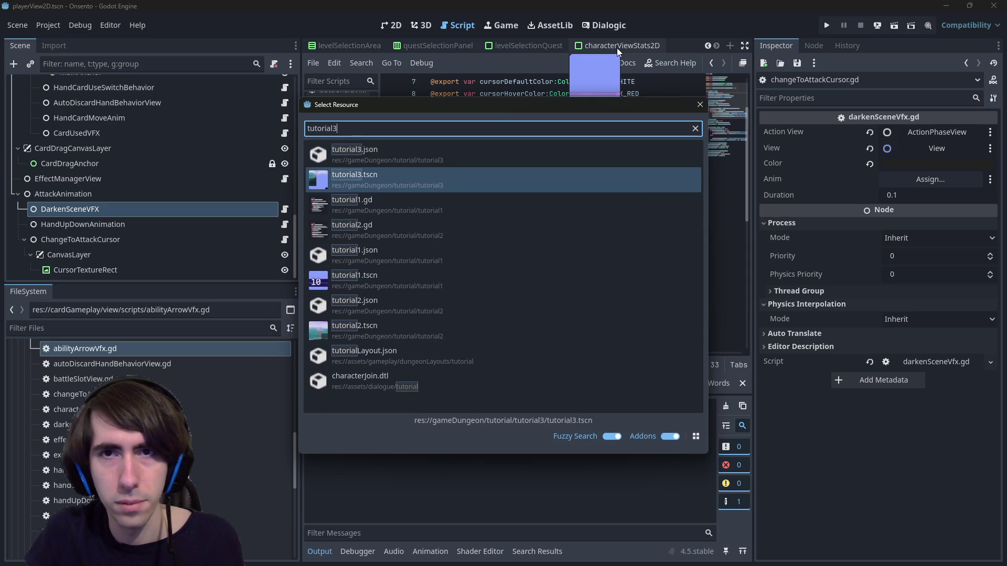
key("Return")
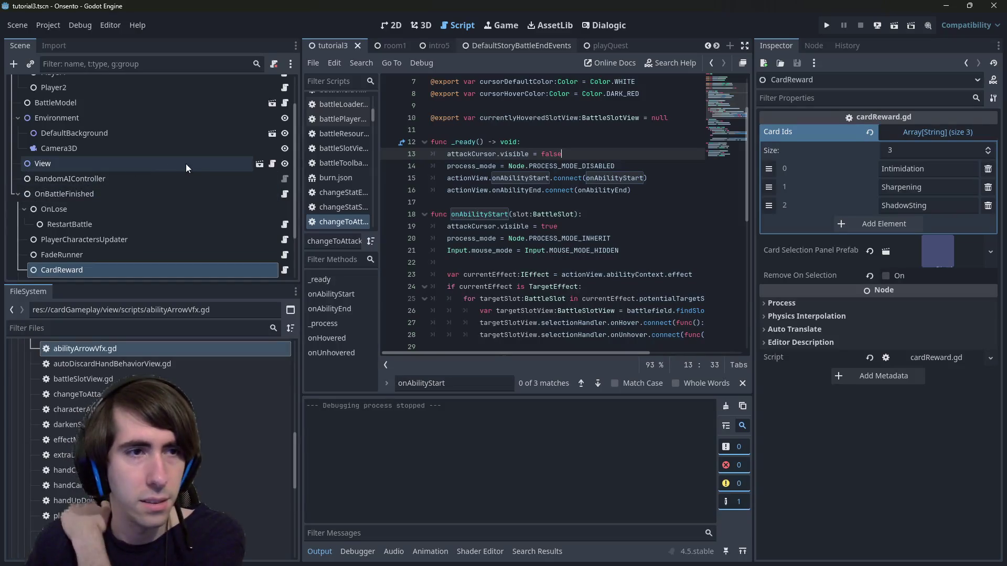
Assign the Environment node to View's Environment property, save, and run the tutorial3 scene.
left_click(212, 163)
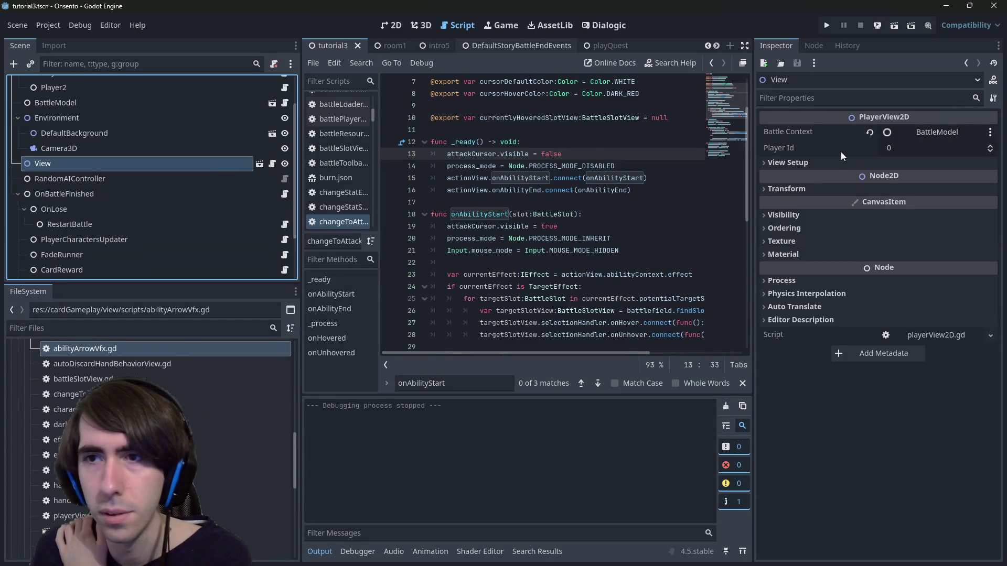
scroll(141, 193, "up", 3)
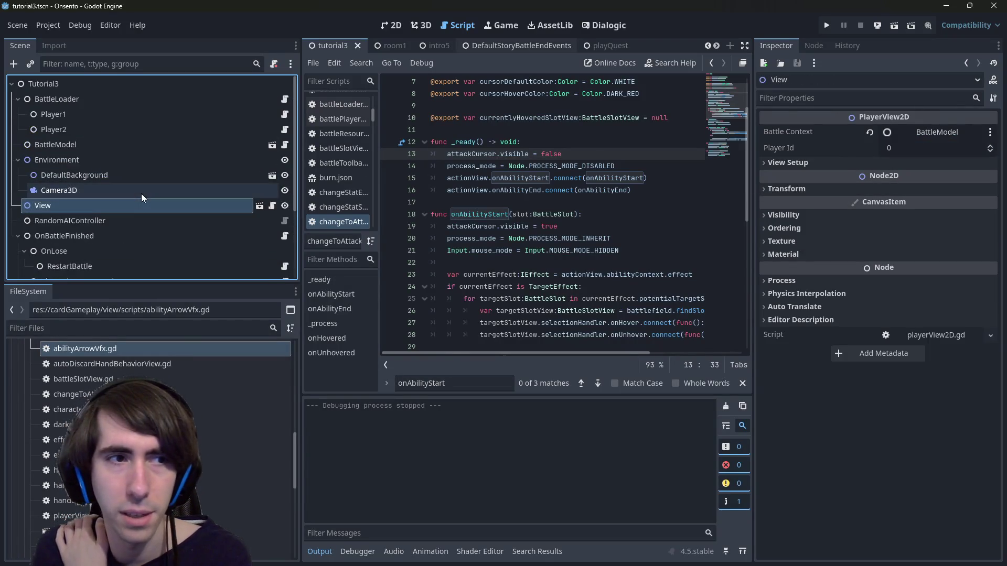
left_click(95, 161)
left_click(96, 204)
scroll(867, 402, "down", 10)
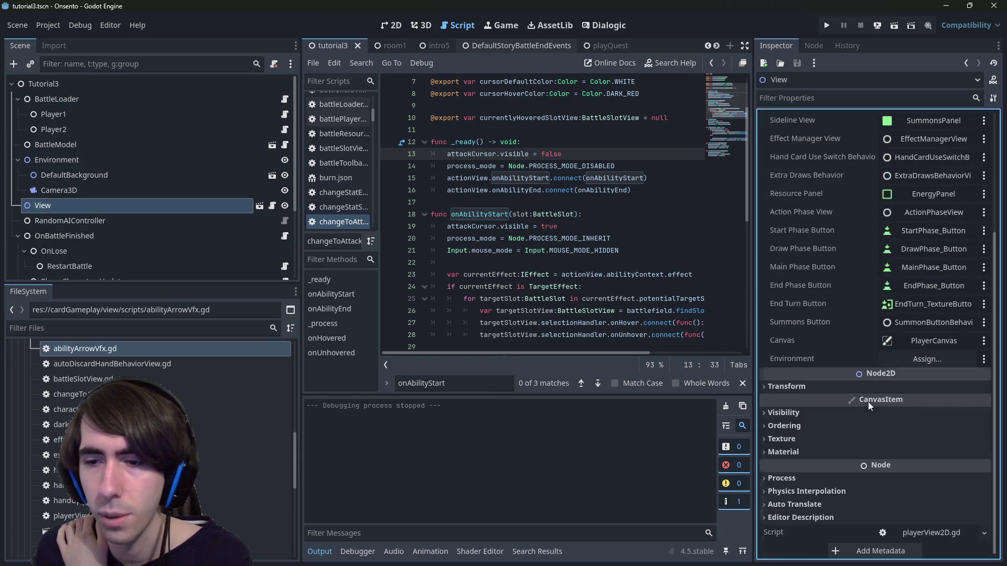
left_click(926, 359)
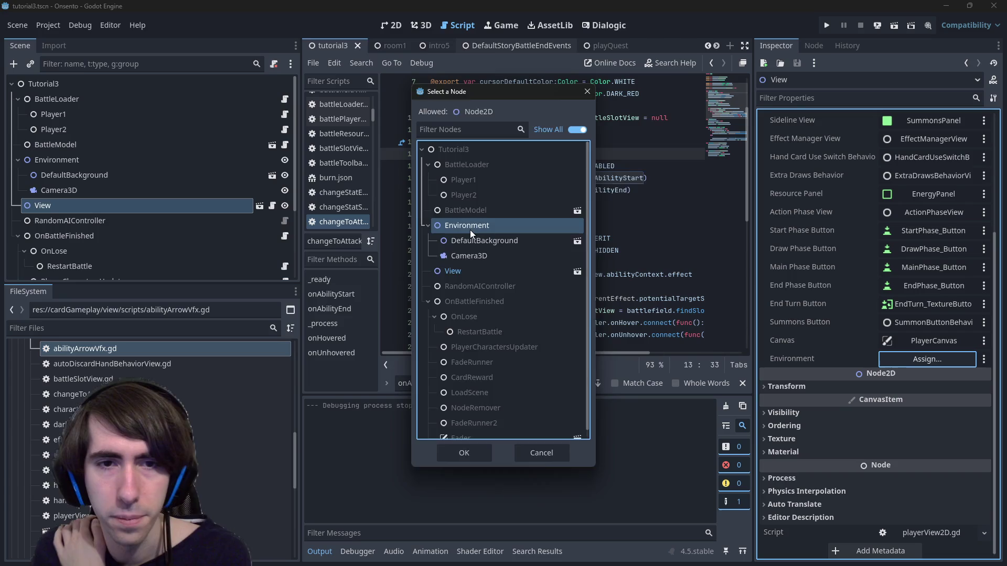
double_click(470, 230)
key("ctrl+s")
left_click(894, 25)
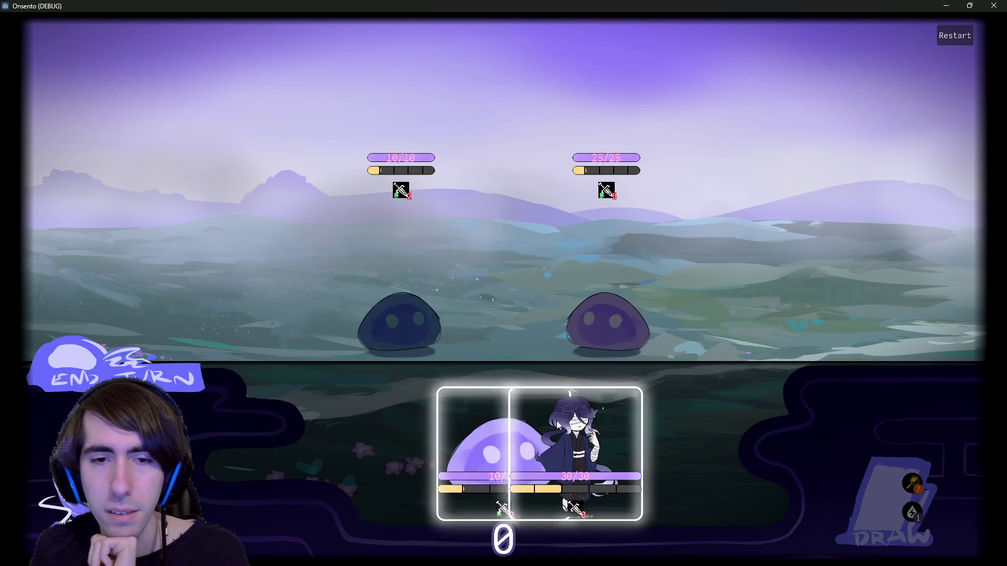
Drag the character card onto the battlefield and click it to start its attack ability.
left_click_drag(555, 421, 315, 293)
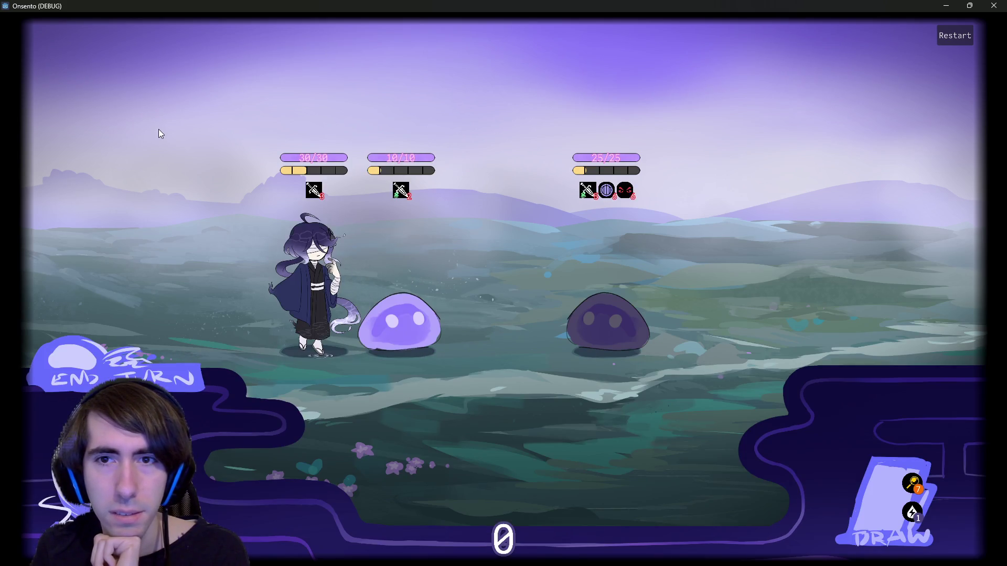
left_click(308, 287)
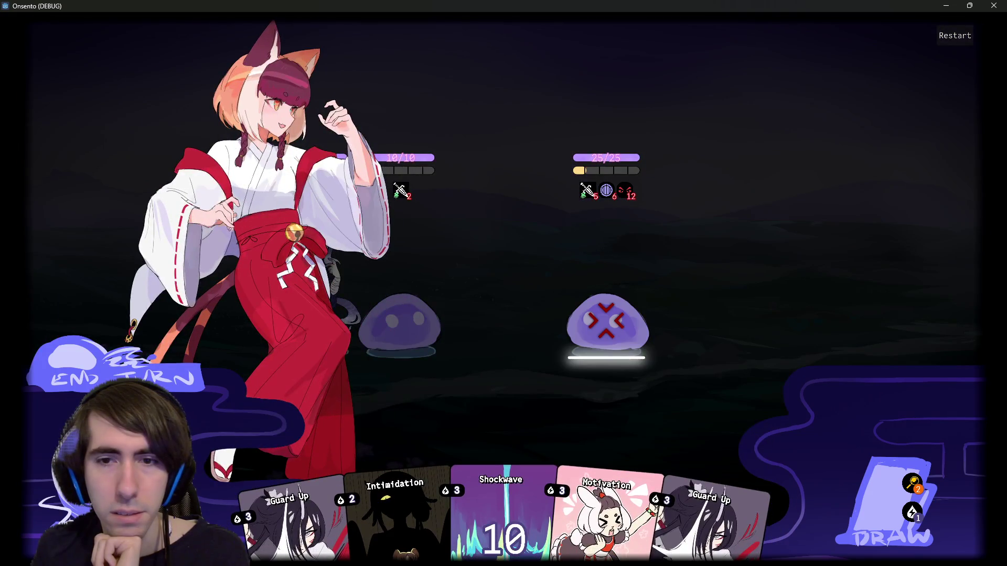
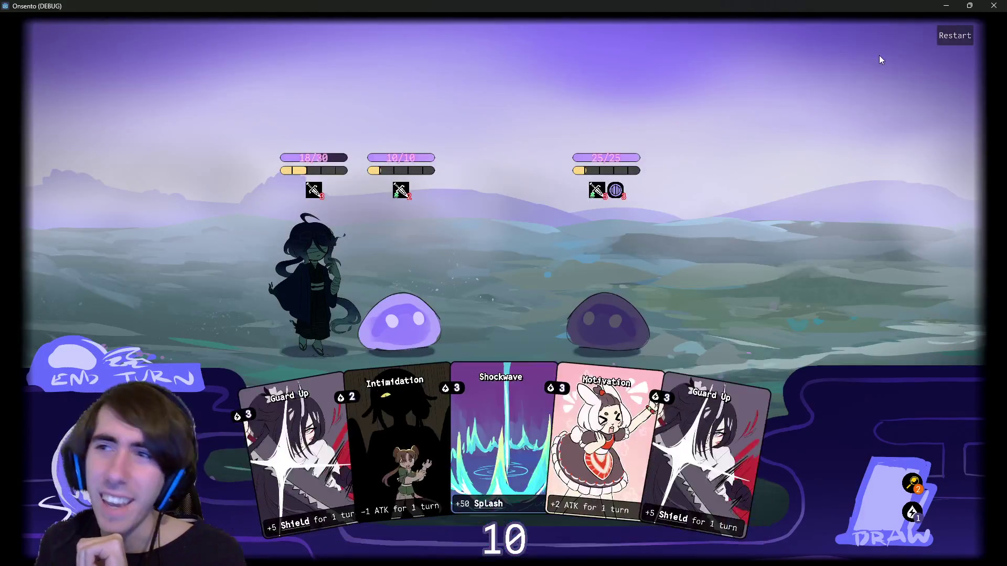
Stop the game and review where onAbilityStart and onAbilityEnd are emitted in actionPhaseView.gd.
left_click(993, 5)
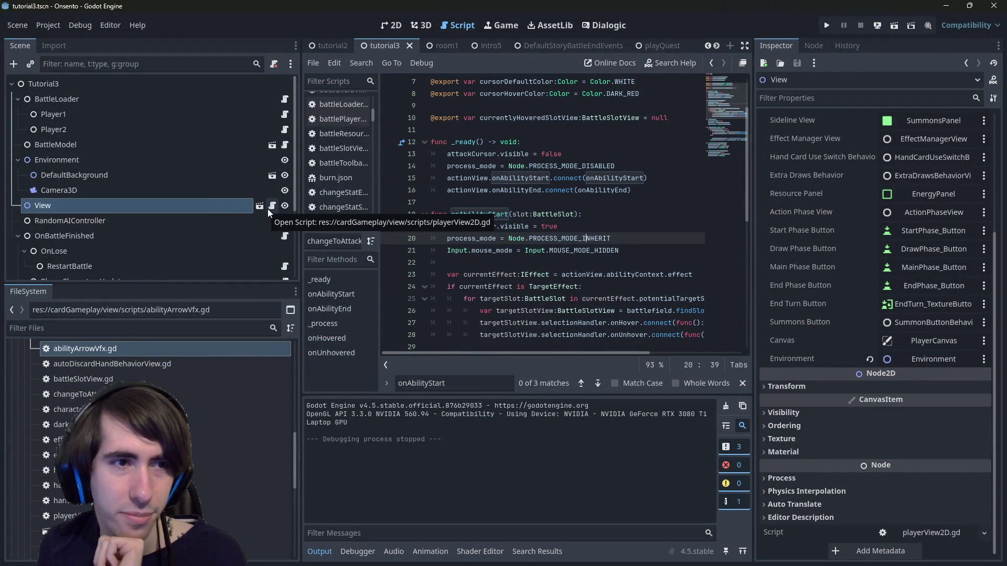
left_click(669, 229)
key("alt+Left")
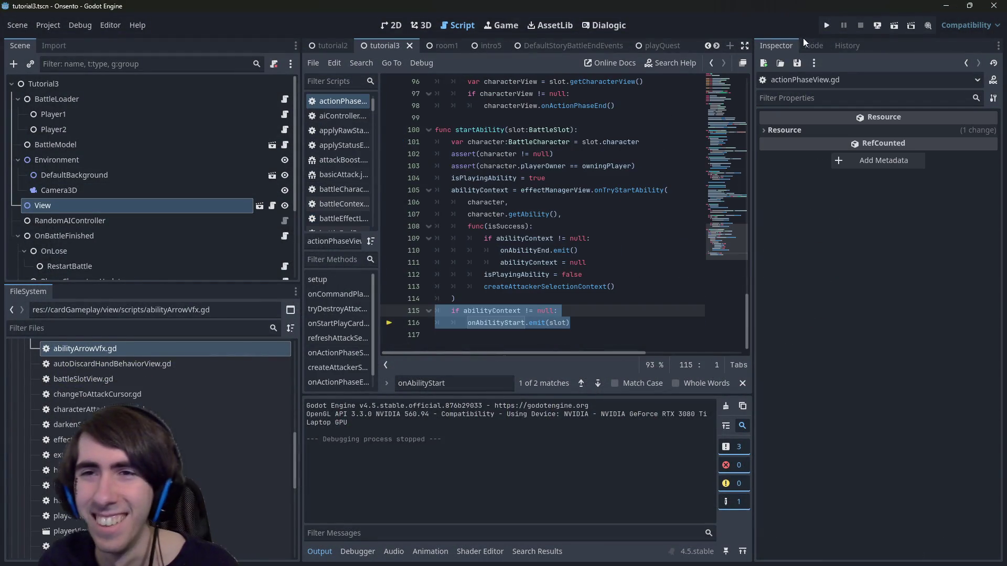
left_click(501, 321)
double_click(501, 321)
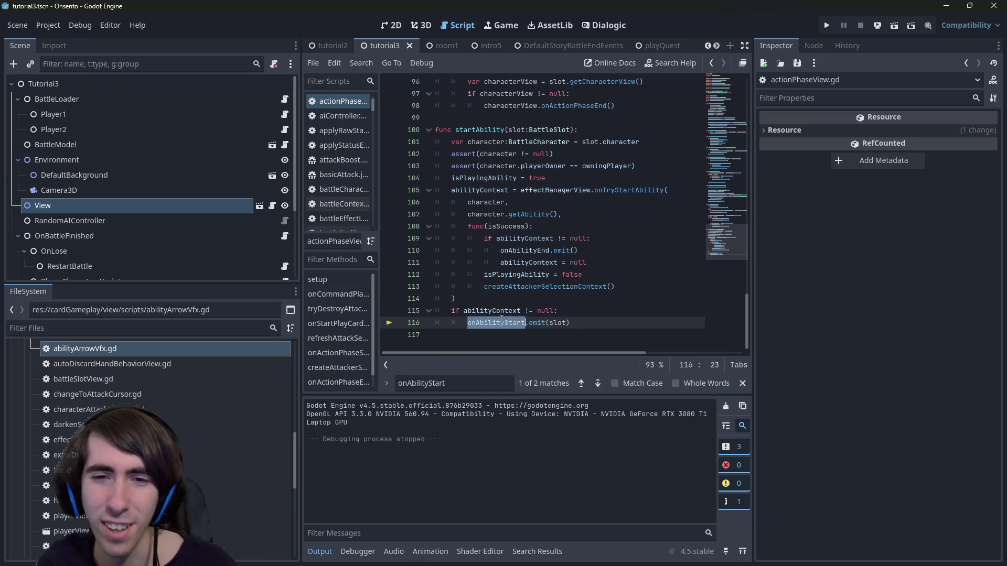
double_click(544, 251)
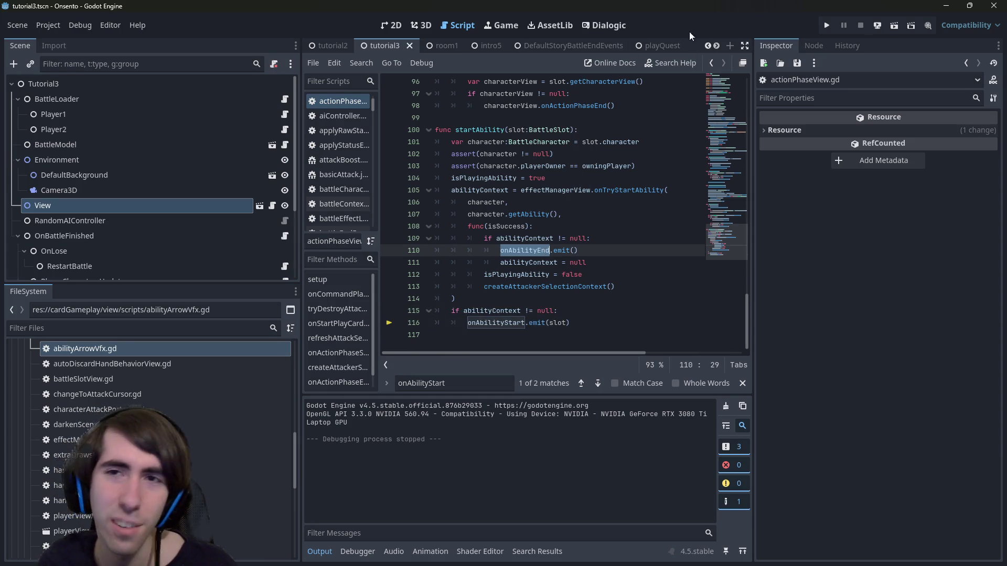
Relaunch the game from the editor and bring its debug window to the front.
left_click(901, 23)
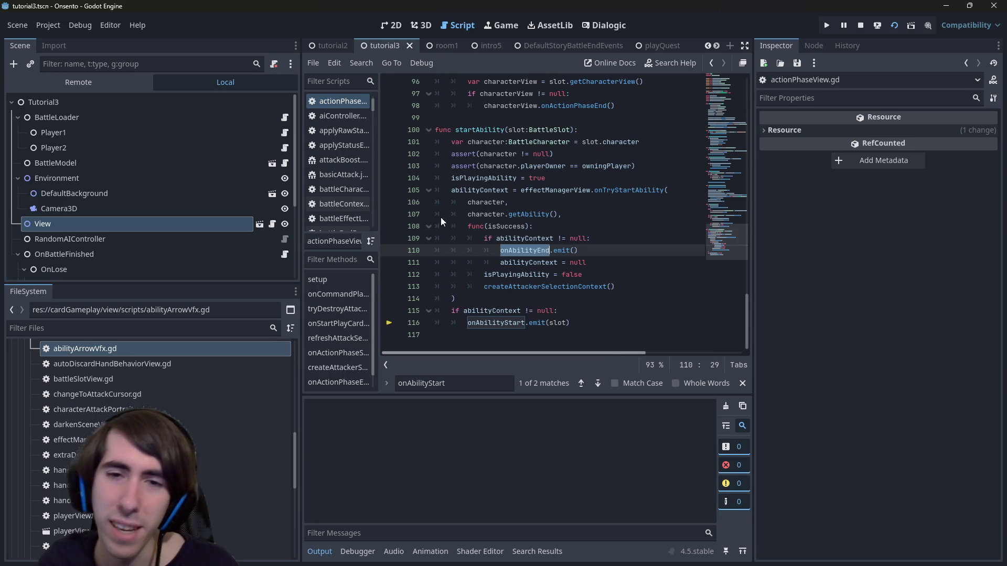
left_click(621, 300)
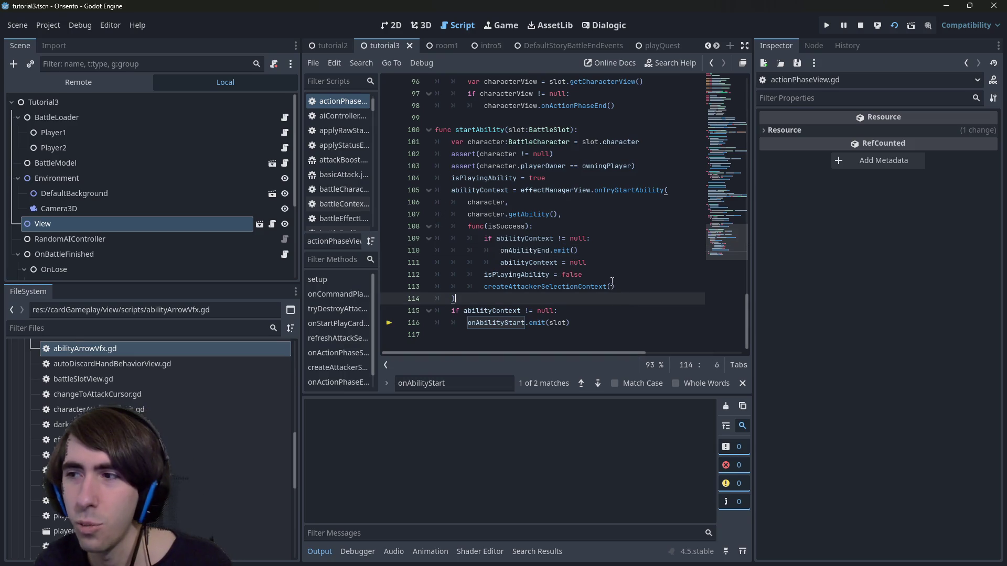
left_click_drag(378, 137, 400, 137)
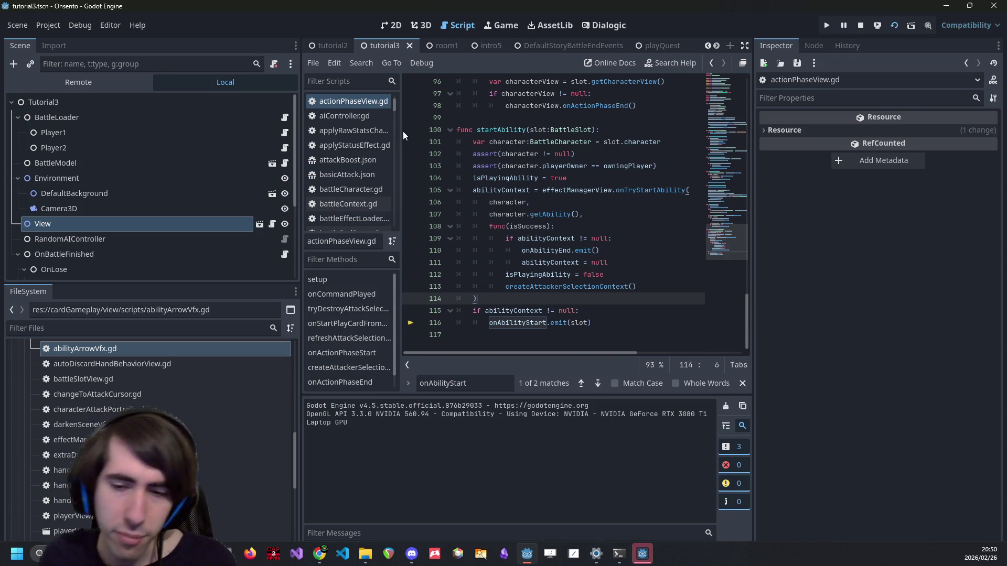
left_click(642, 555)
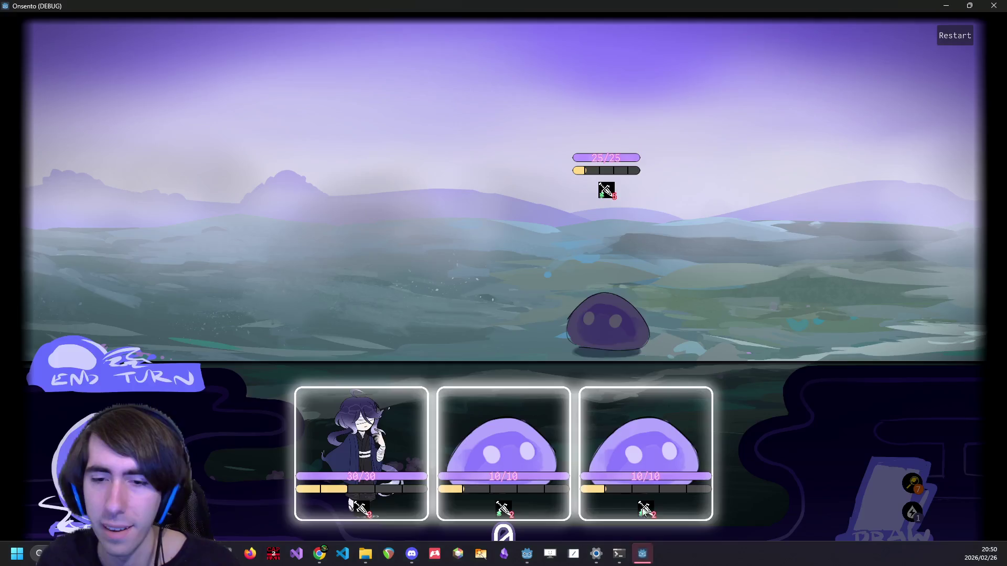
Choose the slime as the ally and attack the enemy slimes with the character.
left_click(409, 407)
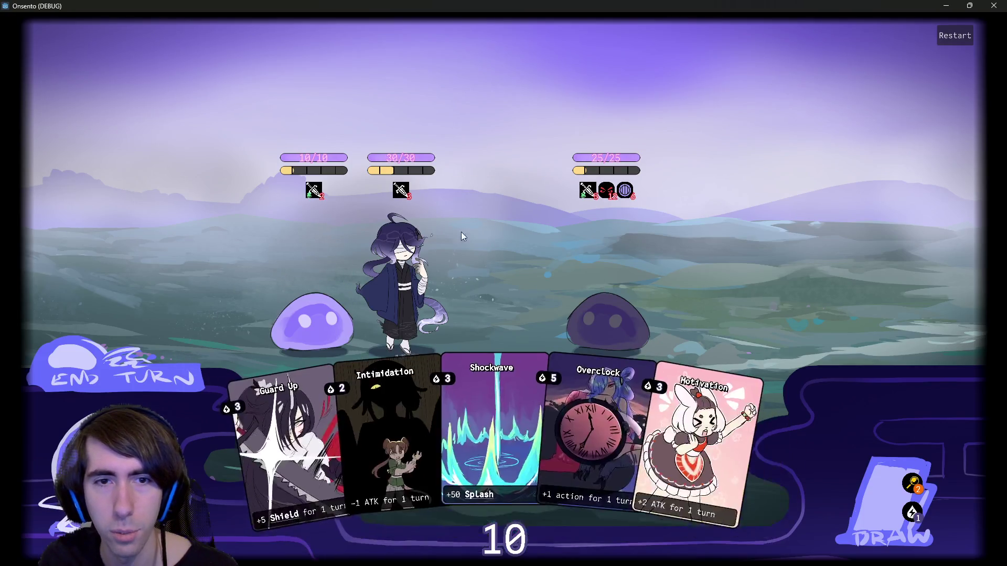
left_click(433, 270)
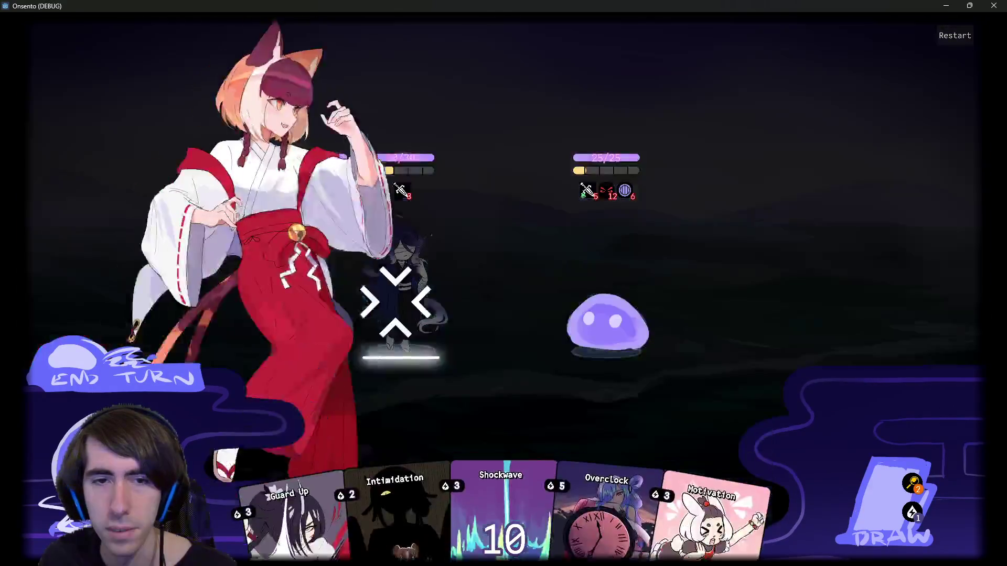
left_click(396, 298)
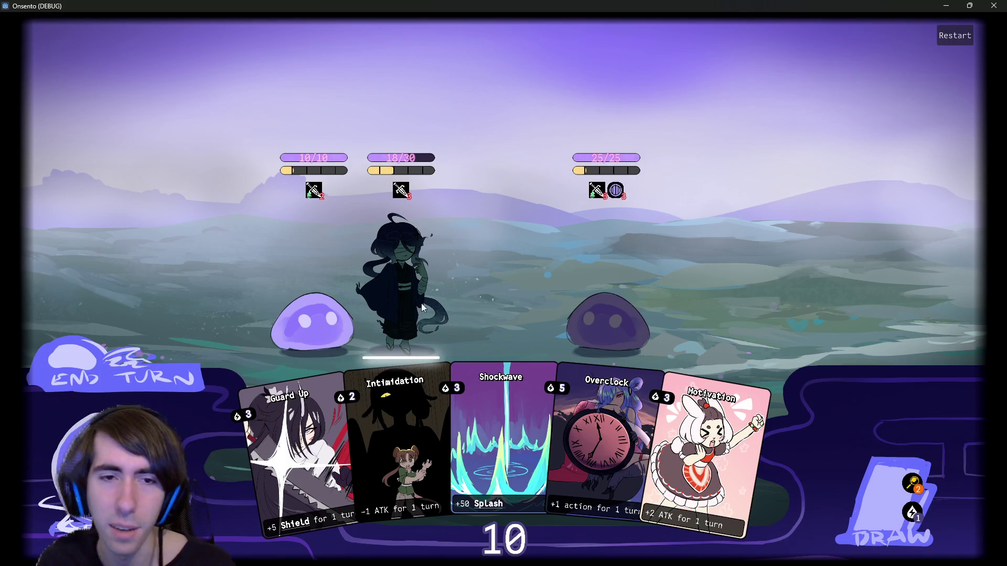
left_click(385, 313)
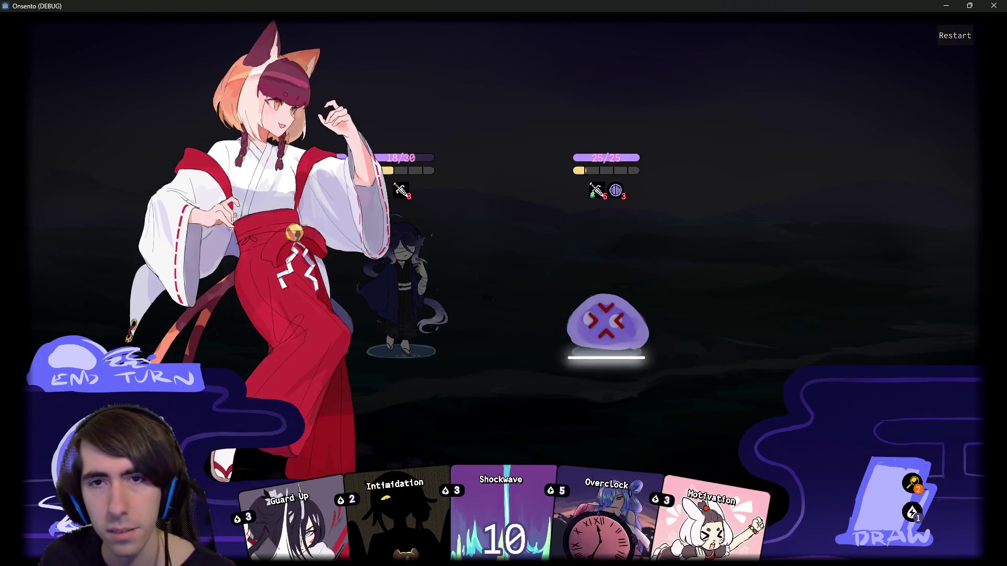
left_click(596, 316)
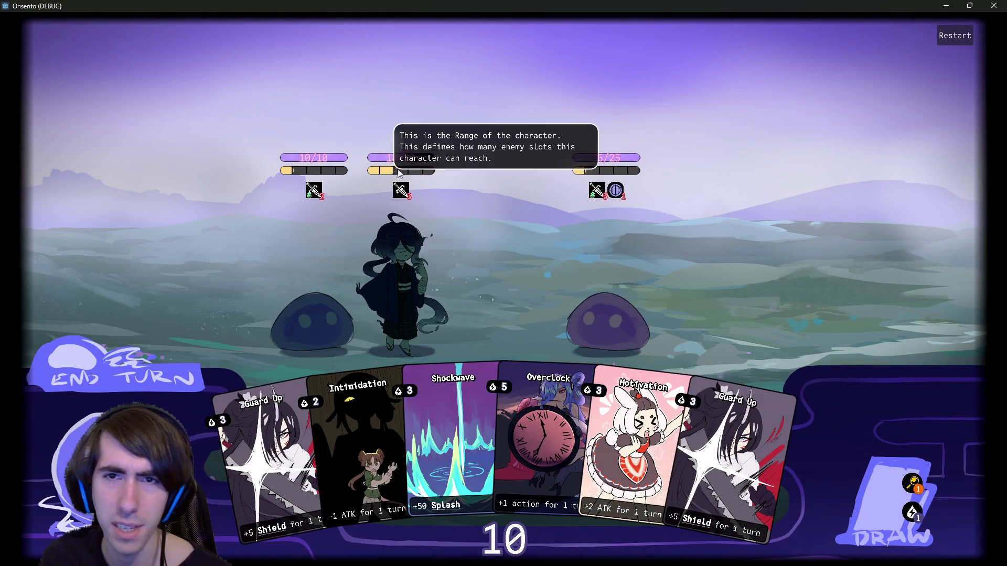
Play two Guard Up cards on the character, draw a card and play it on the character.
left_click_drag(729, 461, 403, 267)
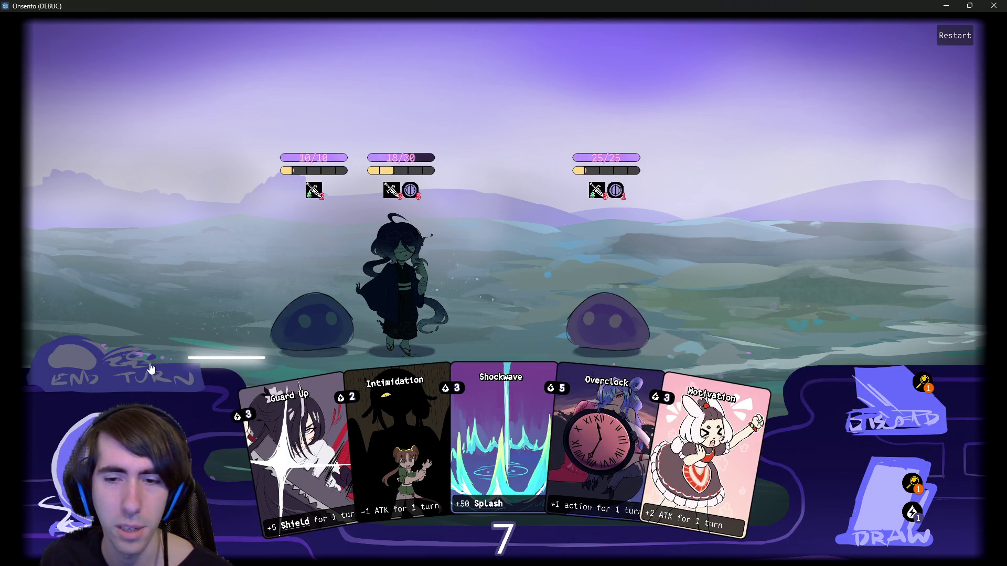
left_click_drag(247, 388, 401, 278)
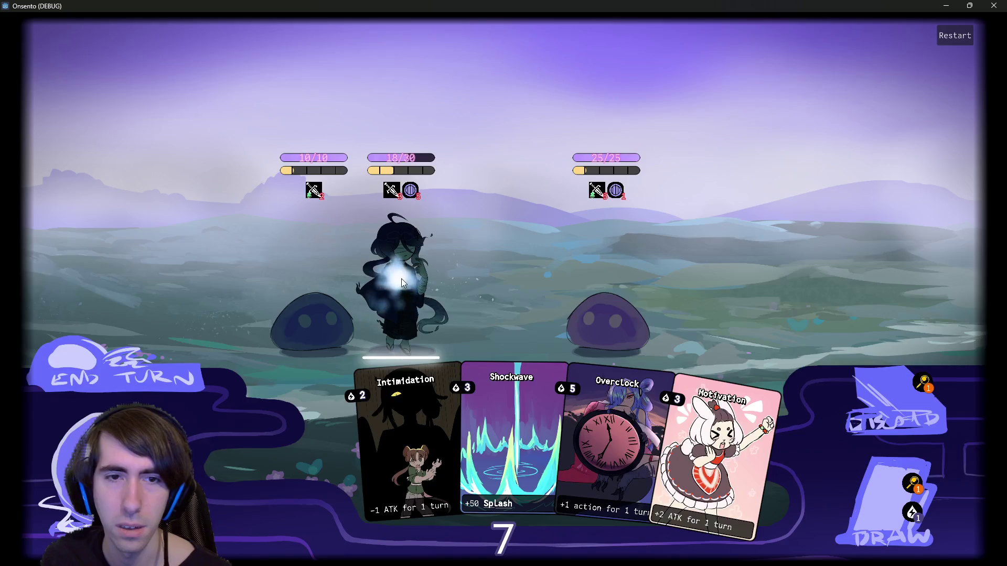
left_click(123, 375)
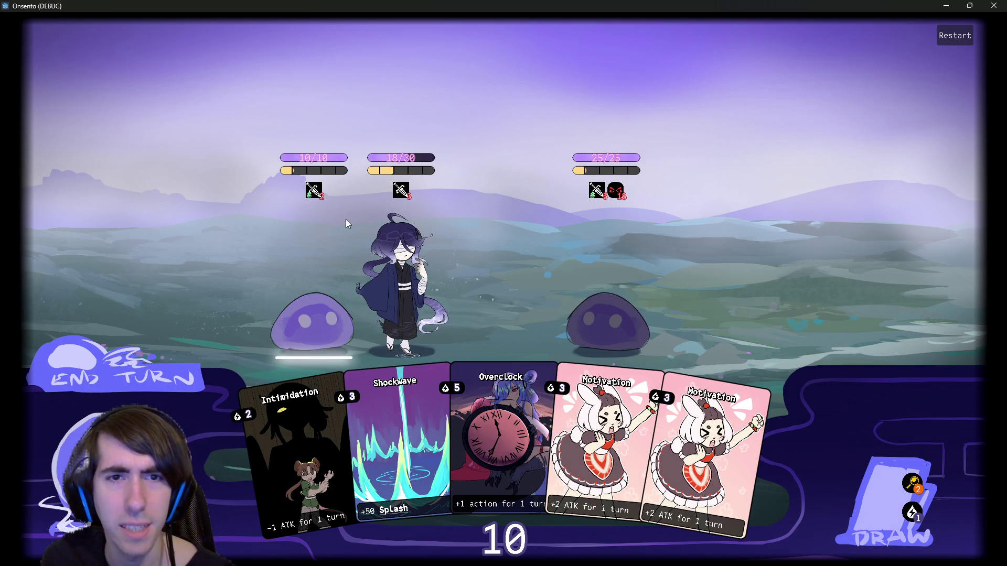
mouse_move(291, 451)
left_mouse_down()
mouse_move(383, 293)
mouse_move(329, 448)
mouse_move(381, 320)
mouse_move(315, 440)
left_mouse_up()
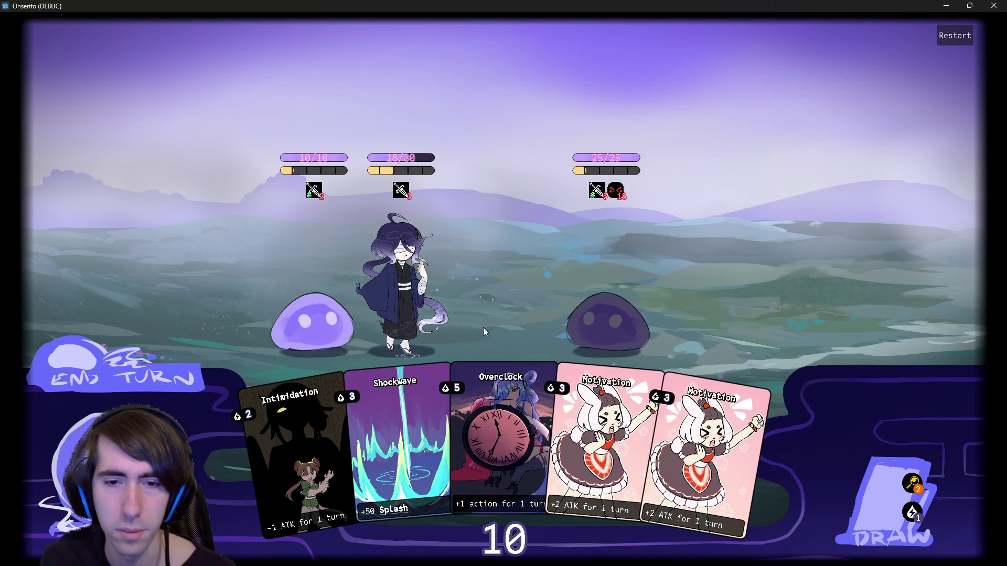
left_click(863, 450)
mouse_move(753, 472)
left_mouse_down()
mouse_move(362, 325)
mouse_move(309, 322)
left_mouse_up()
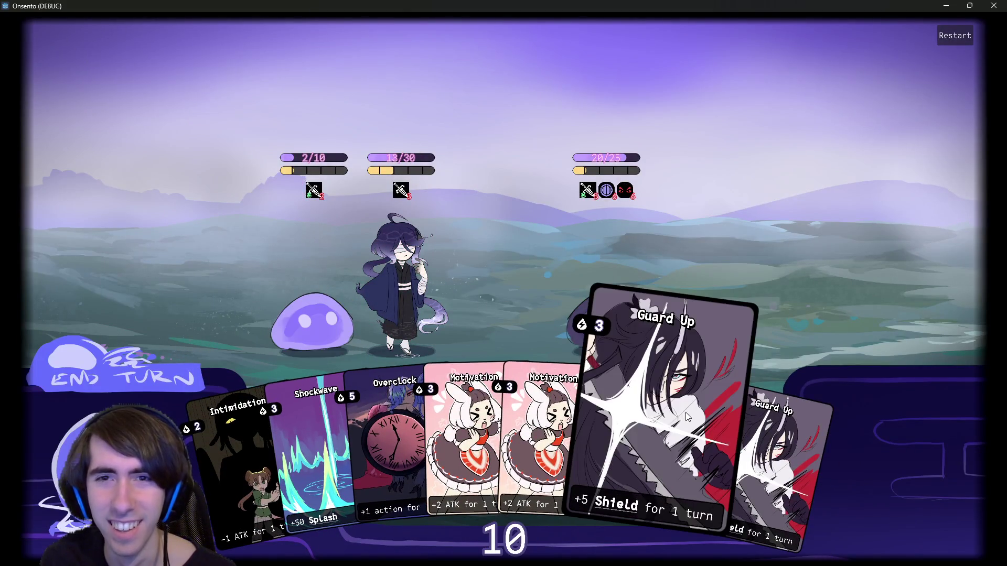
Guard Up the left slime, buff the character with two Motivations, attack the right slime, and end the turn.
left_click_drag(687, 417, 297, 262)
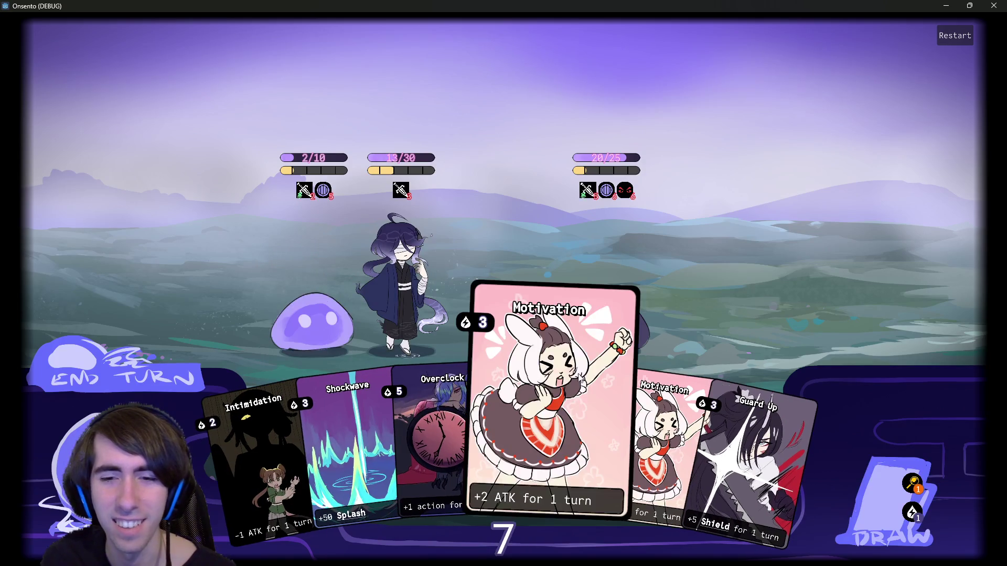
left_click_drag(632, 425, 401, 297)
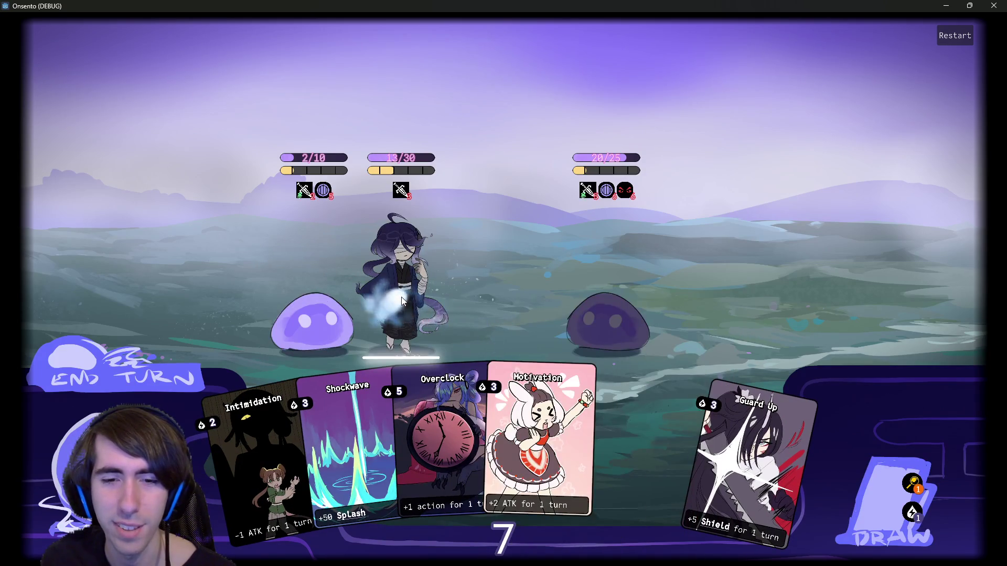
left_click_drag(597, 409, 489, 307)
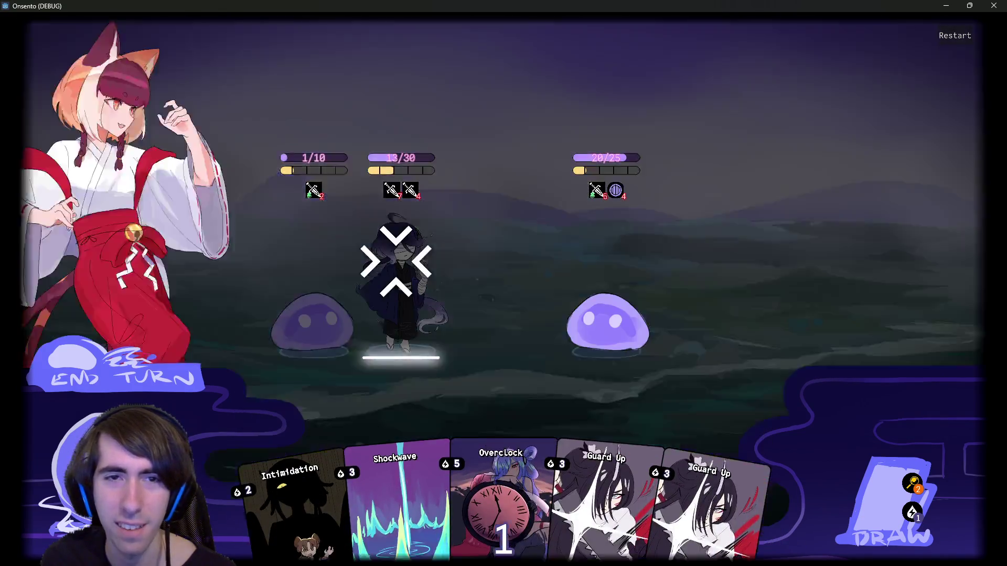
left_click(609, 320)
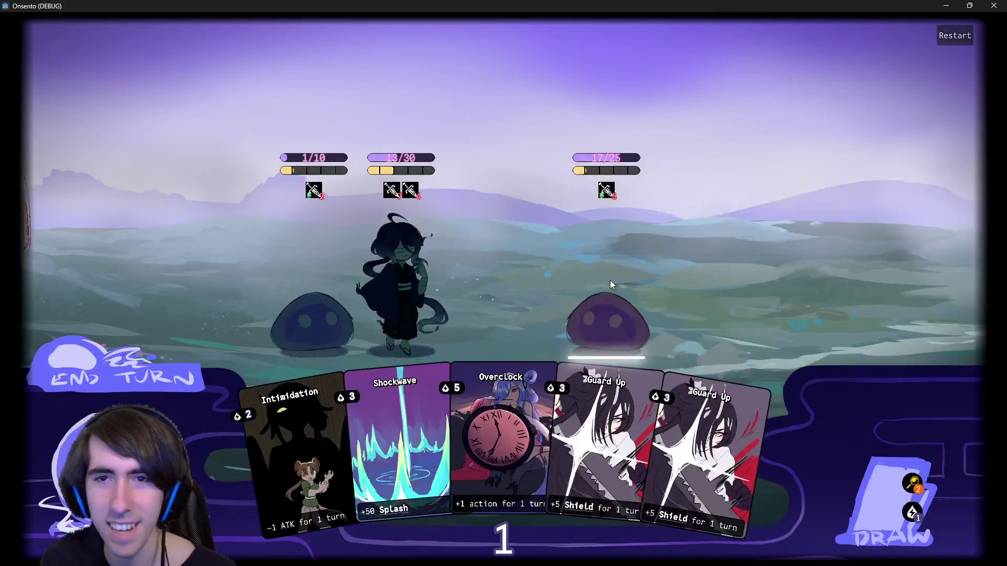
left_click(152, 366)
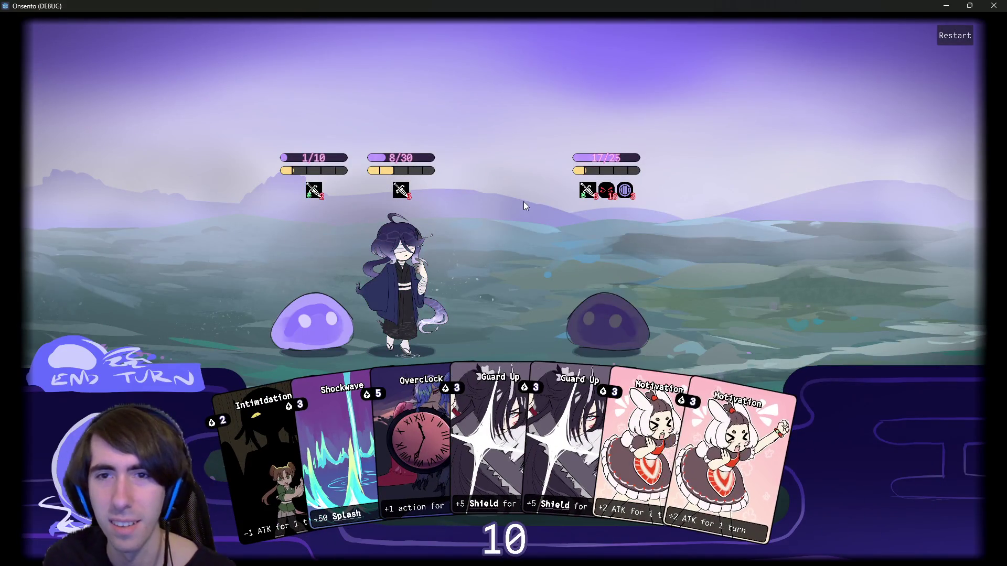
Next turn, shield the left slime with two Guard Ups, play two Motivations, and end the turn.
left_click_drag(567, 366, 332, 269)
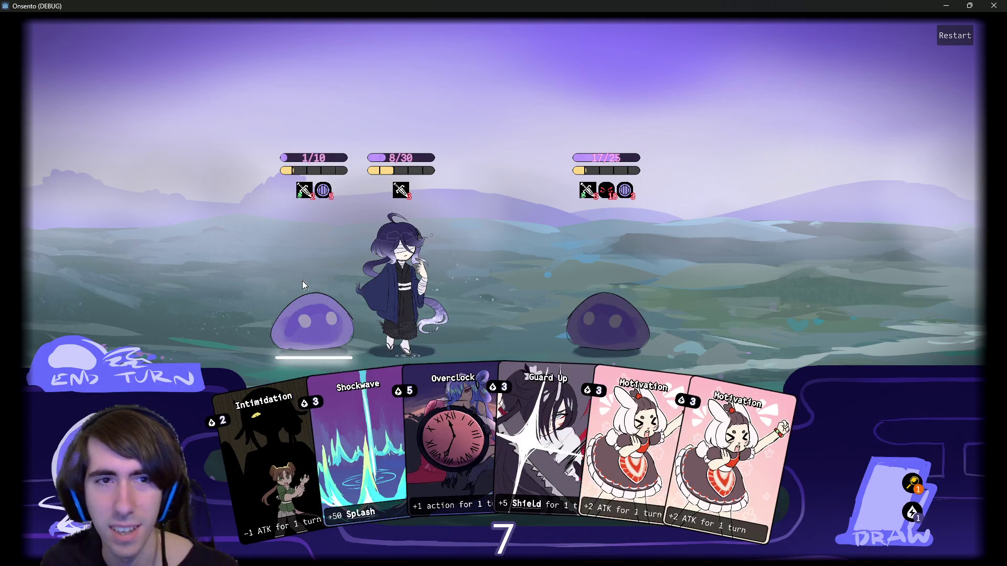
left_click_drag(550, 419, 277, 256)
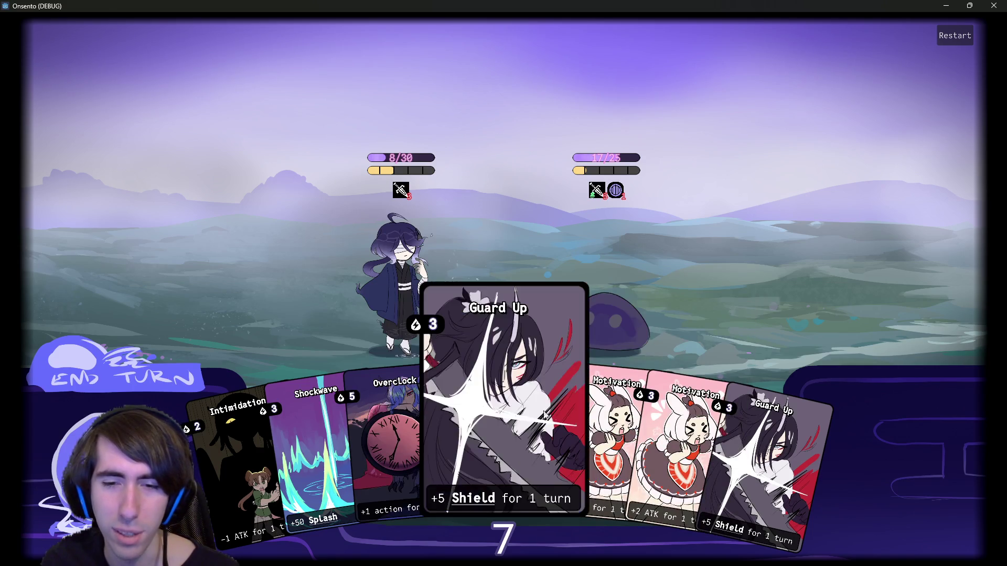
mouse_move(570, 418)
left_mouse_down()
mouse_move(461, 399)
mouse_move(408, 307)
left_mouse_up()
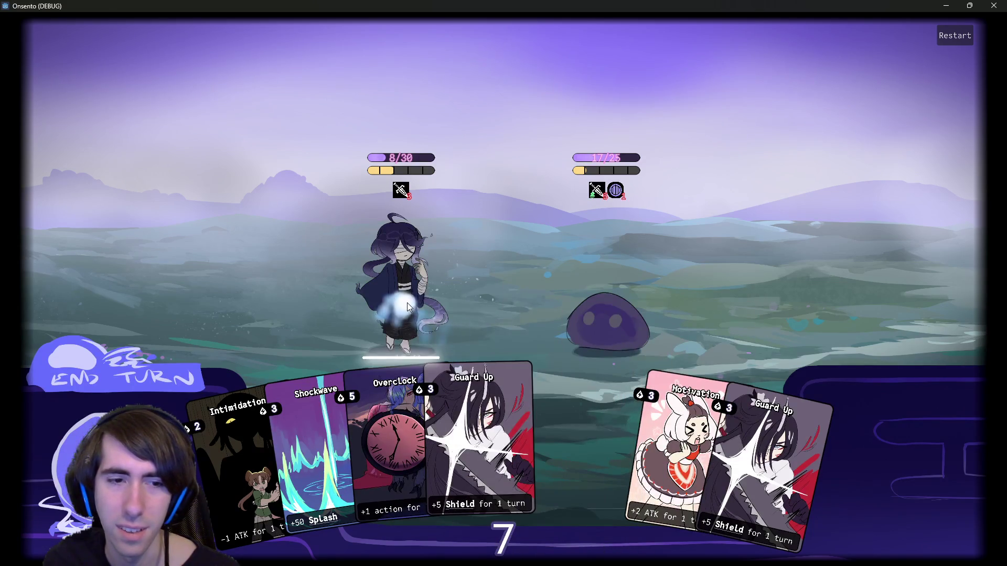
mouse_move(645, 429)
left_mouse_down()
mouse_move(403, 267)
mouse_move(608, 305)
left_mouse_up()
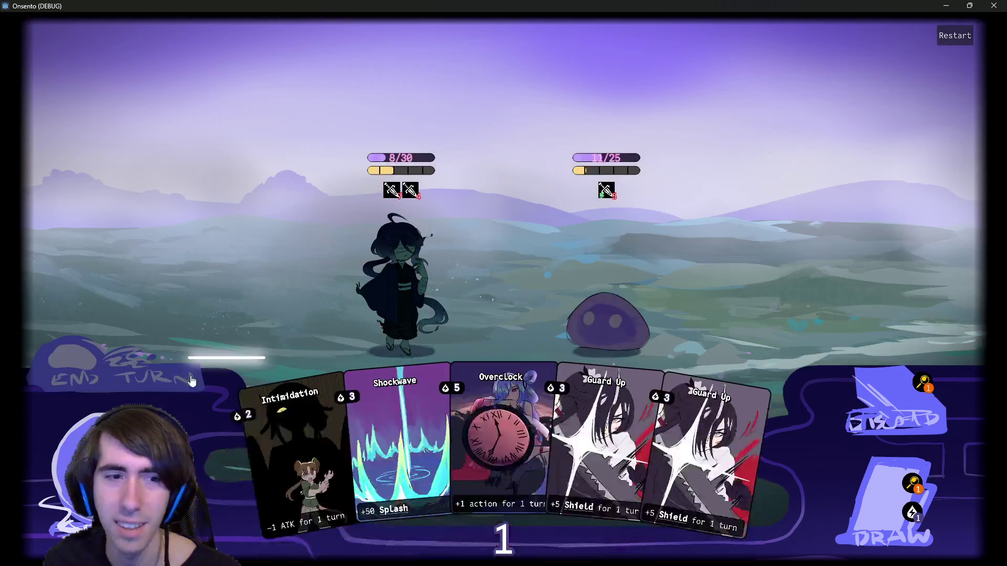
left_click(163, 382)
left_click(162, 382)
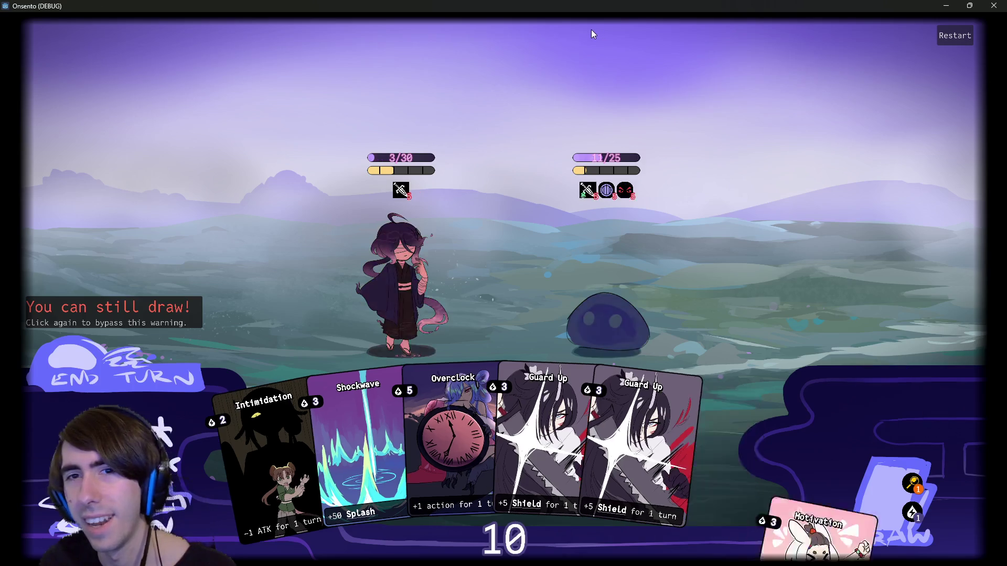
Shield and buff the character with Guard Up and Motivation, end the turn, then minimize the game.
mouse_move(545, 430)
left_mouse_down()
mouse_move(472, 335)
mouse_move(403, 272)
left_mouse_up()
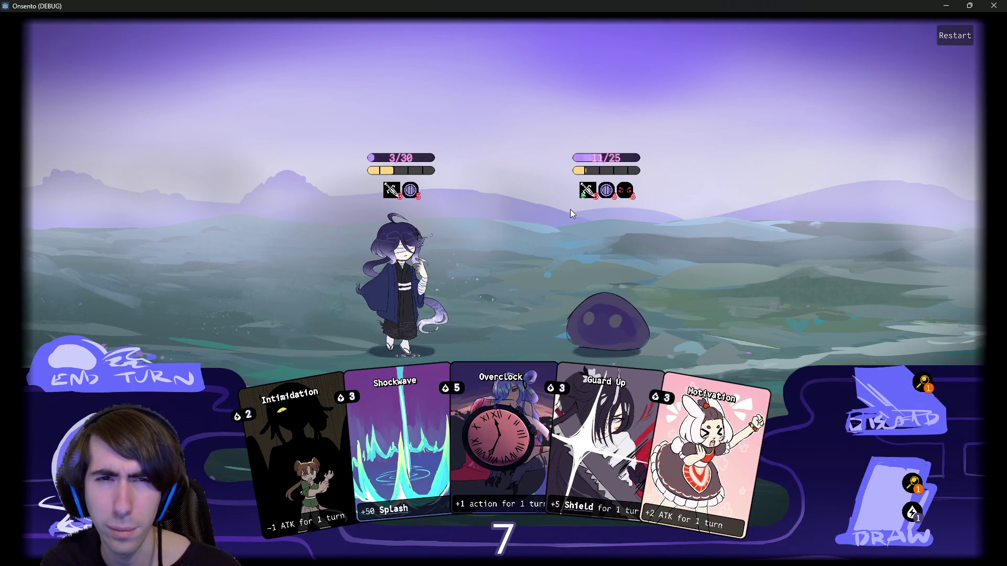
mouse_move(470, 397)
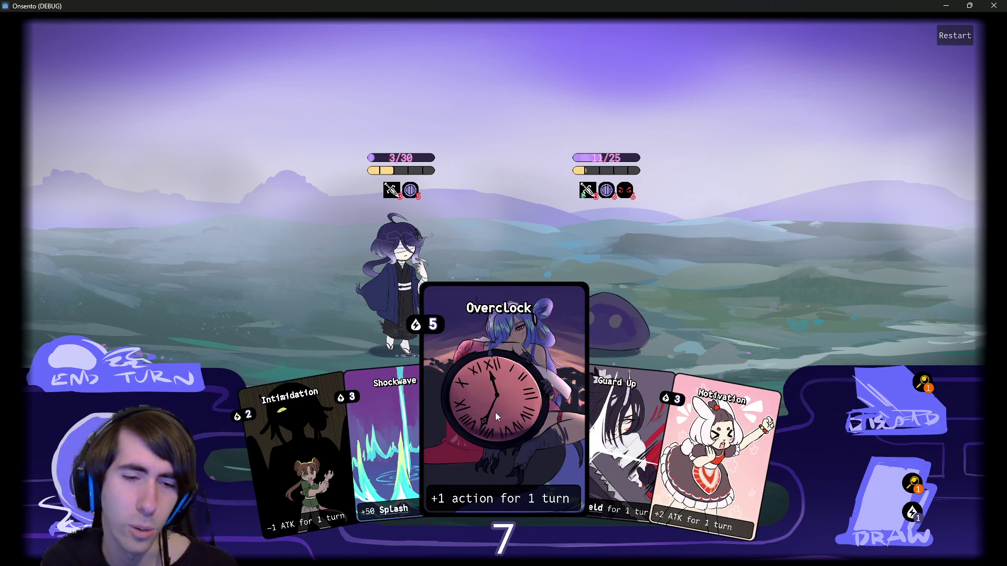
left_click_drag(729, 420, 385, 293)
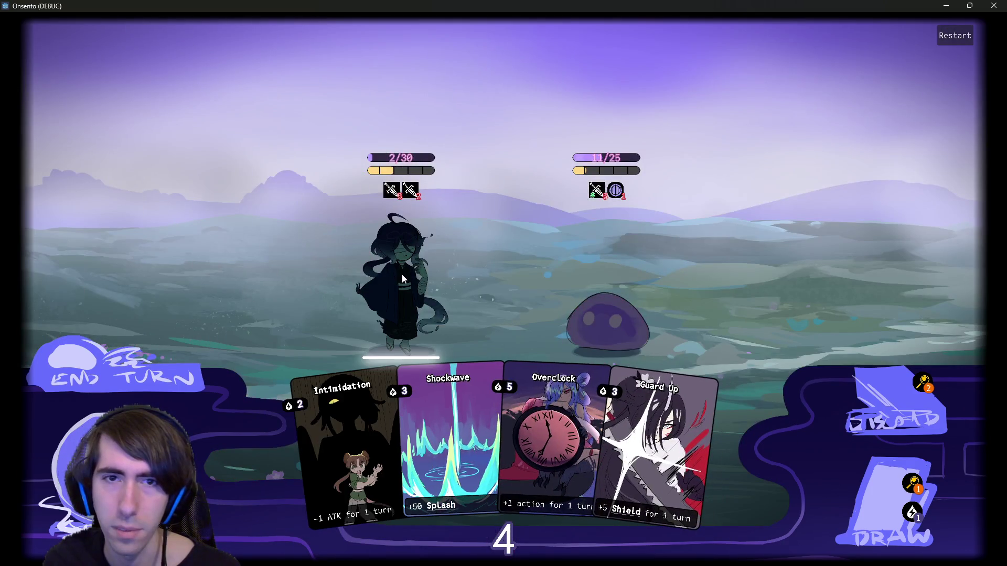
mouse_move(616, 193)
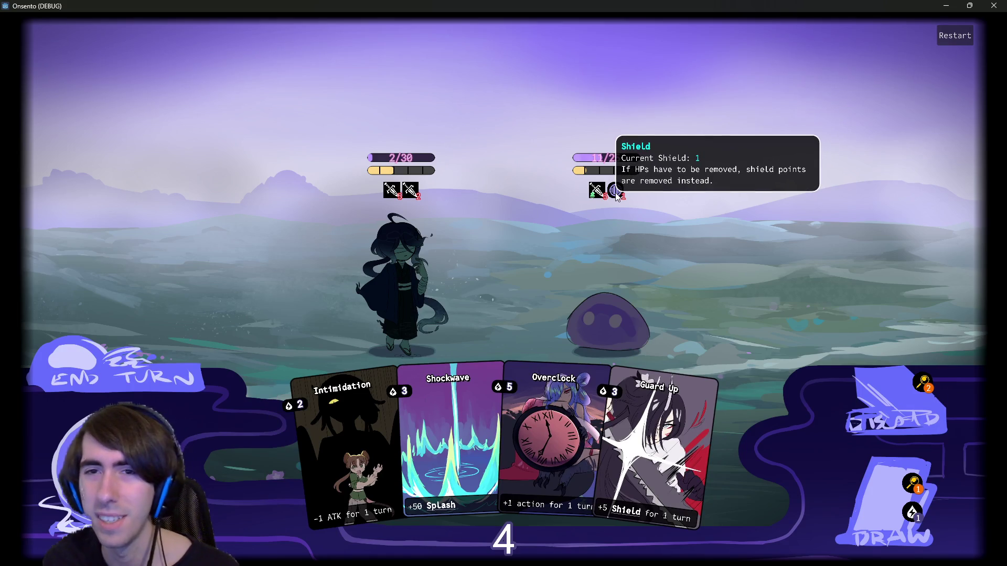
left_click(191, 327)
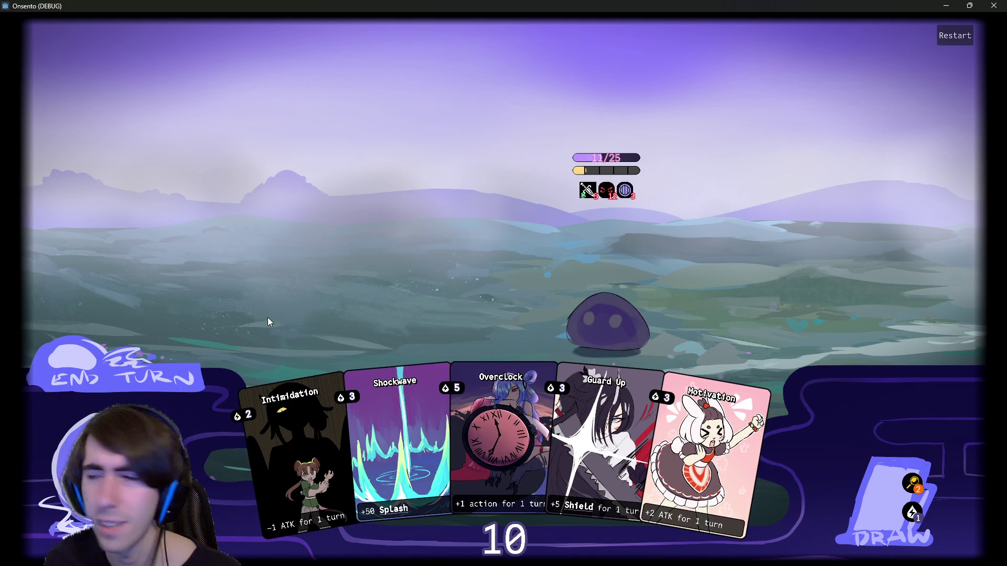
left_click(946, 5)
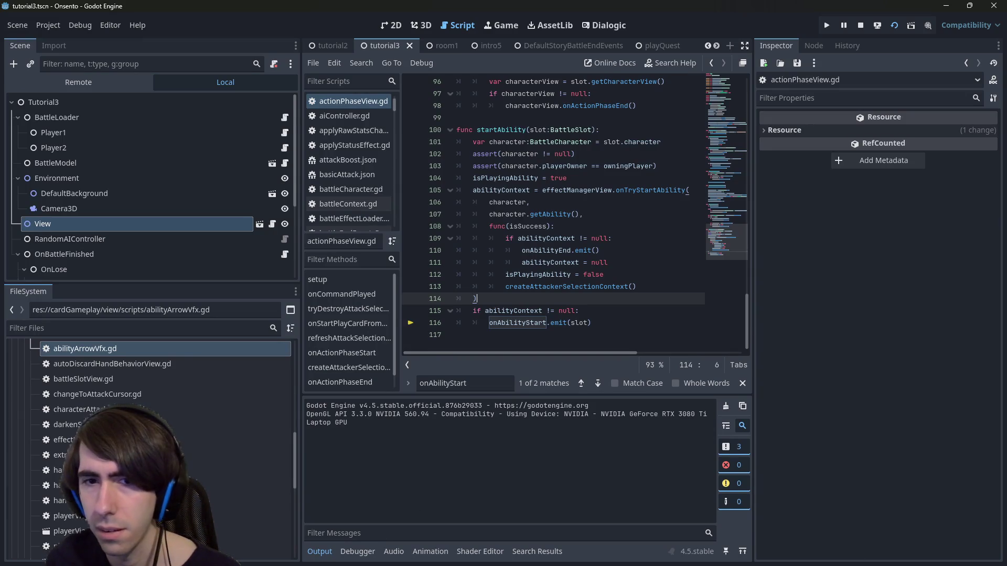
Back in the game, draw extra cards with the D debug key, place a second slime, then close the game.
key("alt+Tab")
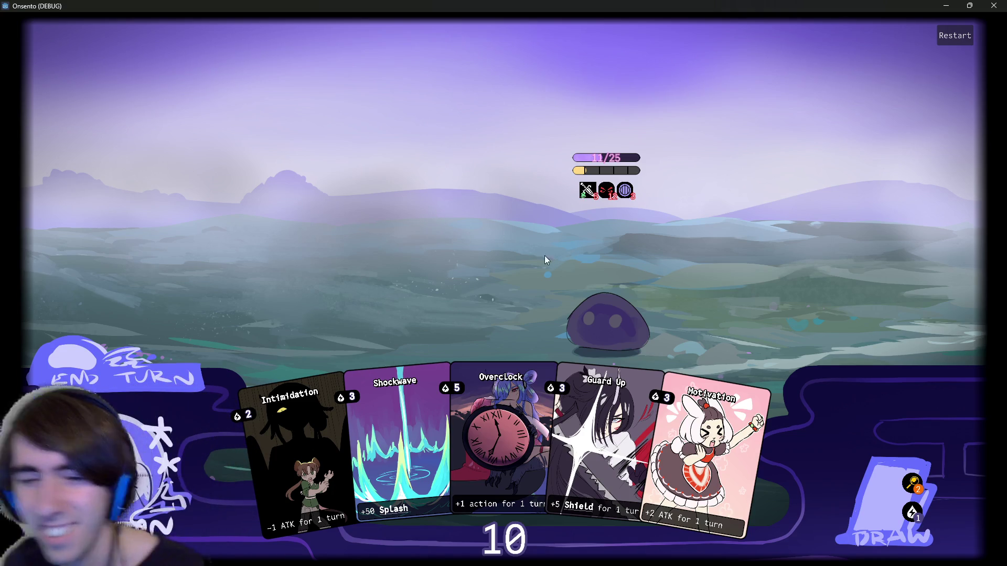
key("d")
key("d")
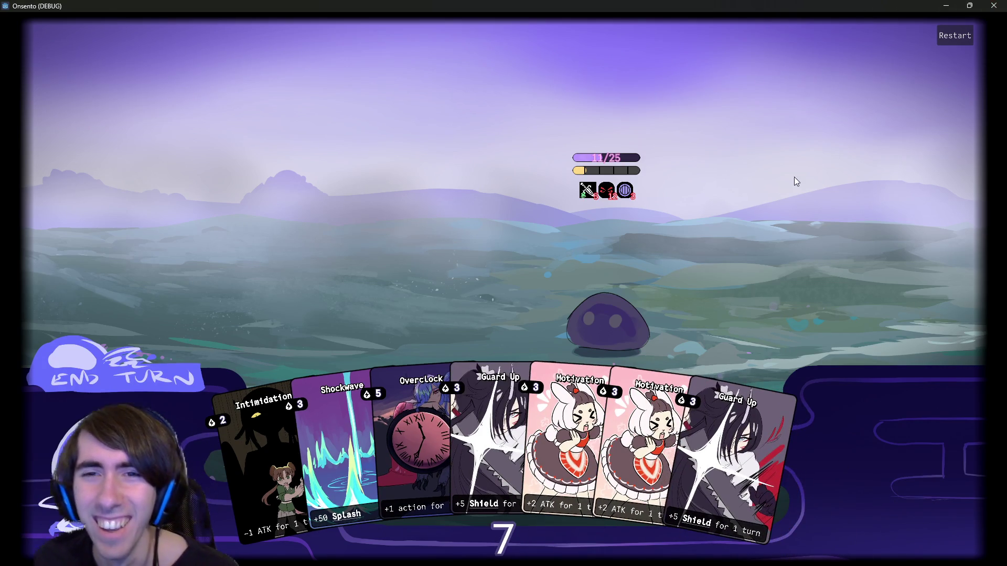
mouse_move(490, 435)
left_mouse_down()
mouse_move(493, 419)
mouse_move(370, 202)
mouse_move(310, 267)
left_mouse_up()
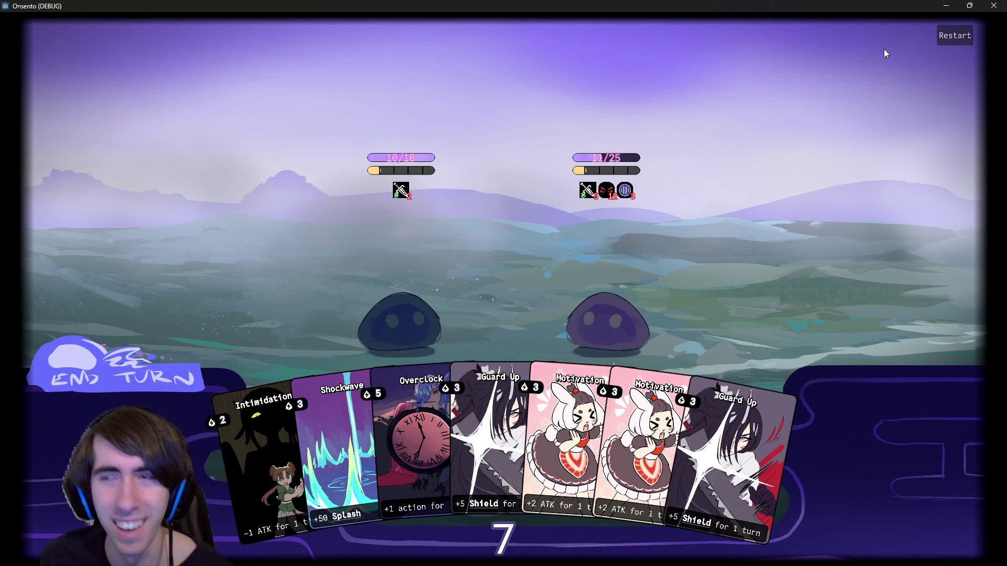
left_click(995, 6)
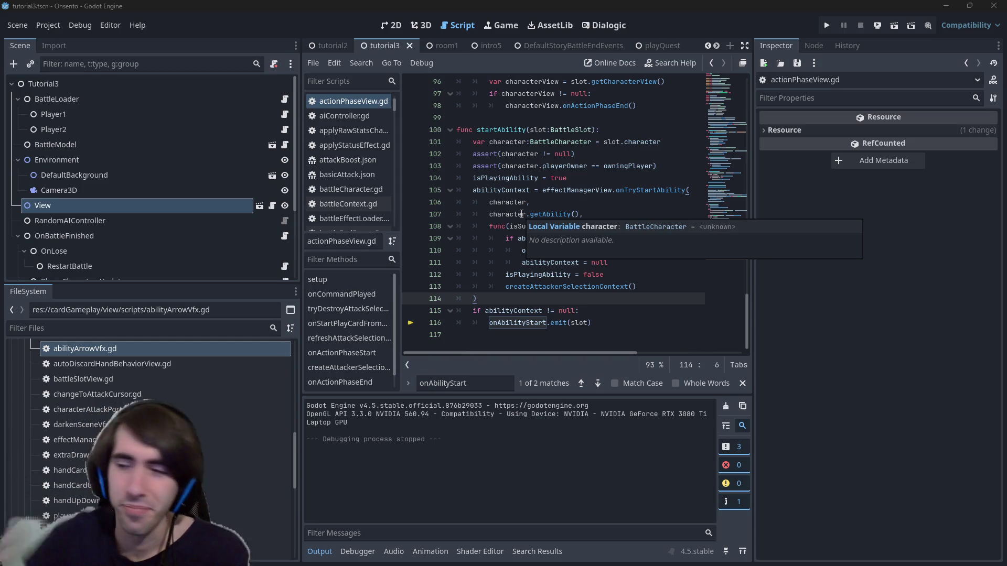
Show the playerView2D scene in the 2D workspace, then bring the PowerShell terminal forward.
left_click(392, 25)
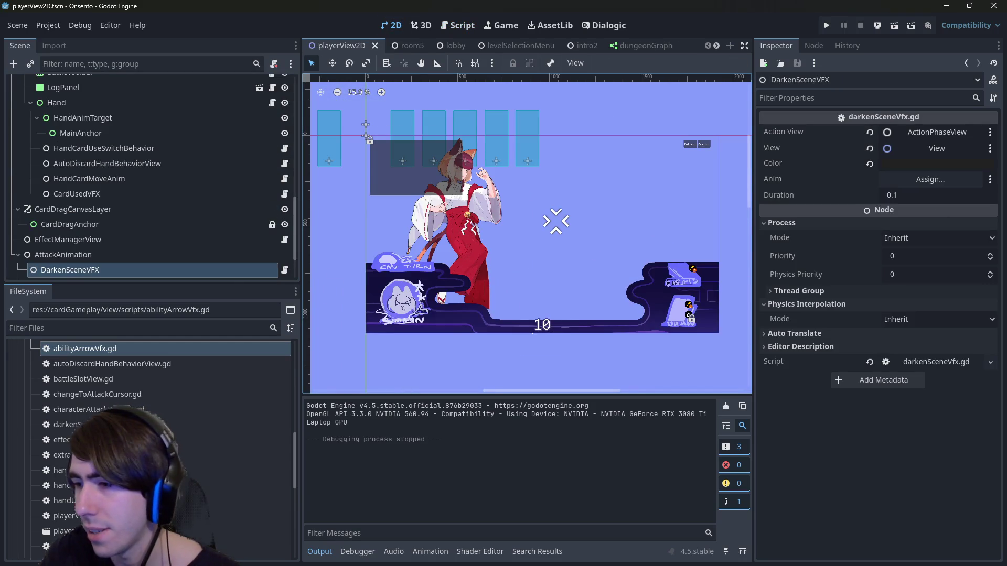
key("alt+Tab")
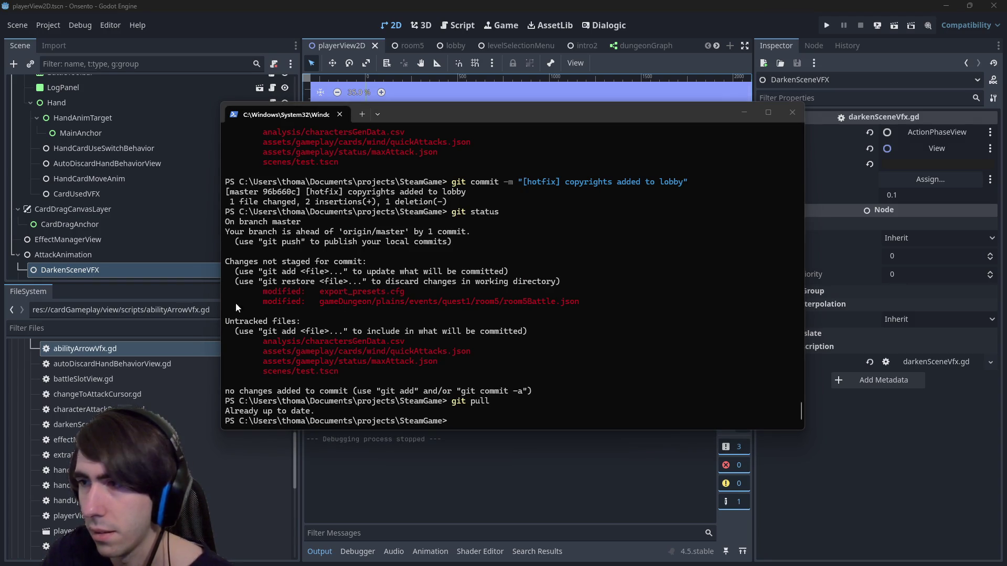
Check git status, stage all .gd scripts with git add *.gd, and recheck the status.
left_click(615, 235)
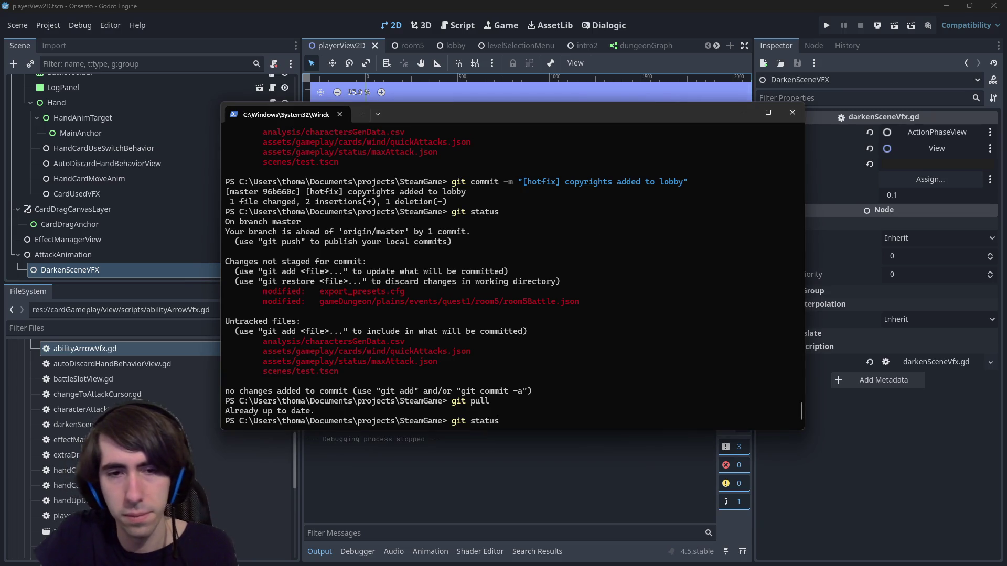
key("Return")
type("git add *")
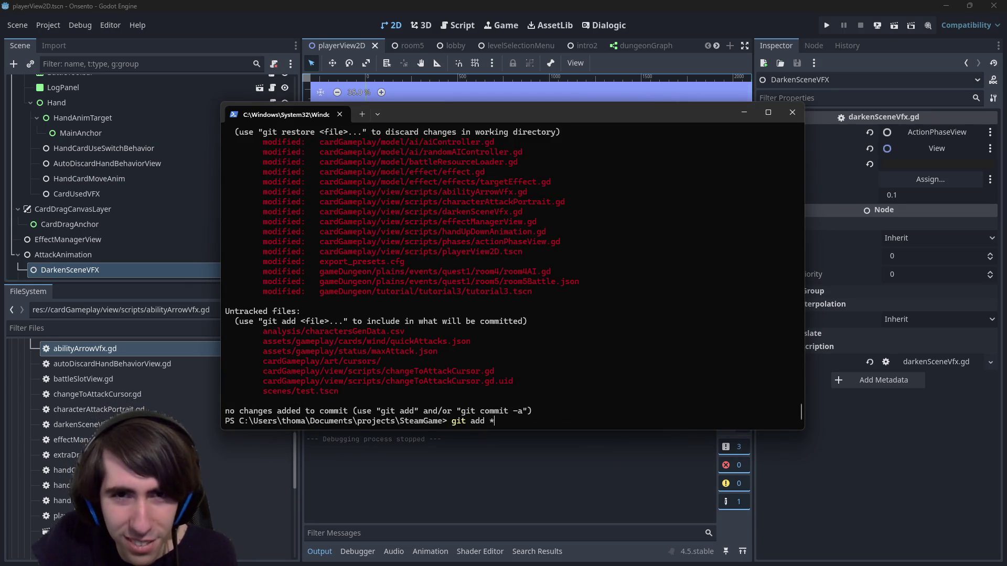
type(".gd")
key("Return")
type("git s")
key("Return")
Unstage everything with git reset and view the git diff of room4AI.gd.
type("git")
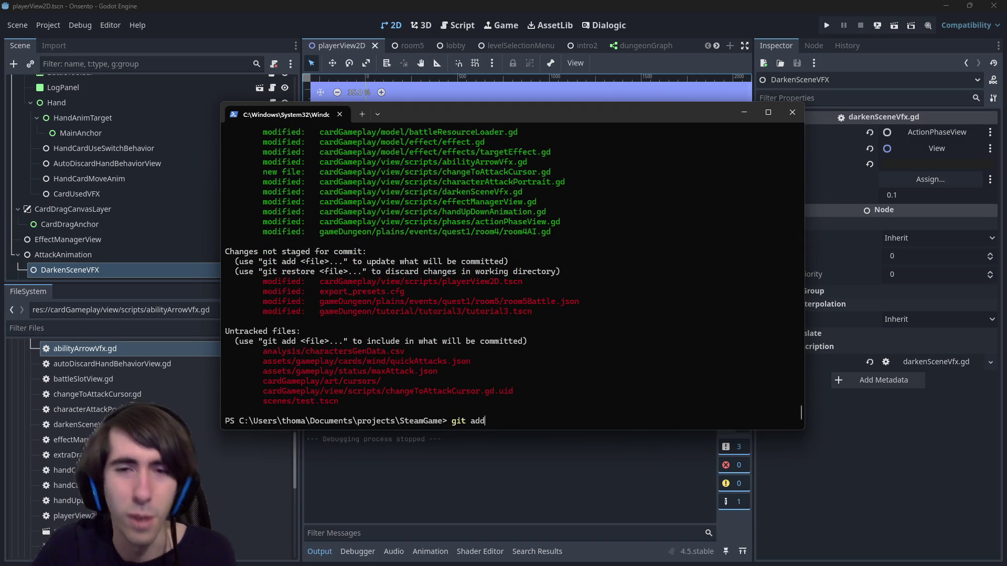
left_click_drag(319, 232, 553, 232)
key("ctrl+c")
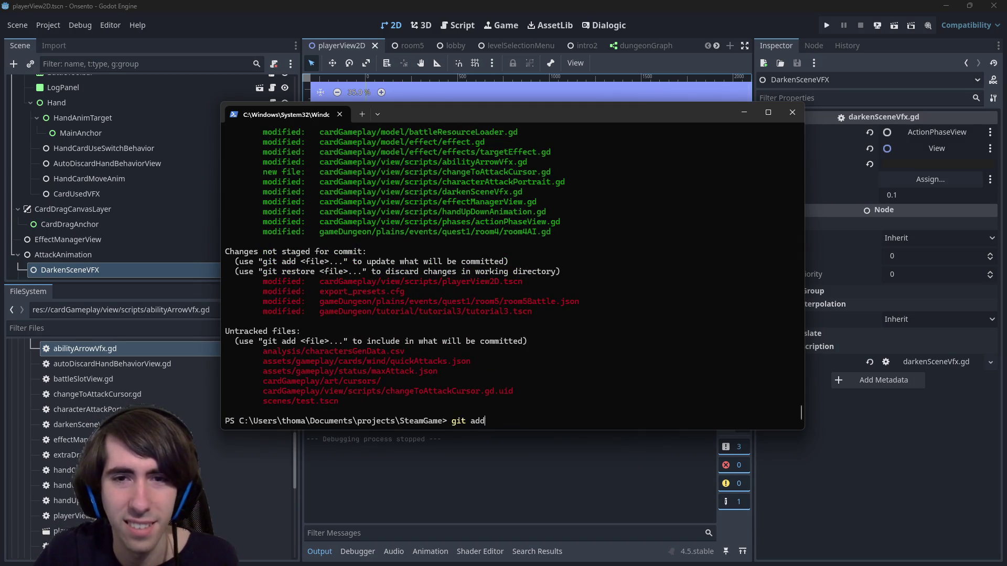
key("BackSpace")
key("BackSpace")
key("BackSpace")
type("reset")
key("Return")
type("g")
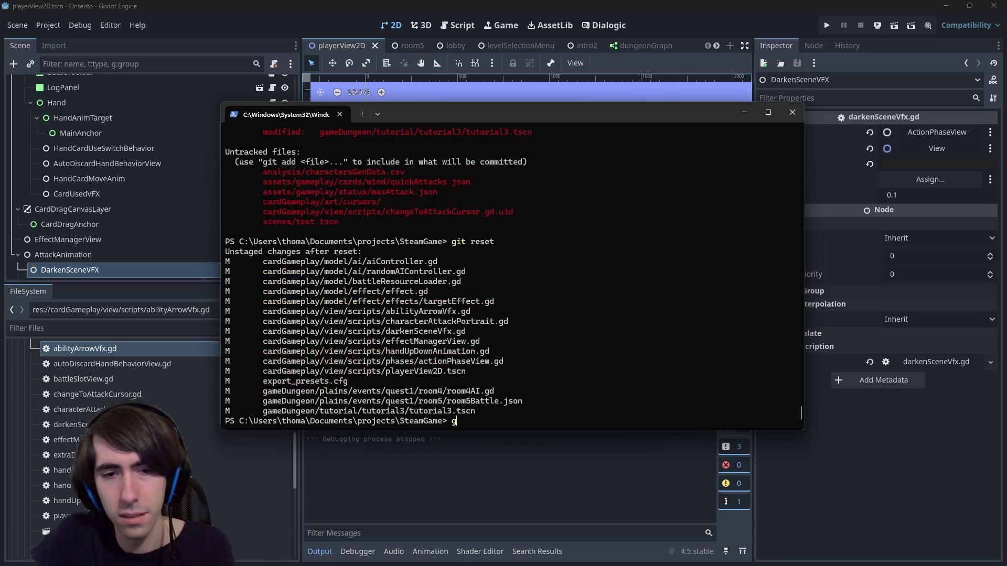
type("ff")
key("ctrl+v")
key("Return")
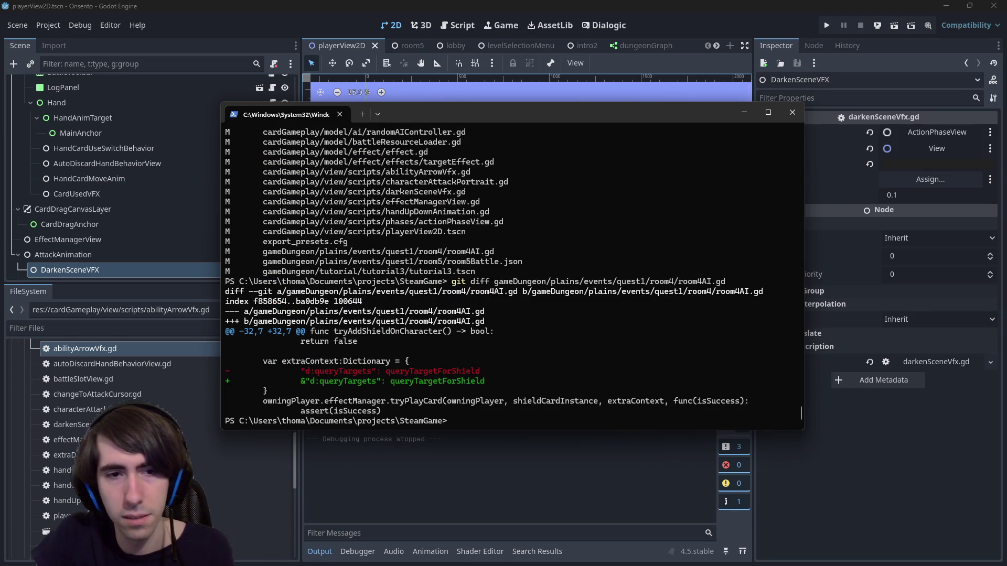
Stage room4AI.gd, then stage all .gd scripts again and run git status.
type("dd")
key("ctrl+v")
key("Return")
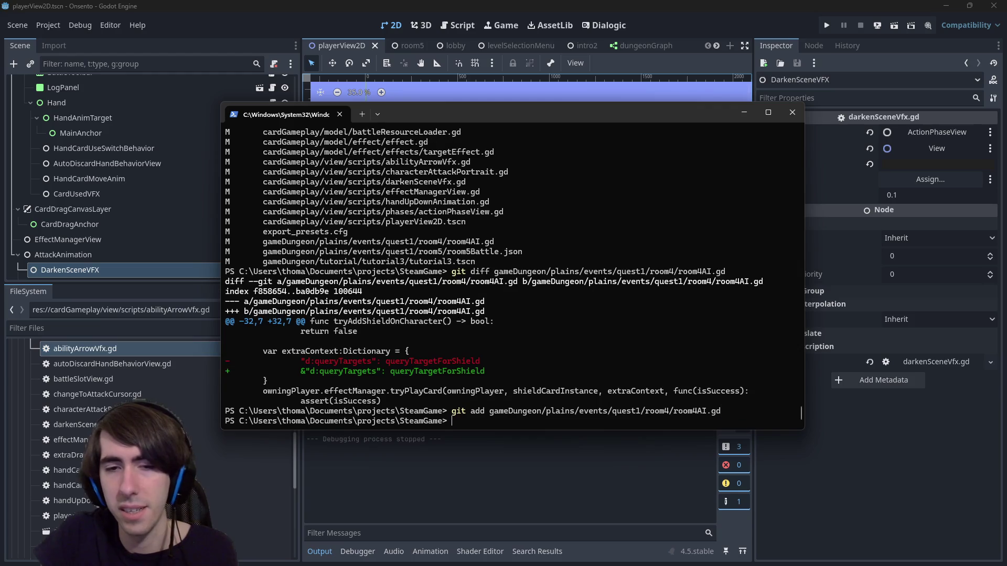
key("Return")
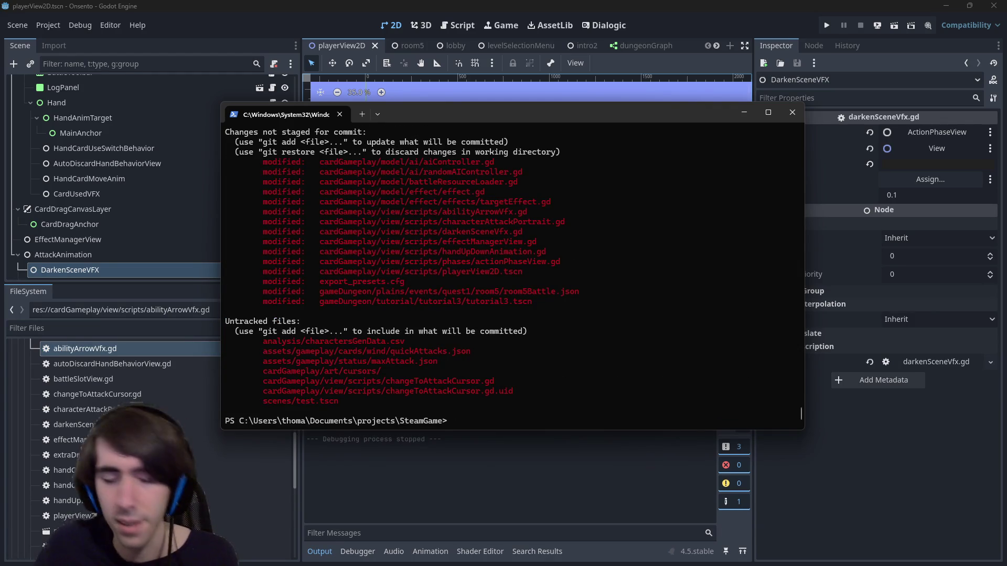
scroll(488, 209, "up", 7)
scroll(488, 209, "down", 7)
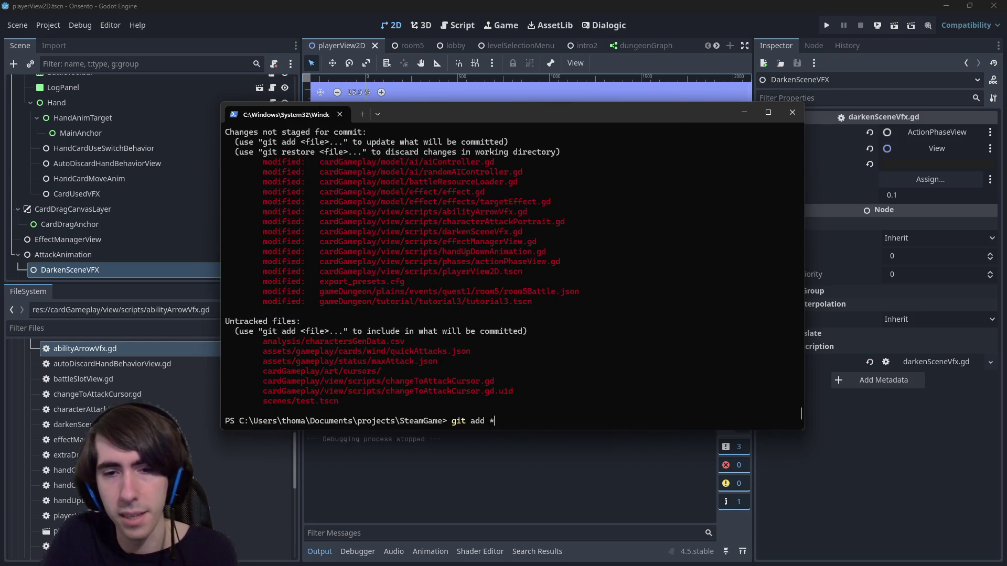
key("Return")
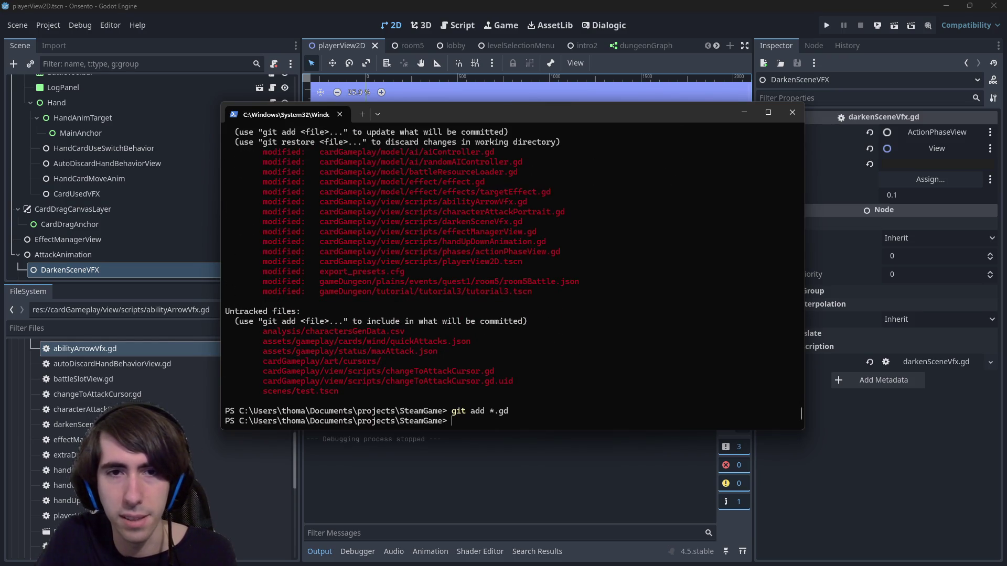
type("atus")
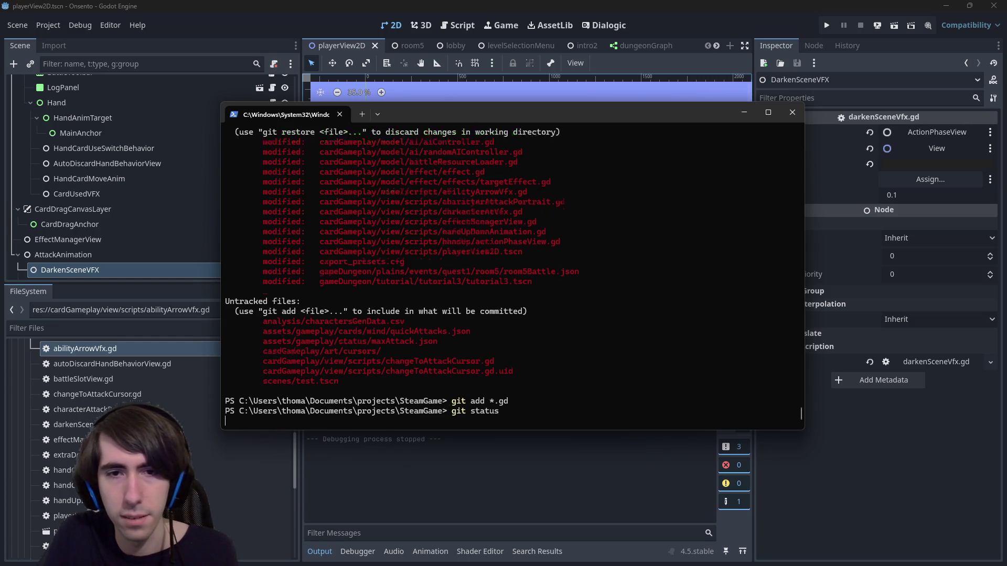
key("Return")
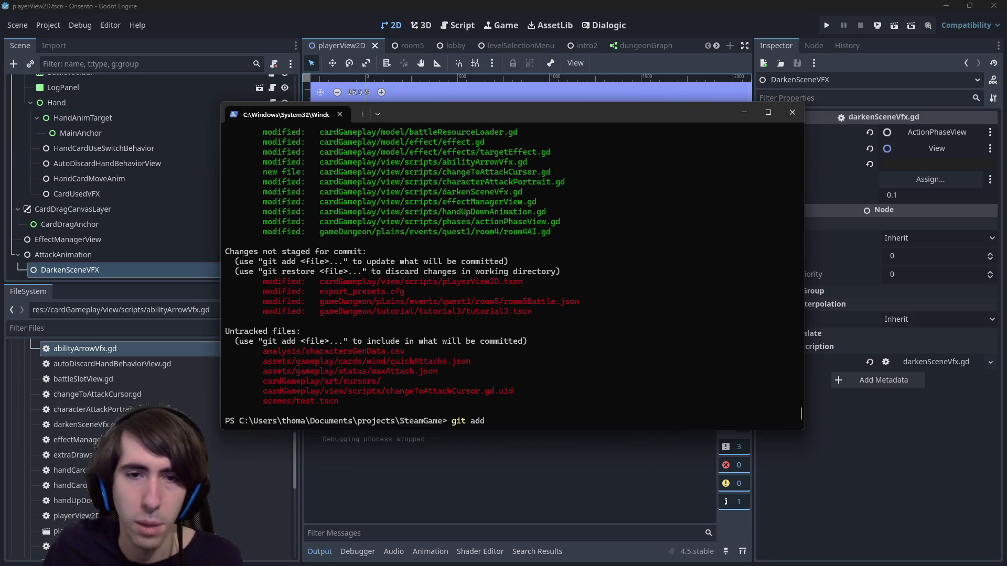
Stage playerView2D.tscn and changeToAttackCursor.gd.uid, then check git status.
left_click_drag(520, 276, 524, 278)
right_click(524, 279)
right_click(524, 281)
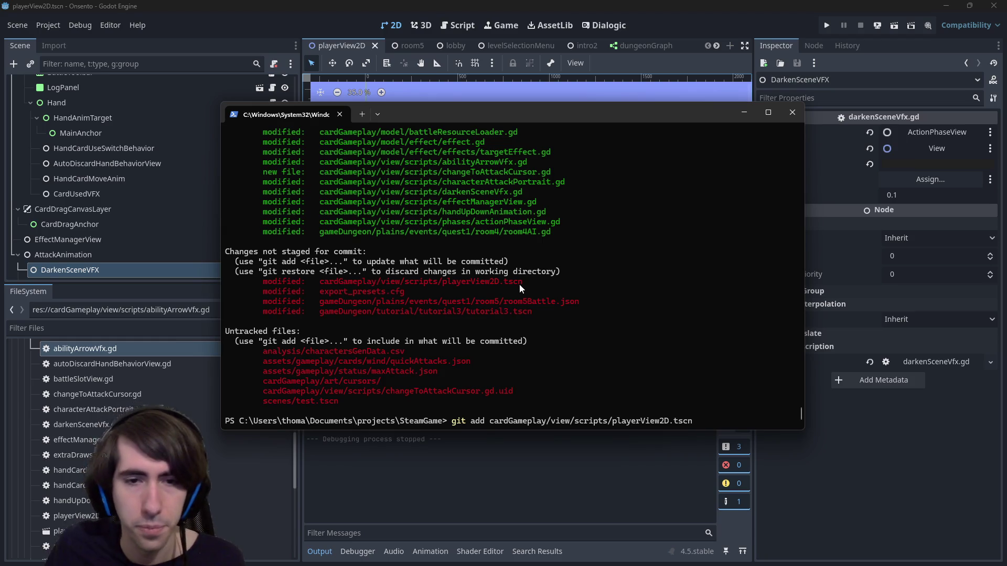
left_click_drag(264, 390, 563, 389)
right_click(562, 389)
right_click(528, 384)
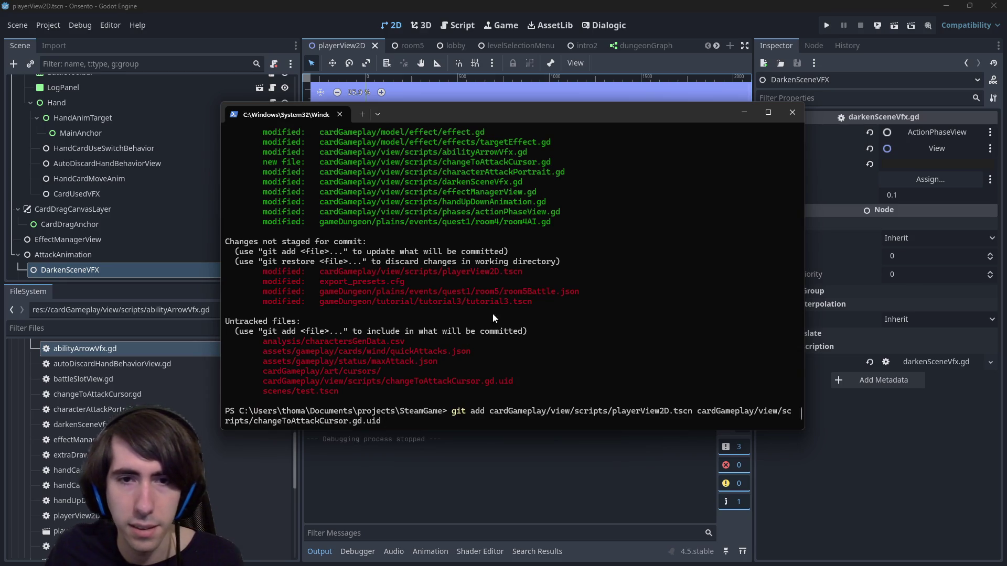
key("Return")
type("git status")
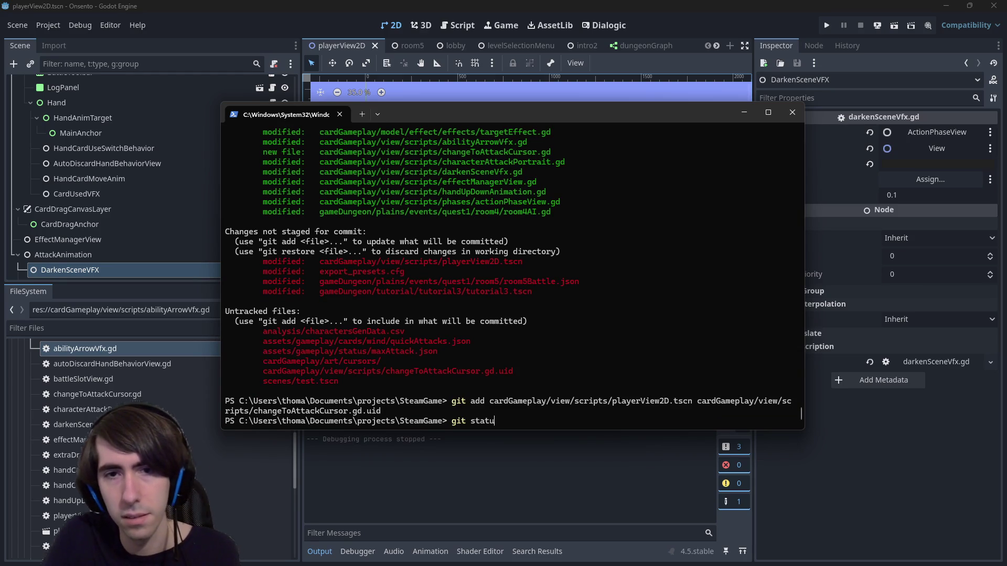
key("Return")
Stage tutorial3.tscn with git add.
type("git commit")
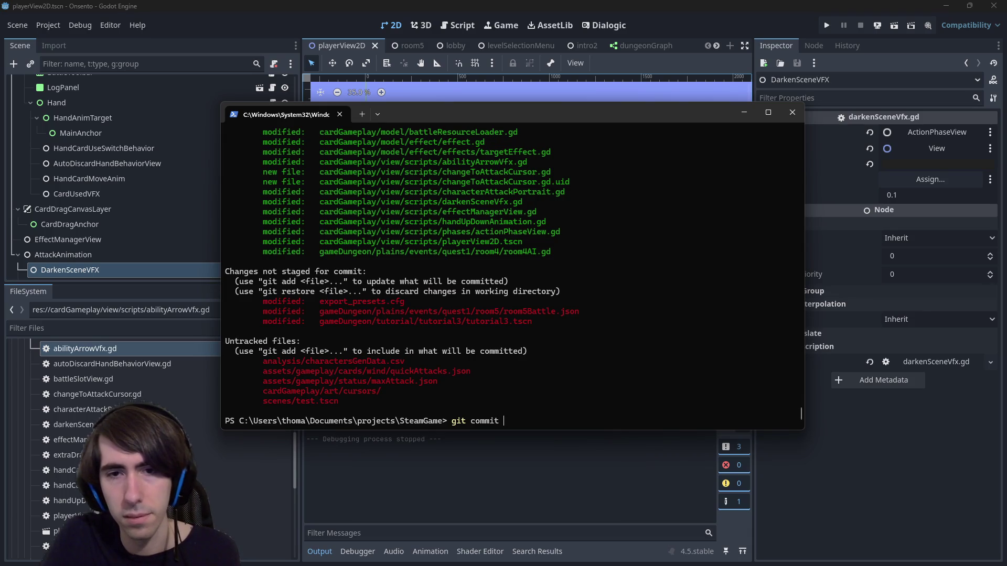
key("BackSpace")
key("BackSpace")
key("BackSpace")
type("add")
left_click_drag(319, 320, 547, 320)
right_click(547, 320)
right_click(585, 303)
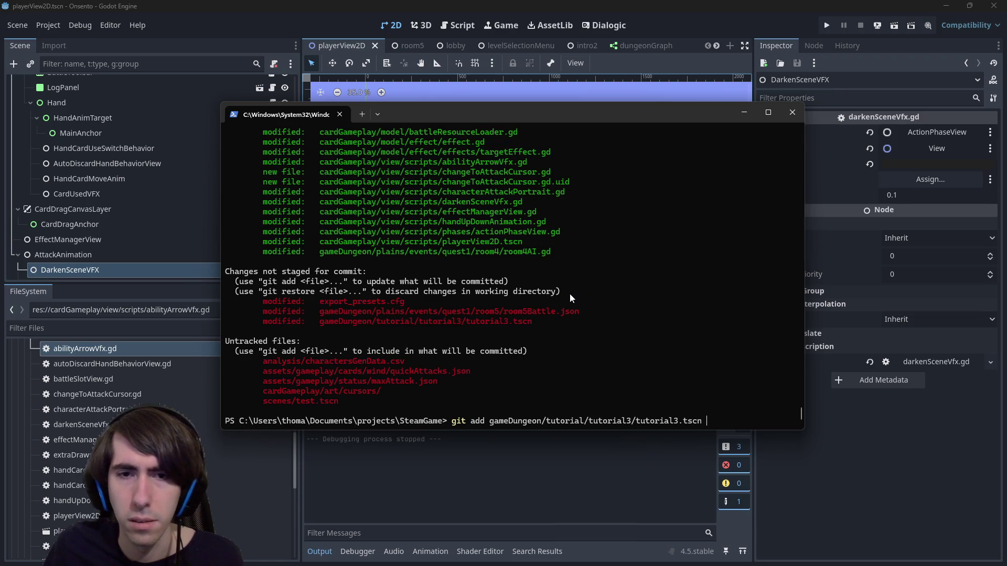
key("Return")
Commit with message "[MAD-192] Attacks improved: attack cursor added" and run git push.
type("git commit -m \"[MAD-]\"")
key("Left")
key("Left")
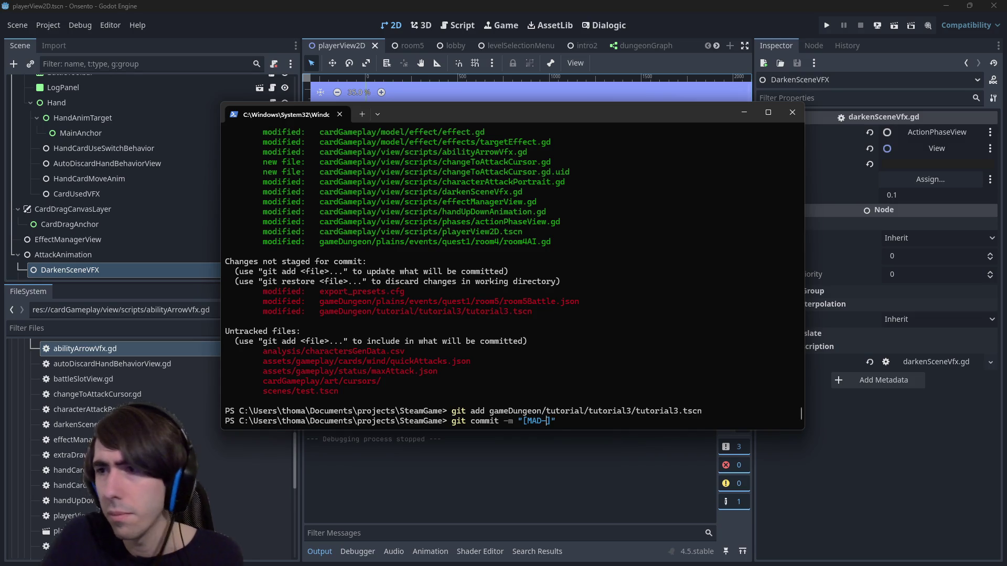
type("192]")
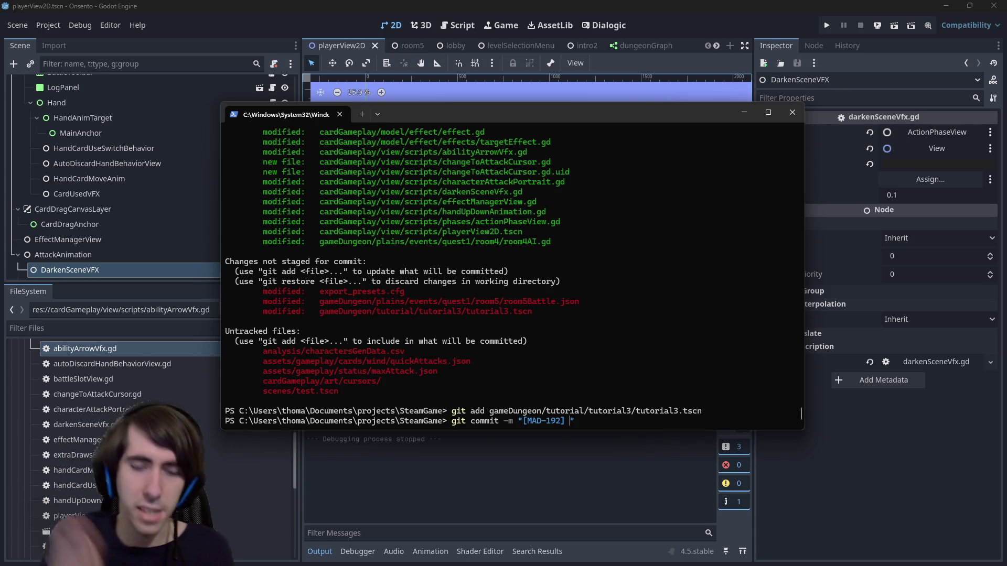
type("A")
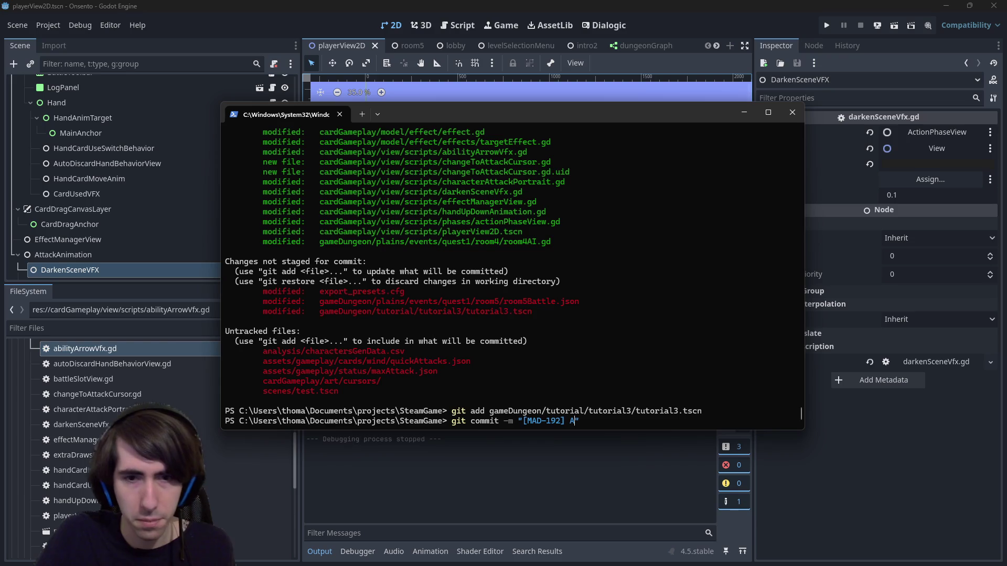
type("ttacks improved,")
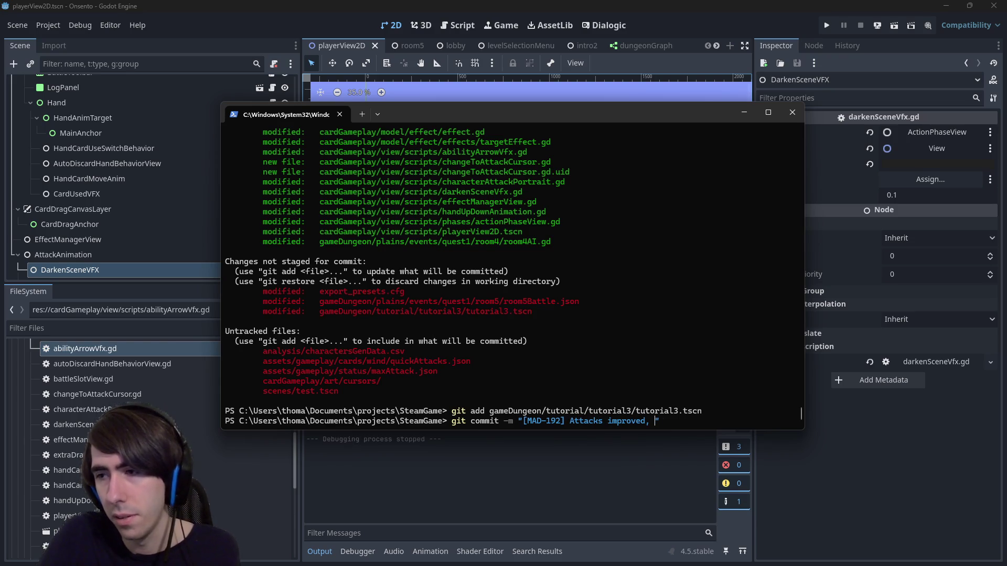
key("BackSpace")
key("BackSpace")
type(": curso")
key("BackSpace")
key("BackSpace")
key("BackSpace")
type("attack cursor added")
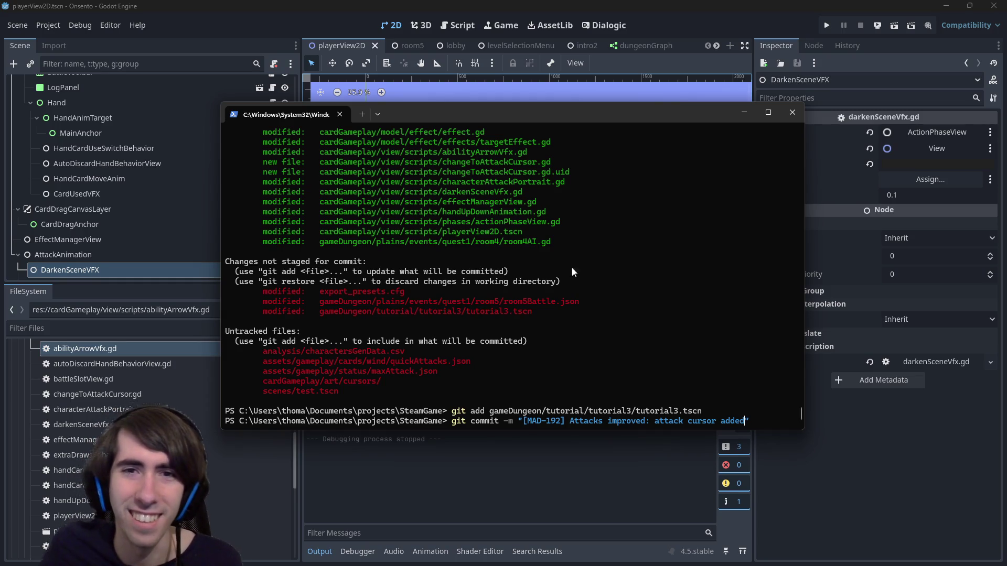
scroll(571, 266, "up", 2)
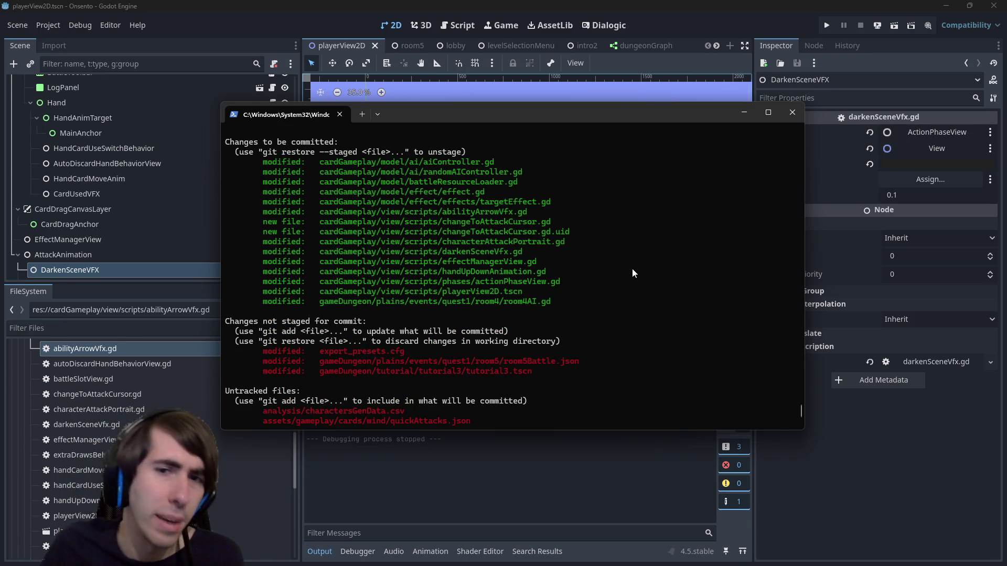
key("Return")
type("git push")
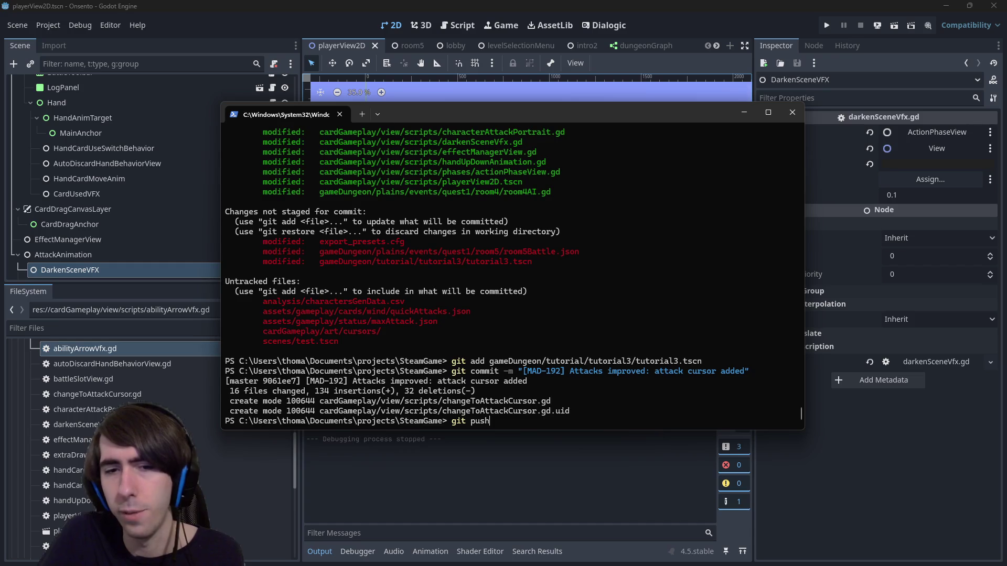
key("Return")
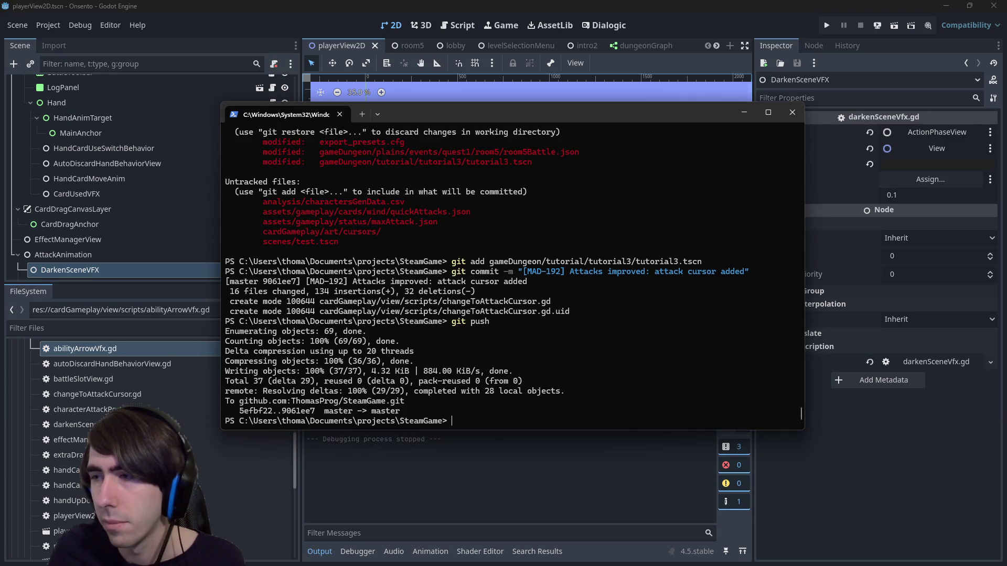
Bring the Godot editor forward and collapse the PlayerCanvas branch in the Scene dock.
left_click(503, 15)
scroll(224, 167, "up", 10)
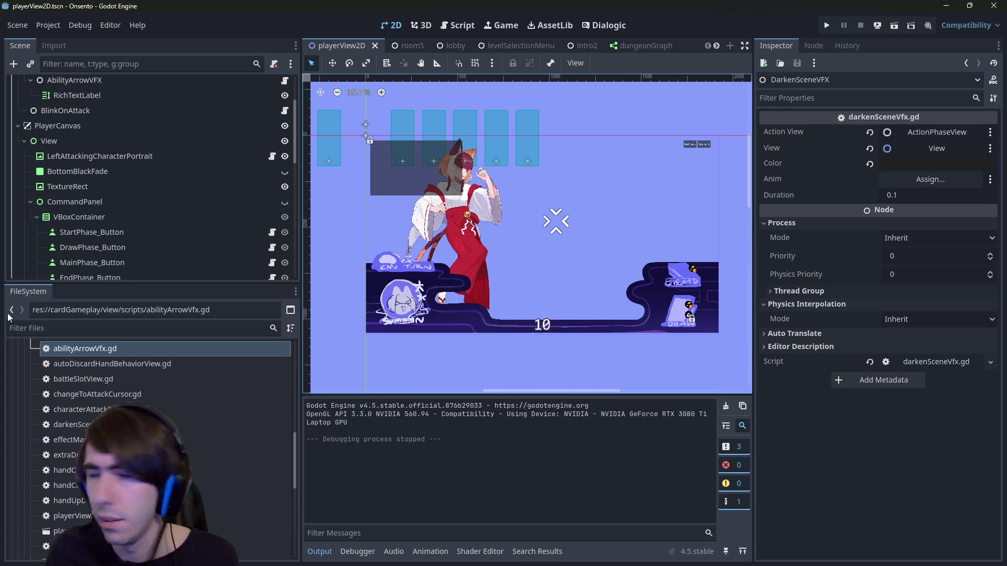
scroll(91, 194, "up", 3)
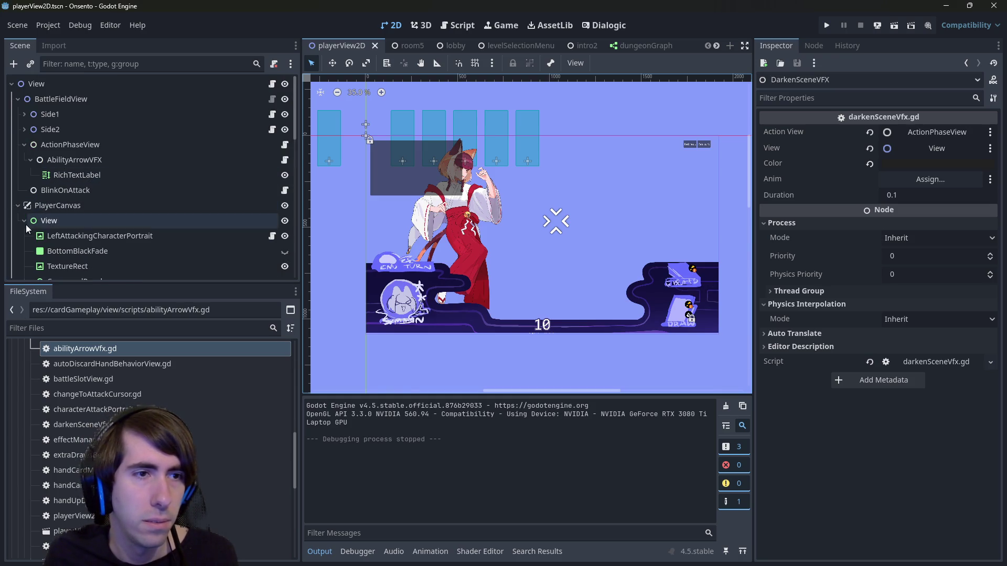
left_click(18, 206)
scroll(20, 215, "down", 2)
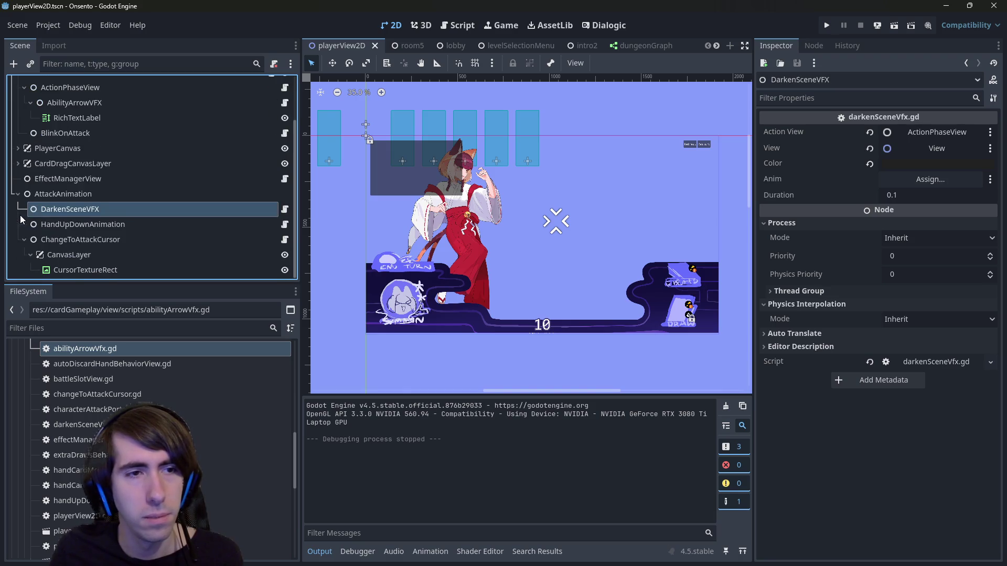
scroll(20, 215, "up", 2)
scroll(102, 221, "down", 2)
scroll(102, 221, "up", 2)
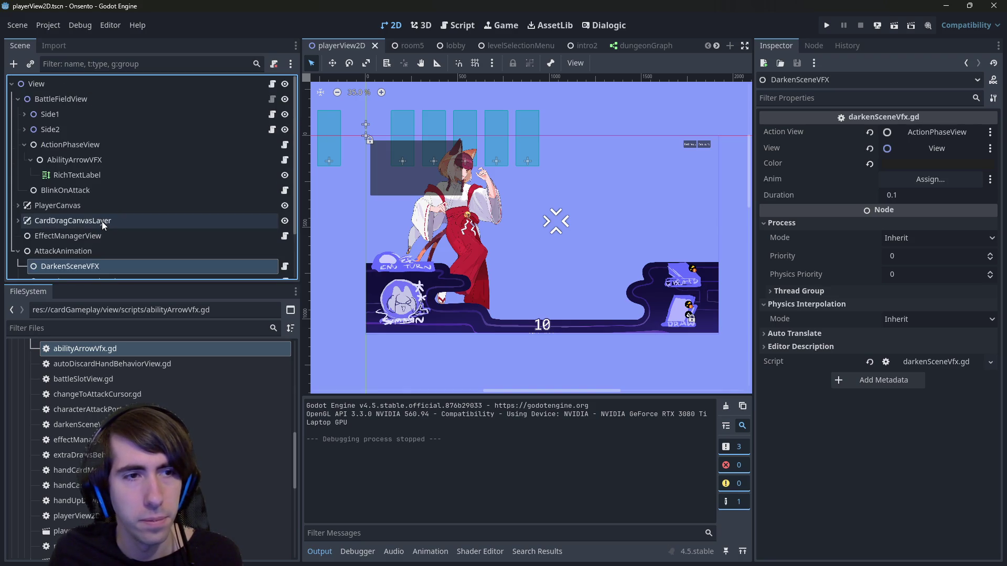
scroll(121, 123, "down", 2)
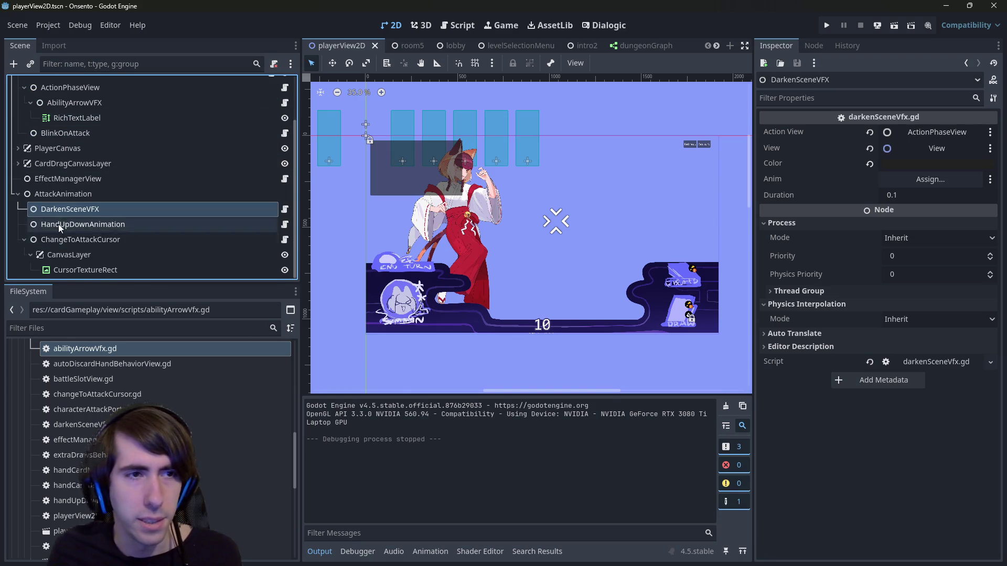
Inspect the AttackAnimation node and the View node's properties.
left_click(61, 194)
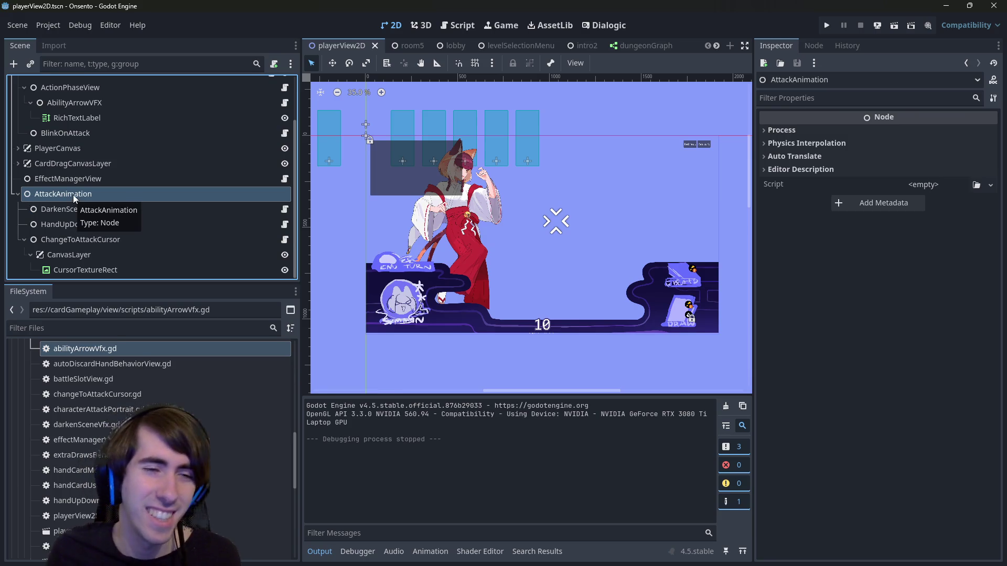
scroll(69, 189, "up", 2)
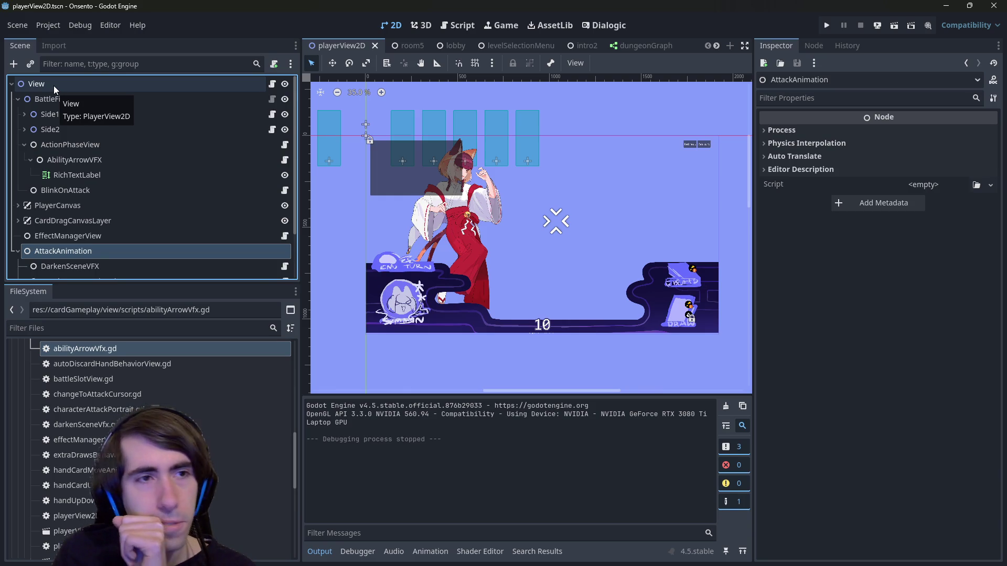
left_click(54, 86)
scroll(684, 285, "down", 3)
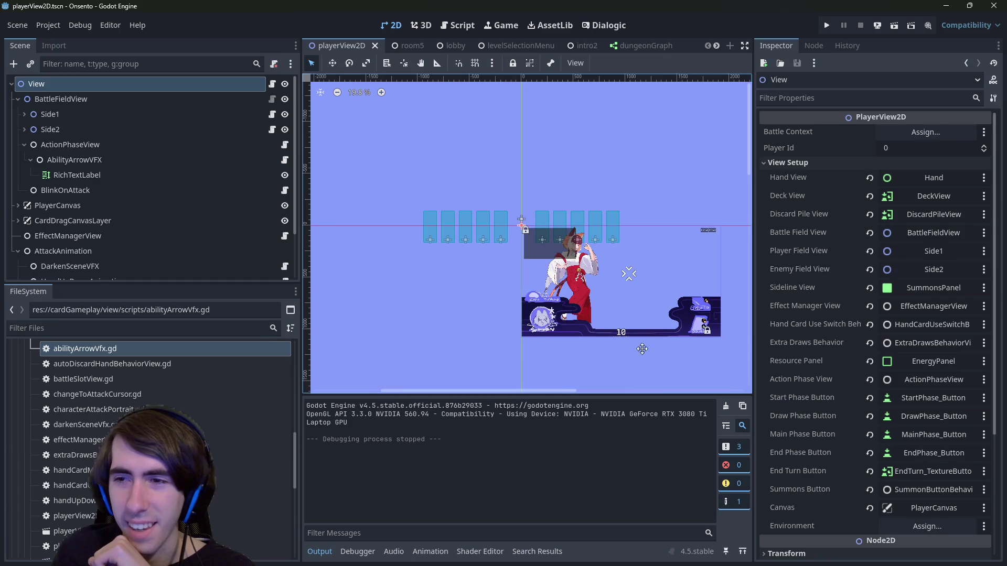
scroll(517, 317, "up", 4)
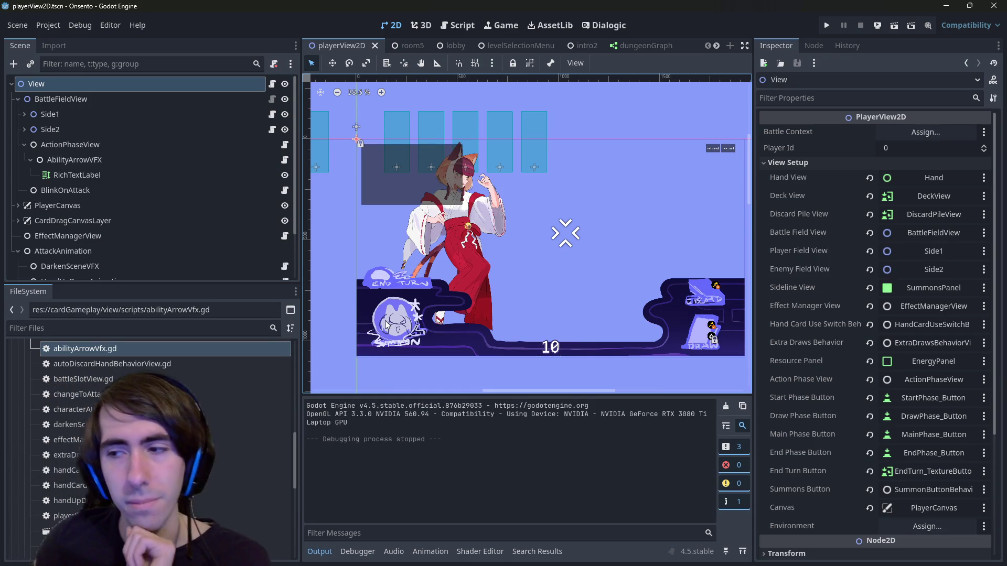
scroll(100, 236, "down", 3)
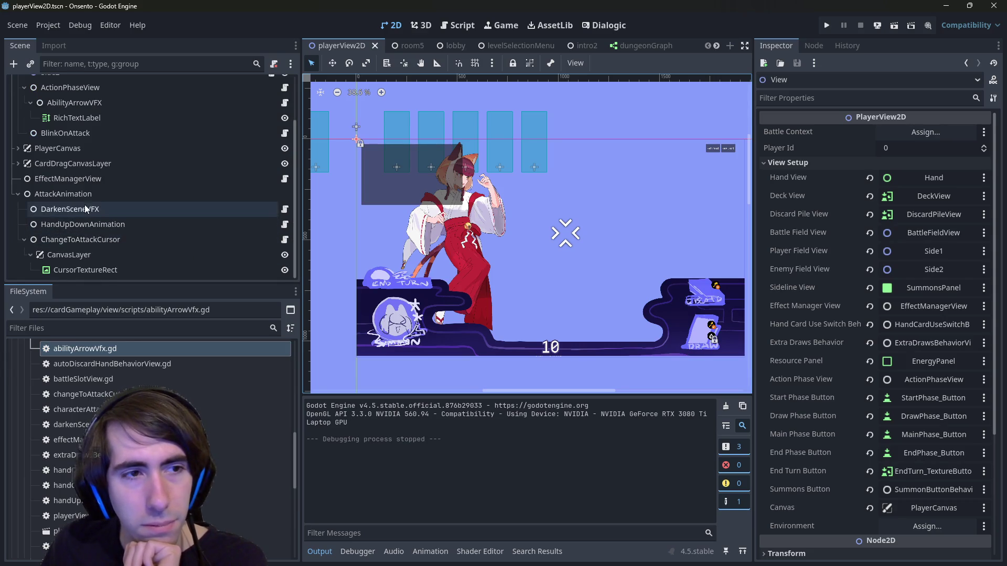
right_click(82, 196)
Create a plain Node under AttackAnimation via Add Child Node, keeping its default name Node.
left_click(109, 206)
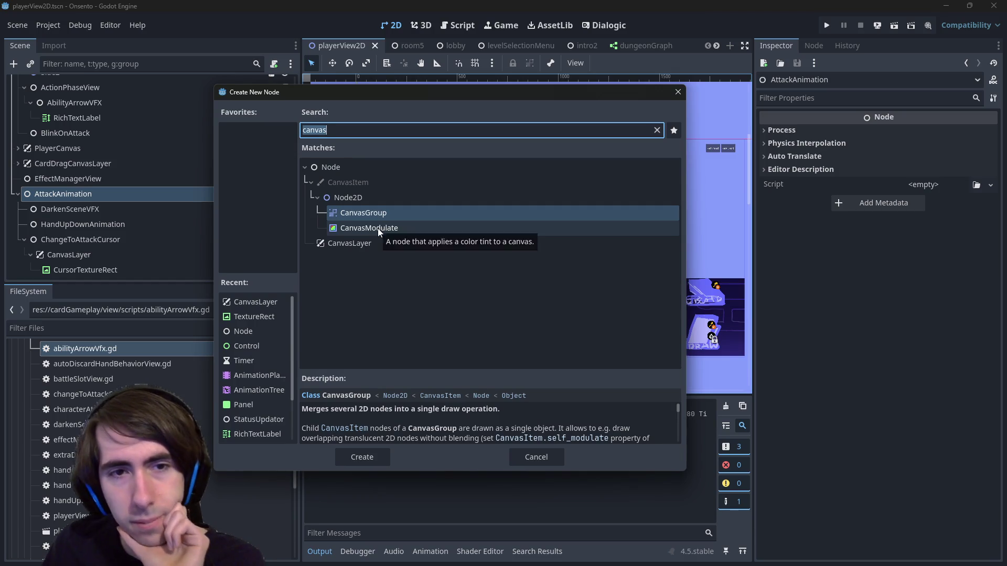
double_click(401, 165)
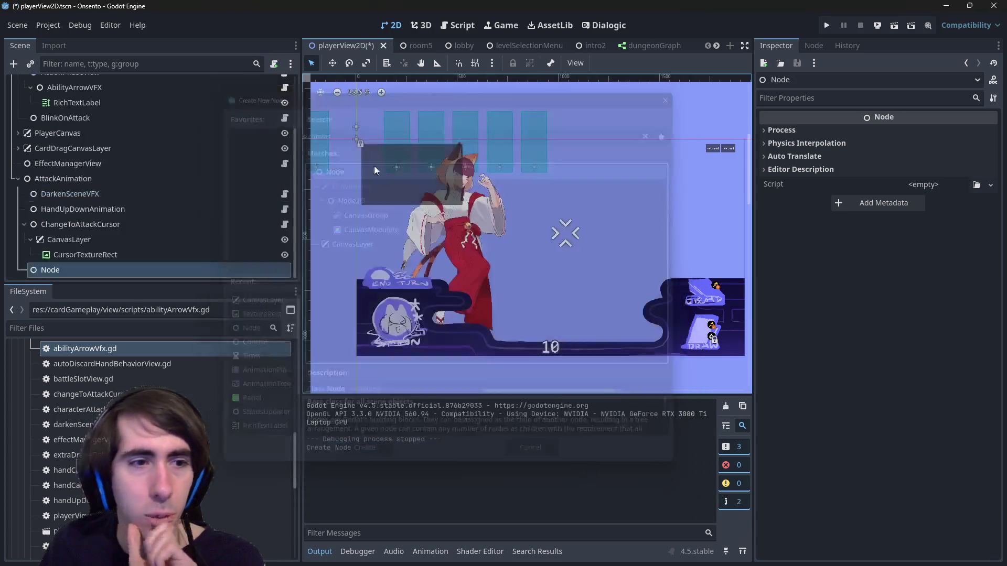
left_click(24, 225)
left_click(69, 271)
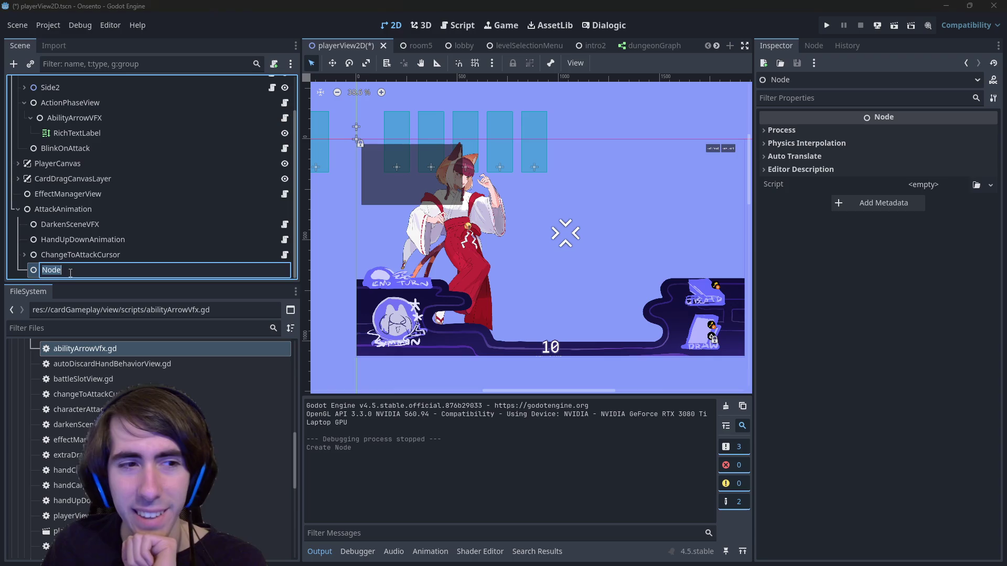
key("BackSpace")
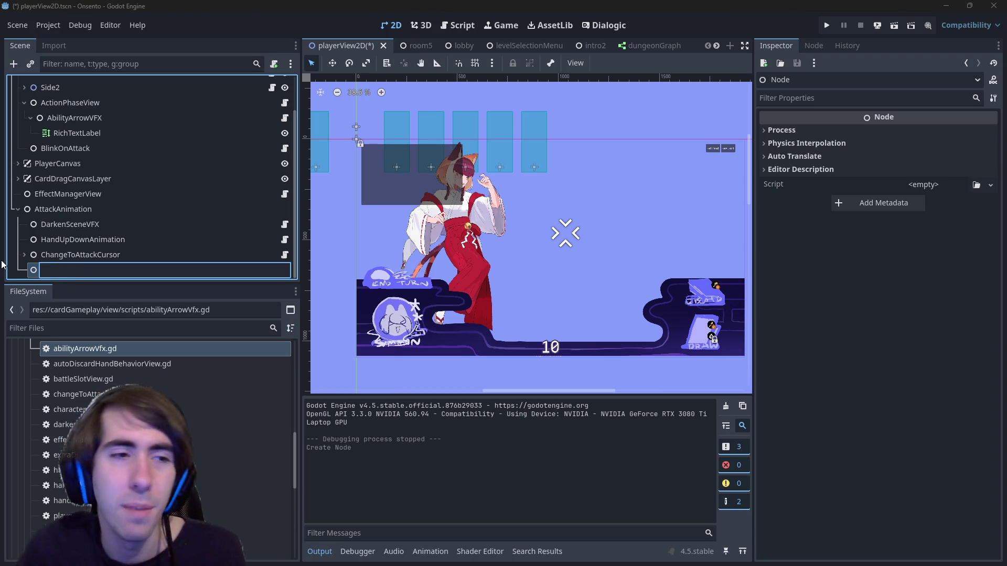
key("Escape")
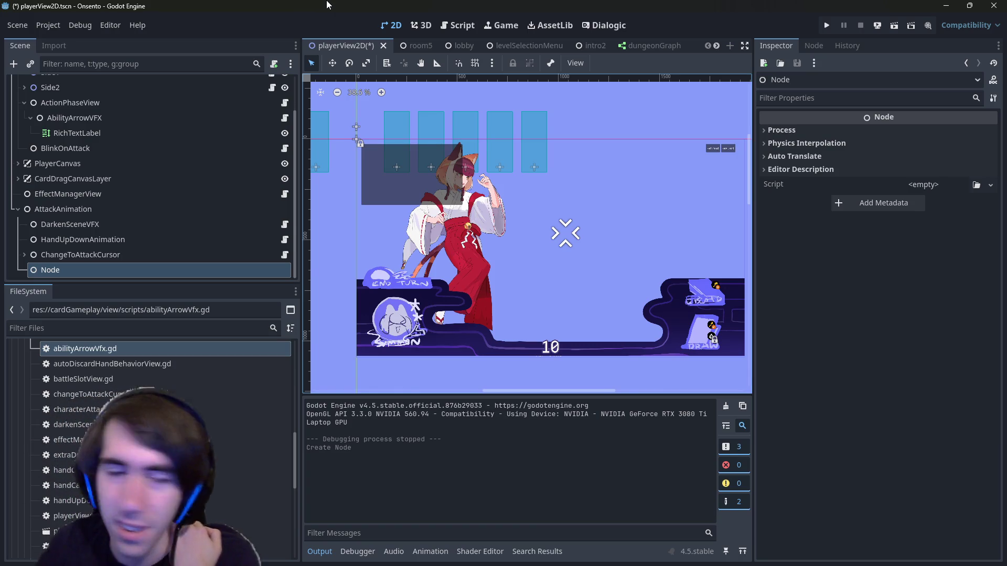
Try naming the new node MoveCameraToAttack, then ChangeToAttackCamera.
double_click(136, 265)
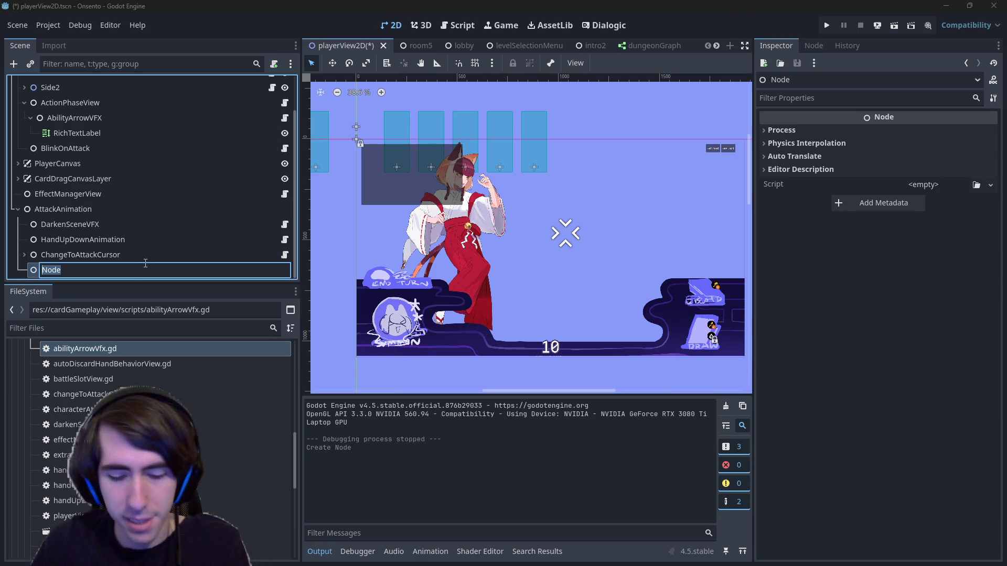
type("MoveCamera")
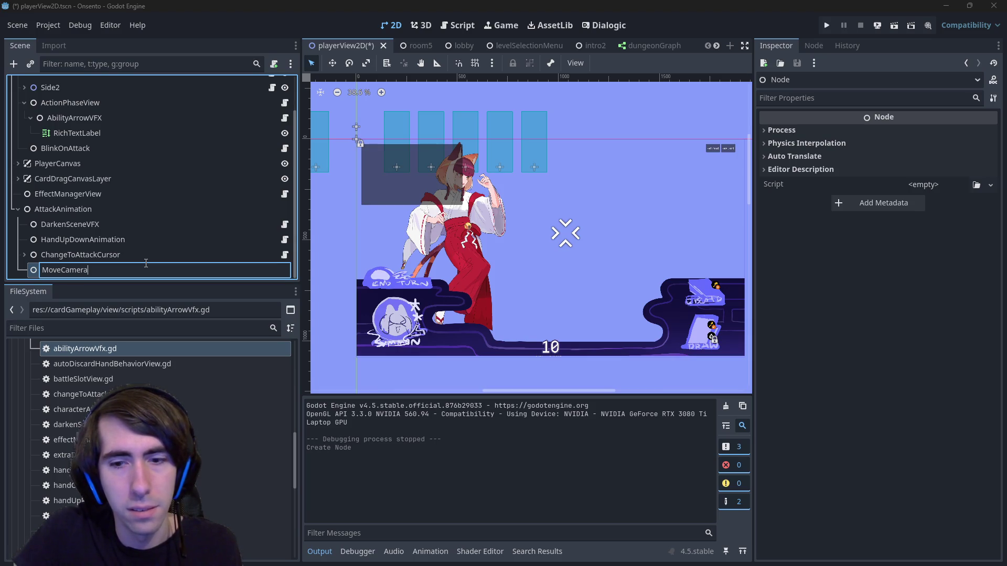
type("ToAT")
key("BackSpace")
key("BackSpace")
key("BackSpace")
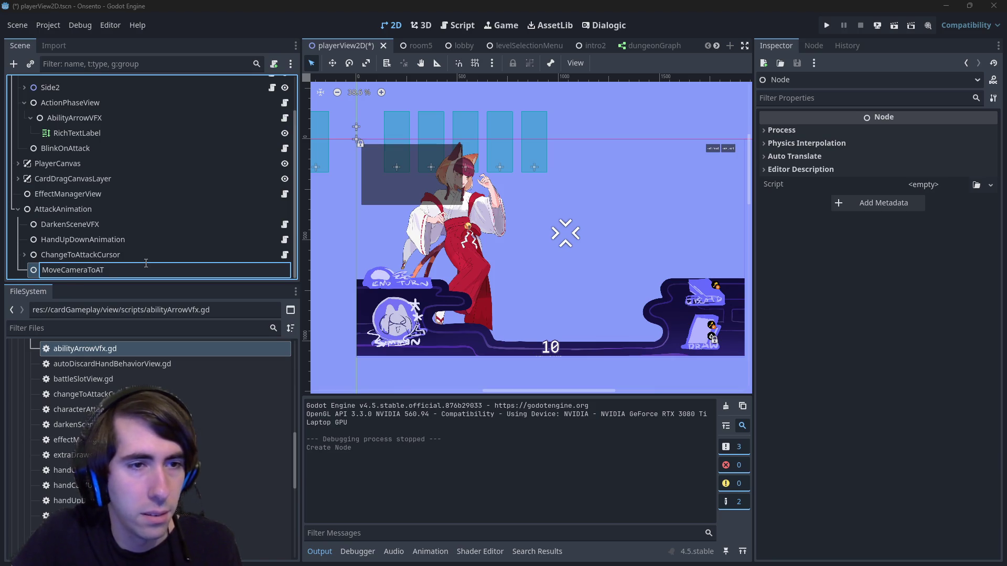
type("tack")
key("ctrl+a")
key("BackSpace")
type("MoveC")
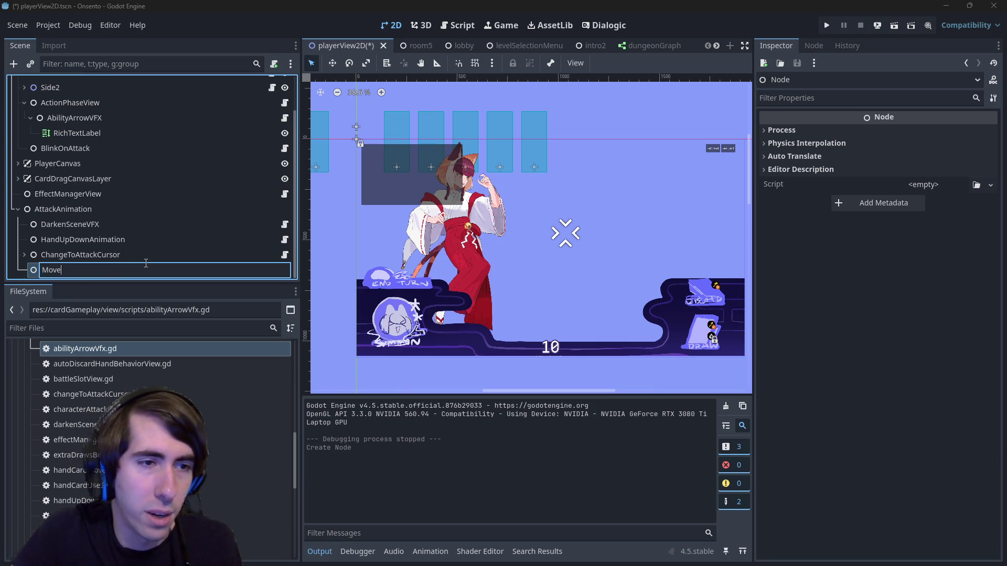
type("amera")
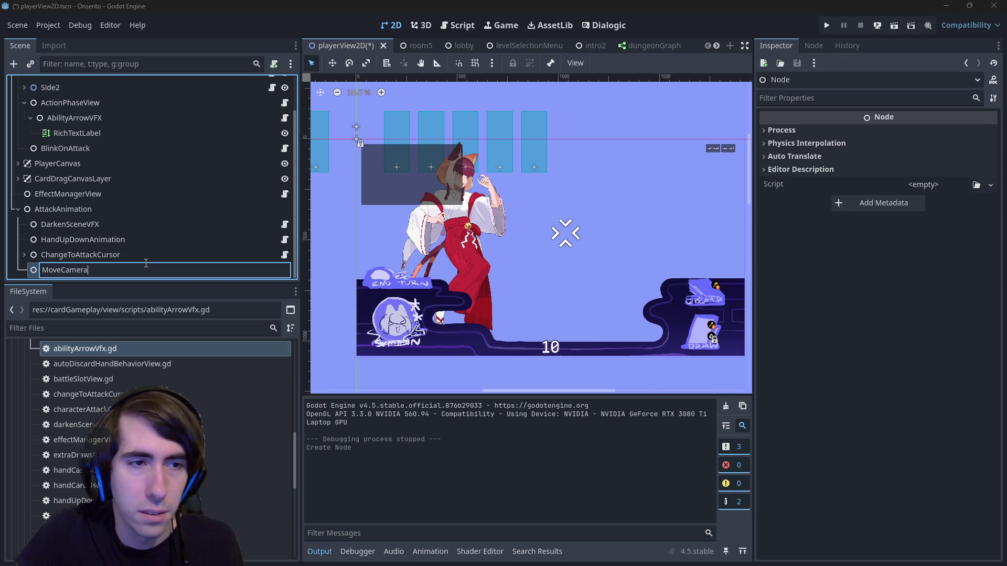
type("To")
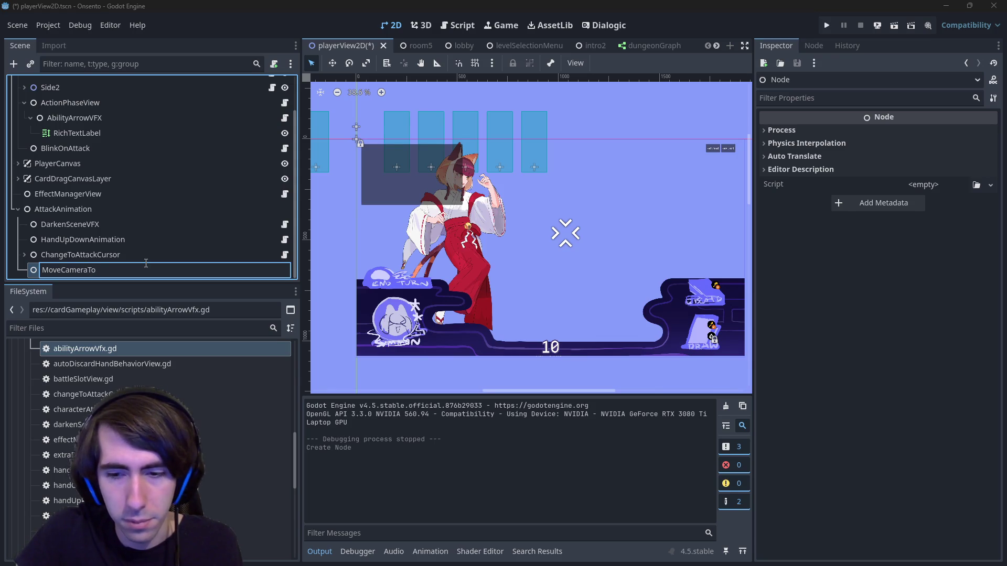
key("ctrl+a")
key("BackSpace")
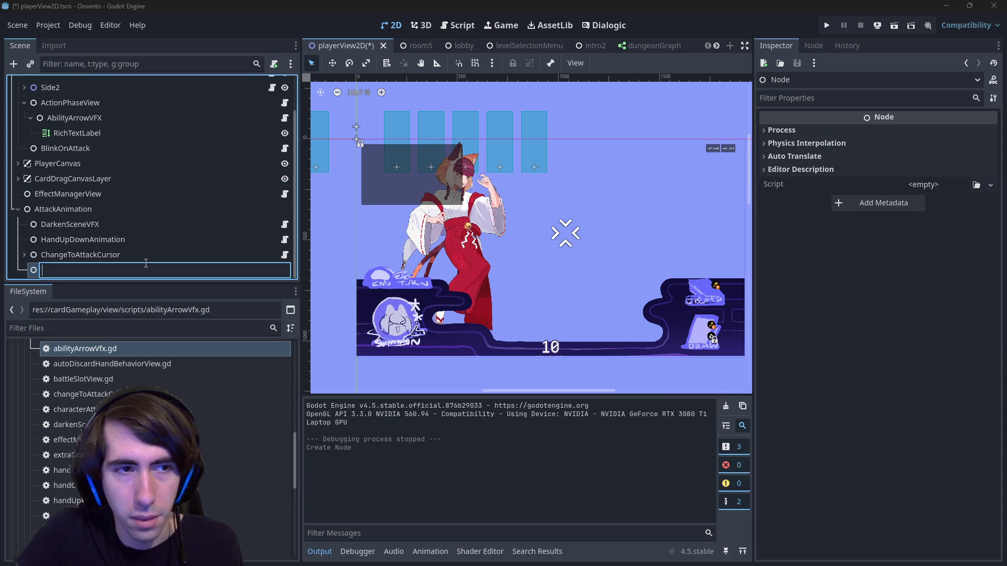
type("ChangeToAttackCamera")
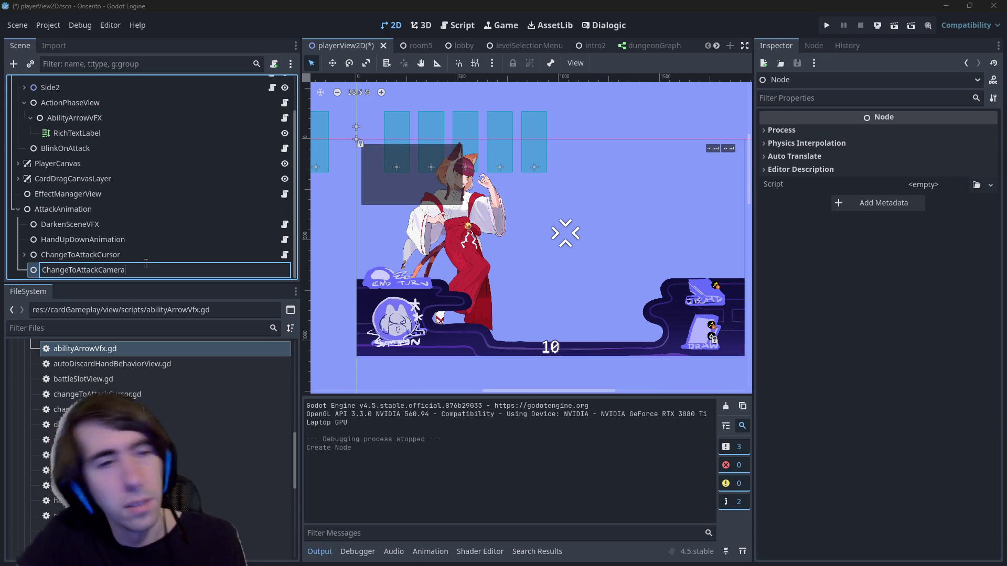
Name the node TransformToAttackCamera and save the playerView2D scene.
key("ctrl+a")
key("BackSpace")
type("TransformToAttackCamera")
key("Return")
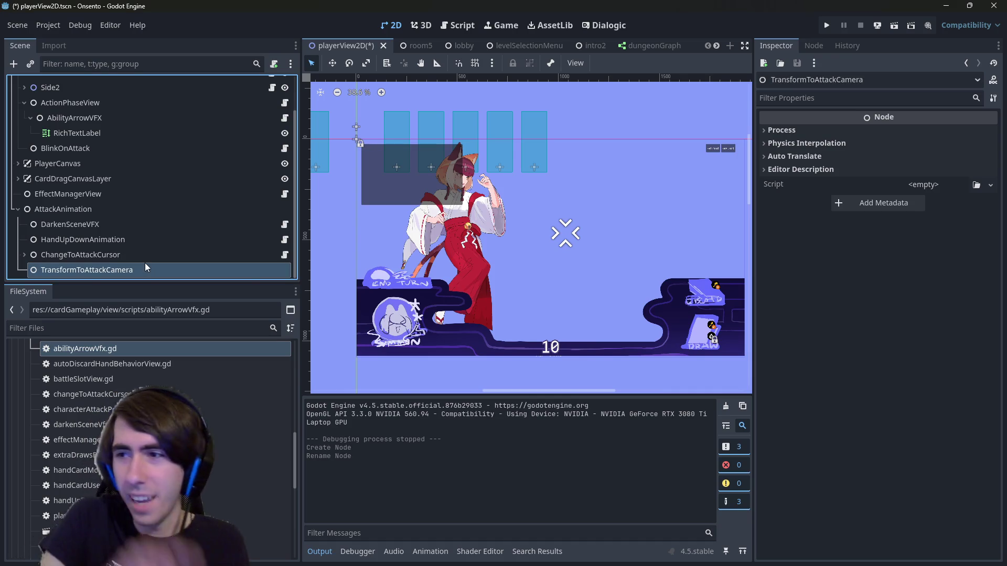
key("ctrl+s")
Attach a new Node script named transformToAttackCamera.gd to TransformToAttackCamera, removing the underscores from its name.
left_click(274, 64)
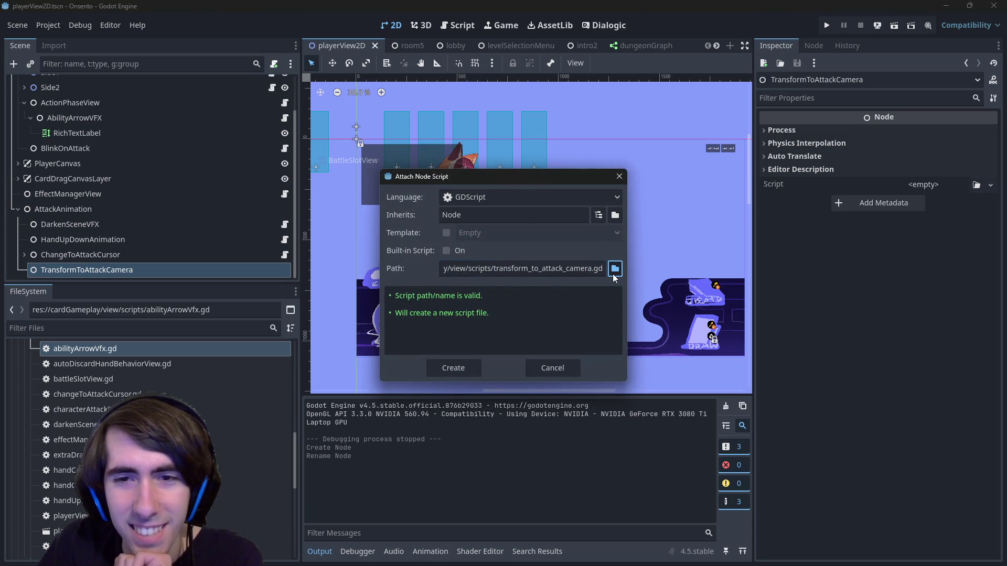
left_click(534, 268)
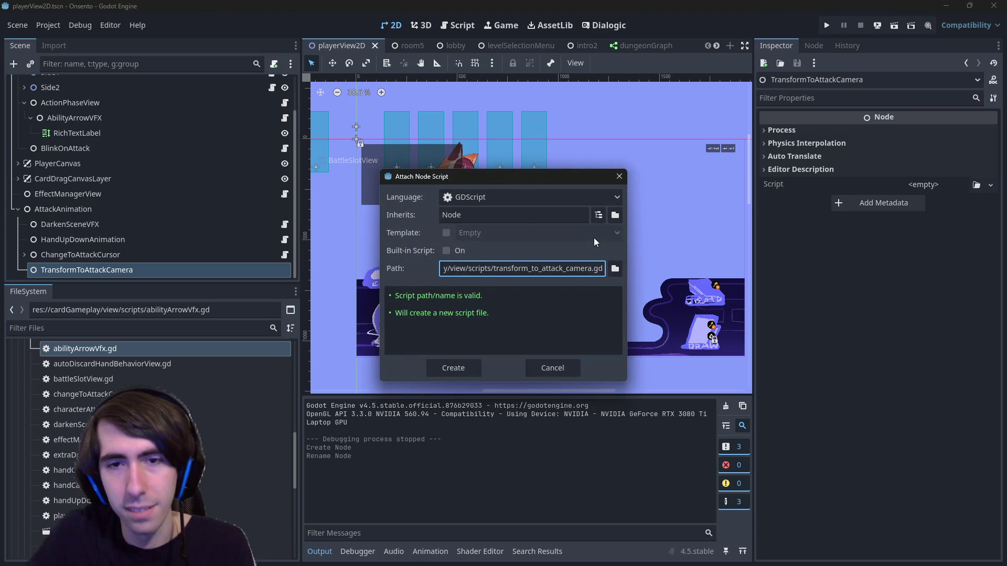
key("BackSpace")
key("BackSpace")
type("T")
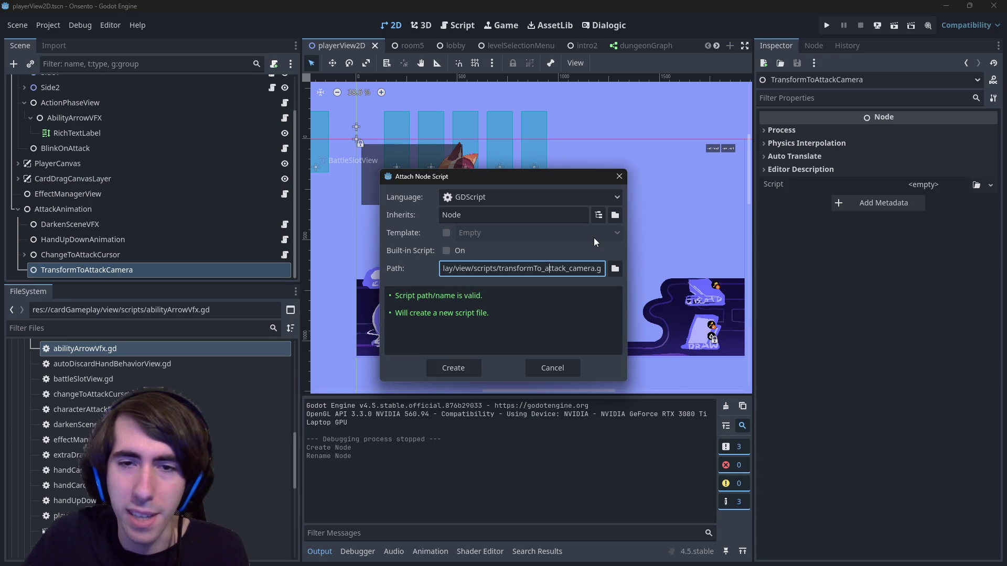
key("BackSpace")
key("BackSpace")
type("A")
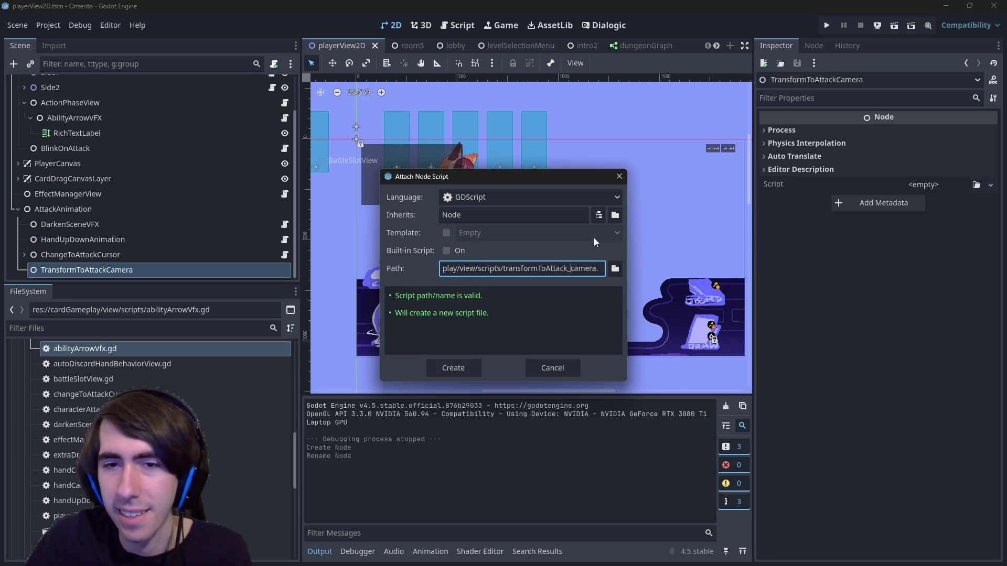
key("Delete")
key("BackSpace")
type("C")
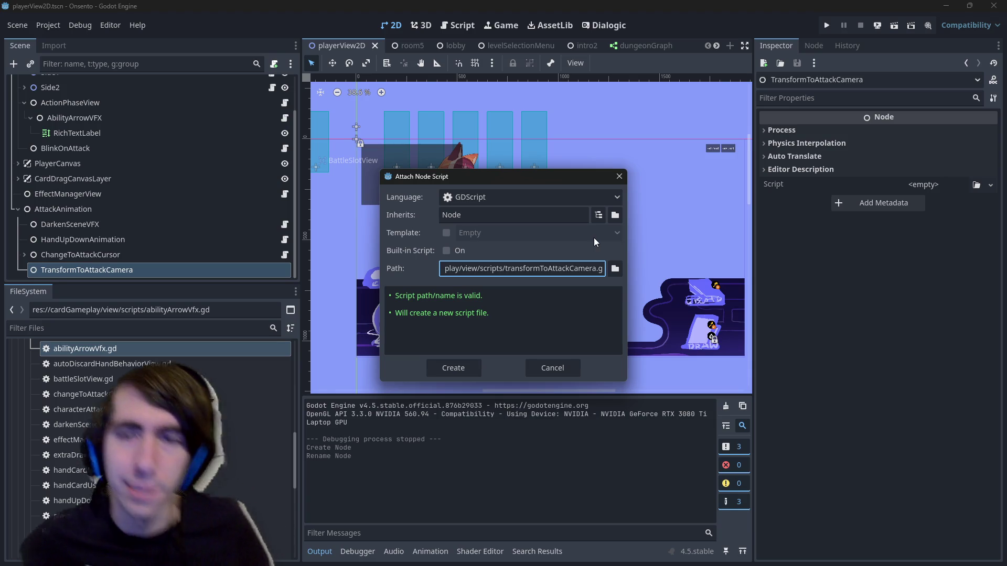
left_click(433, 362)
left_click(533, 158)
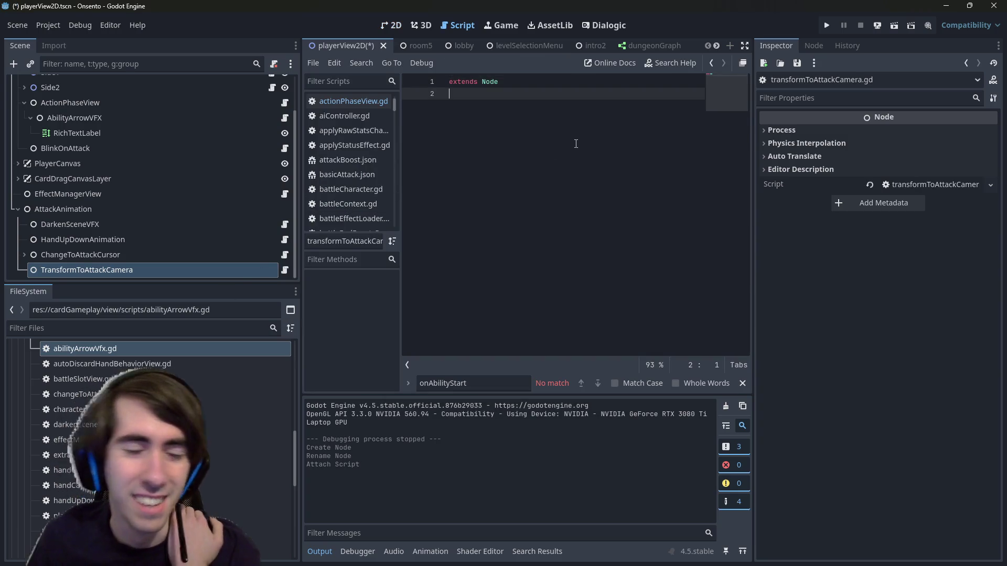
Add blank lines below extends Node and browse the EffectManagerView and AbilityArrowVFX nodes.
key("Return")
key("Return")
scroll(96, 211, "up", 3)
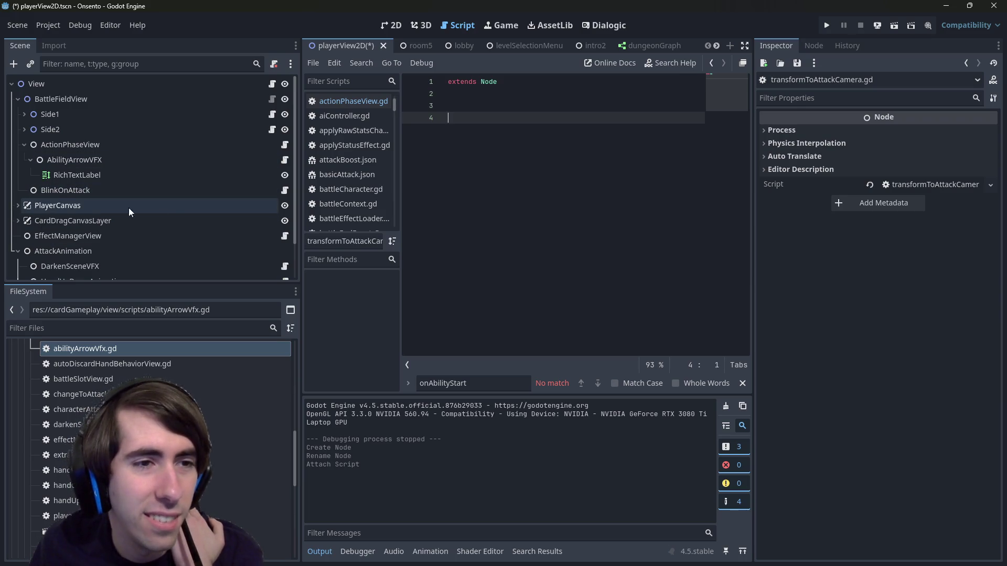
scroll(158, 212, "down", 2)
left_click(153, 199)
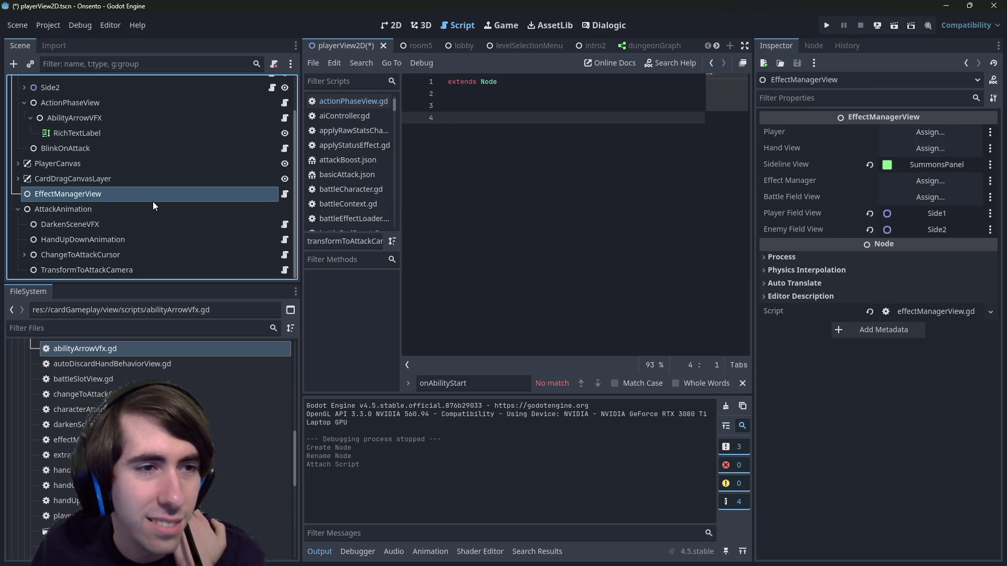
left_click(140, 269)
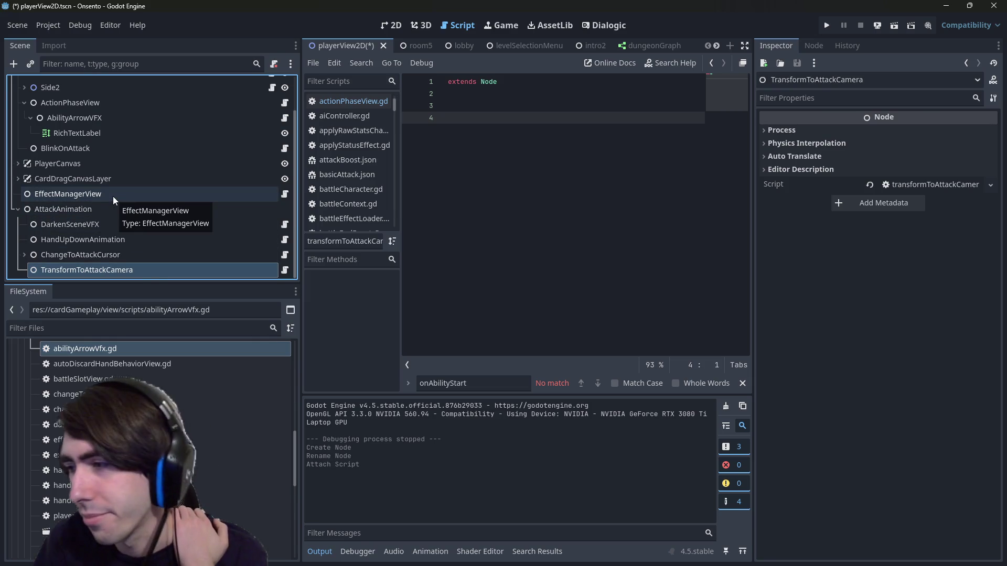
scroll(105, 194, "up", 2)
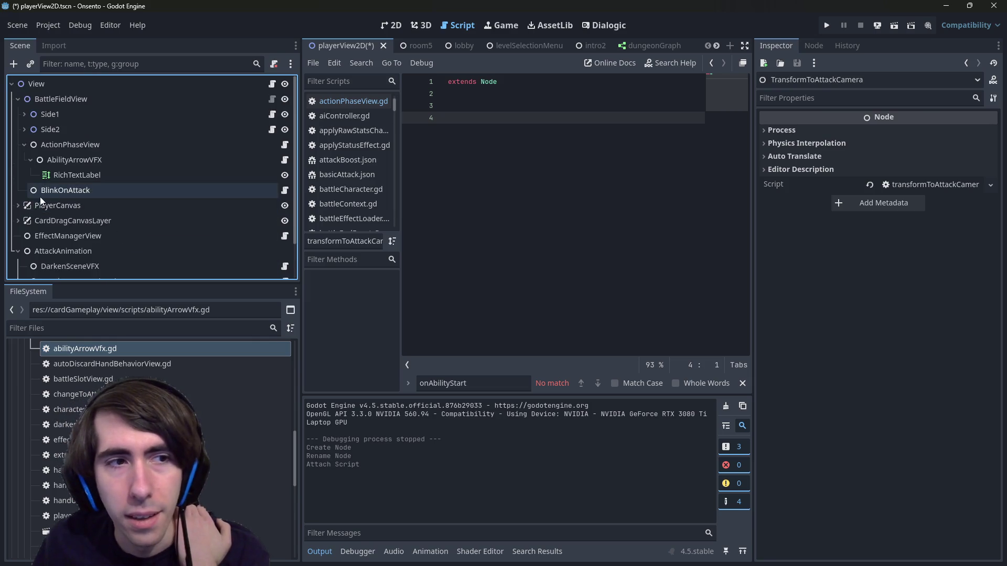
left_click(61, 157)
scroll(68, 173, "down", 2)
Select all of LeftAttackingCharacterPortrait's script code, then return to transformToAttackCamera.gd.
left_click(80, 186)
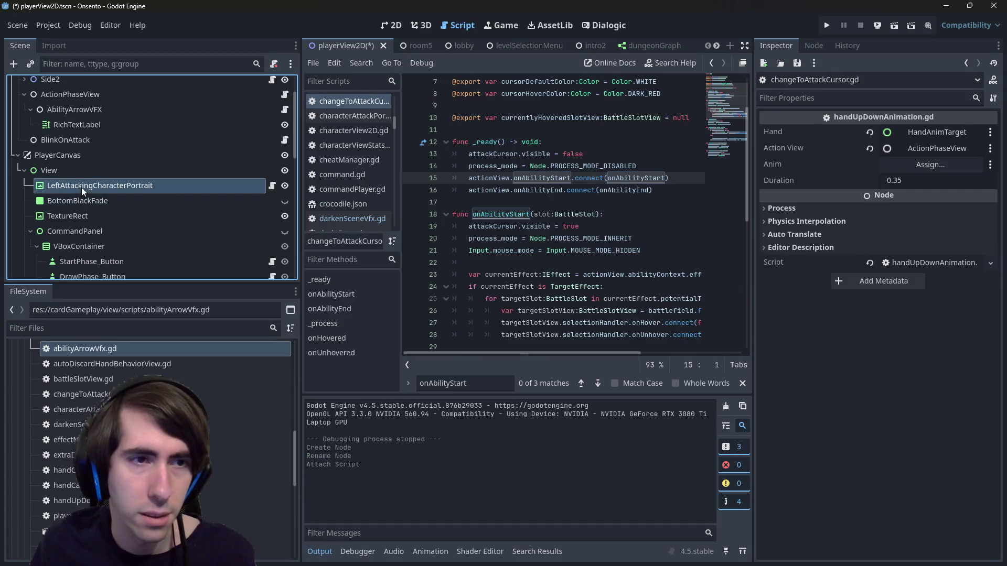
left_click(272, 186)
left_click_drag(591, 323, 452, 262)
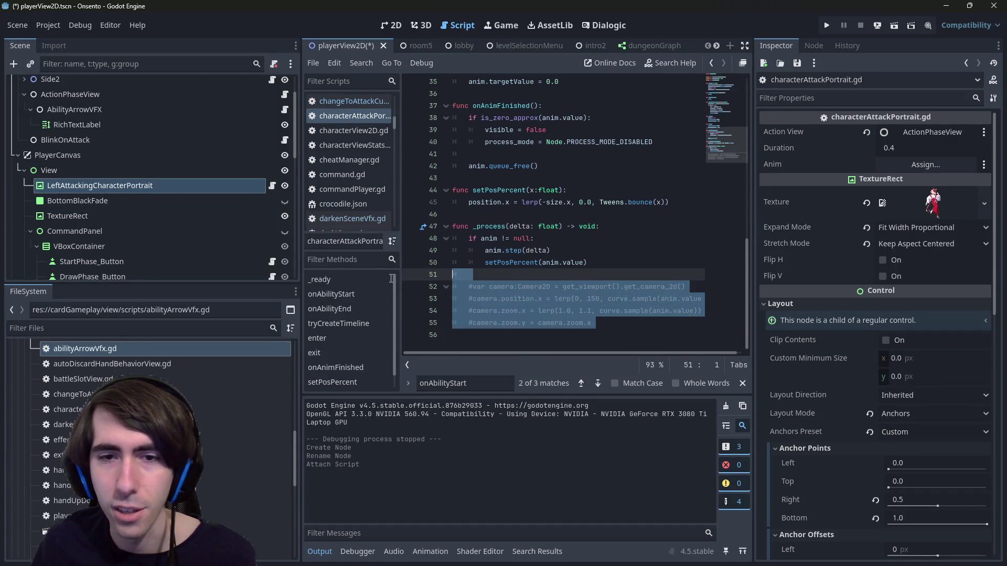
key("ctrl+a")
scroll(193, 267, "down", 10)
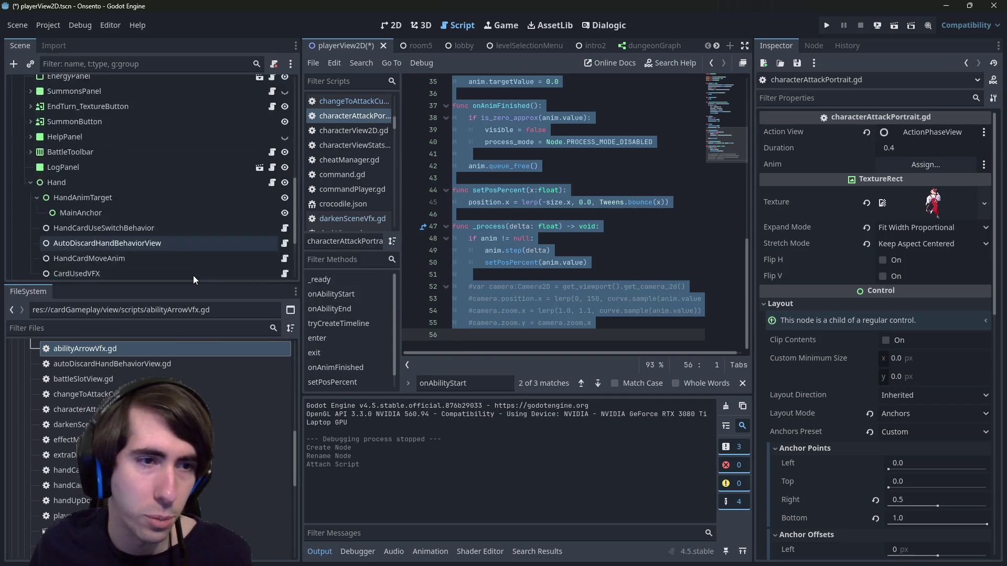
left_click(285, 269)
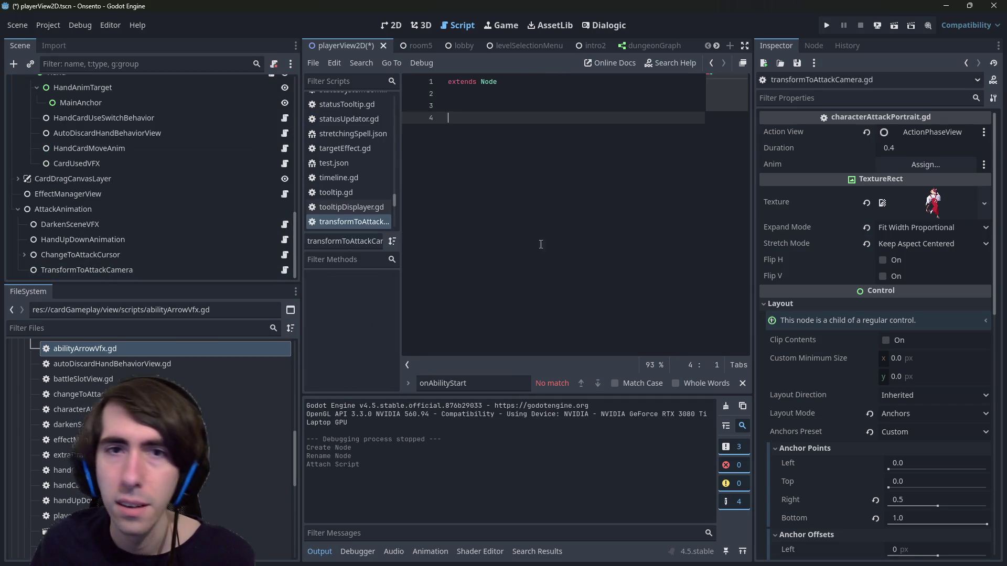
Paste the portrait code, change its base class from TextureRect to Node, and set duration to 0.2.
left_click(542, 244)
type("a")
key("ctrl+z")
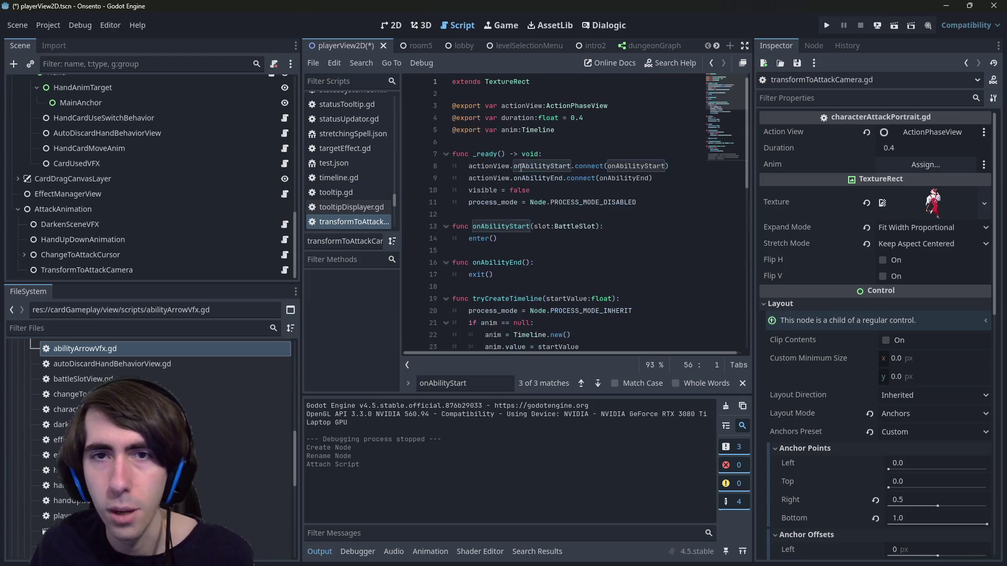
double_click(503, 82)
type("Node")
key("ctrl+s")
left_click(461, 95)
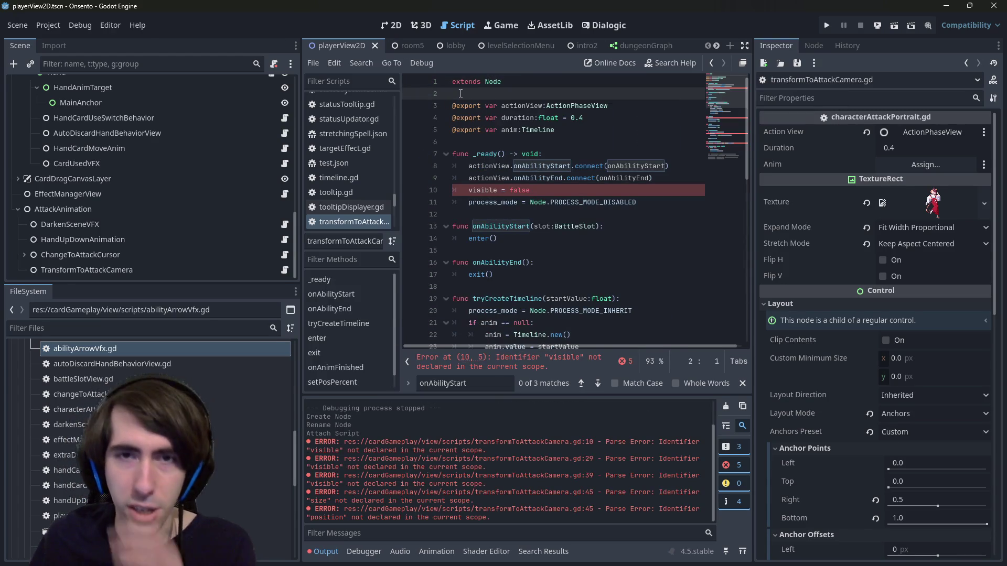
left_click(602, 120)
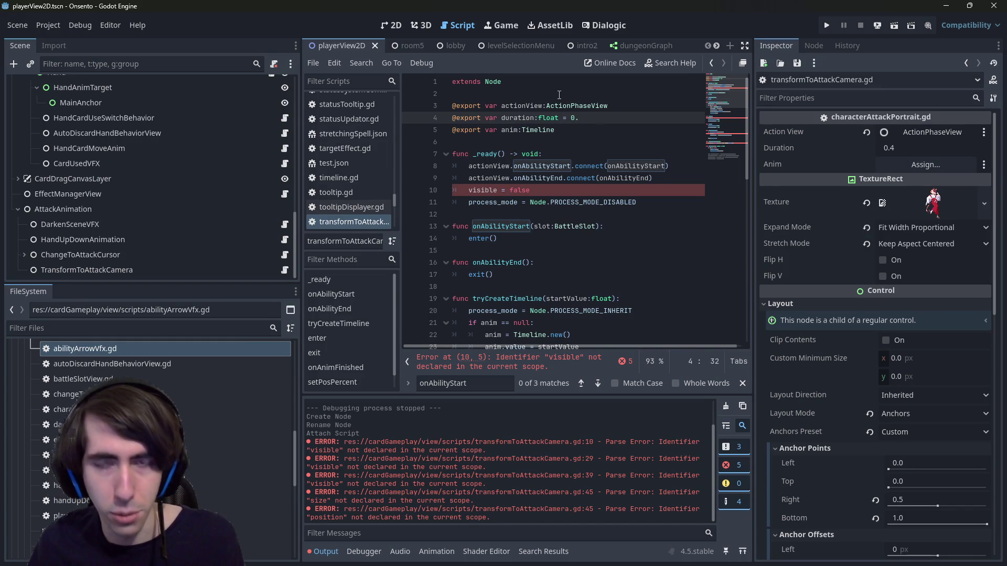
key("ctrl+s")
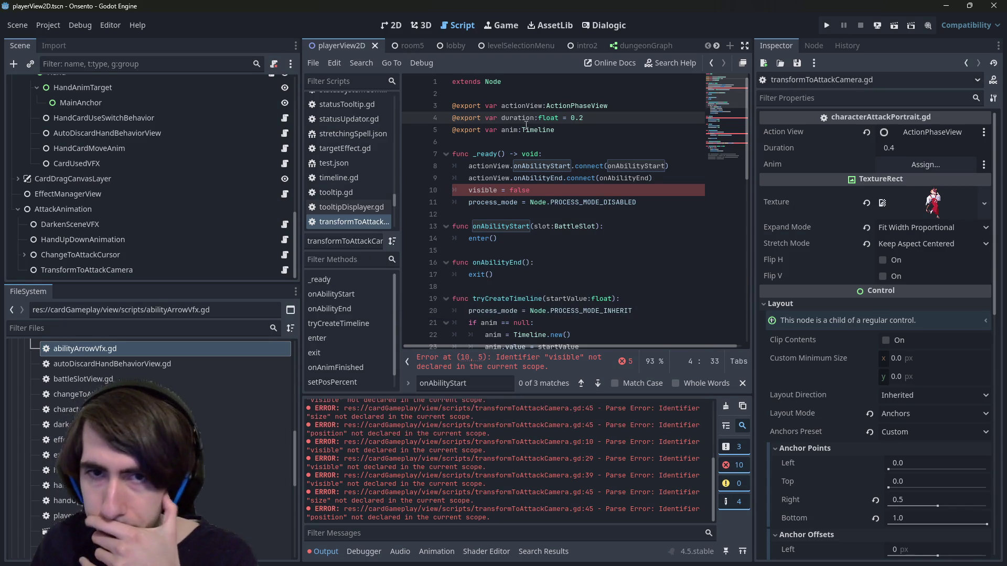
Delete the visible = false line near the top and review the timeline creation block.
left_click(540, 190)
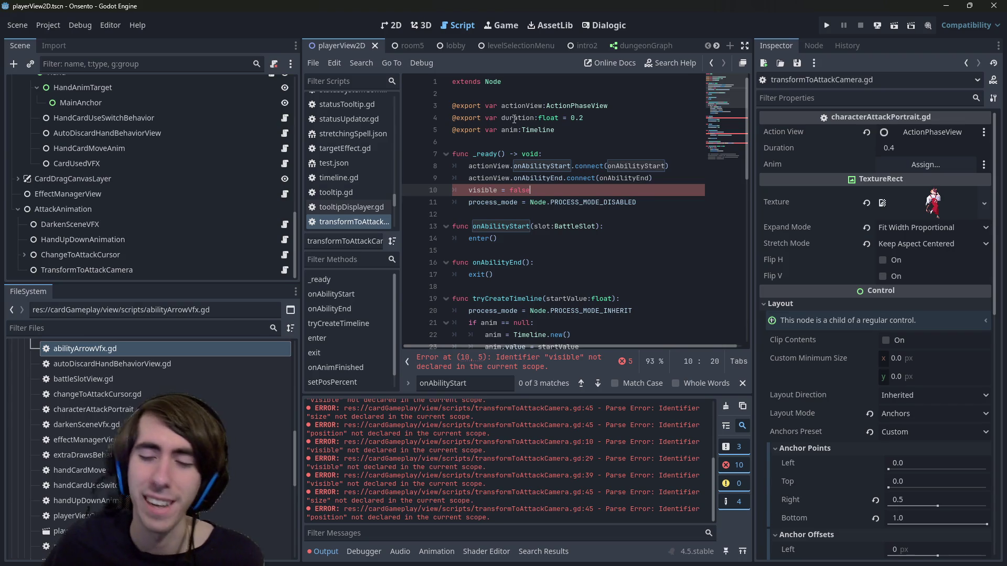
double_click(482, 190)
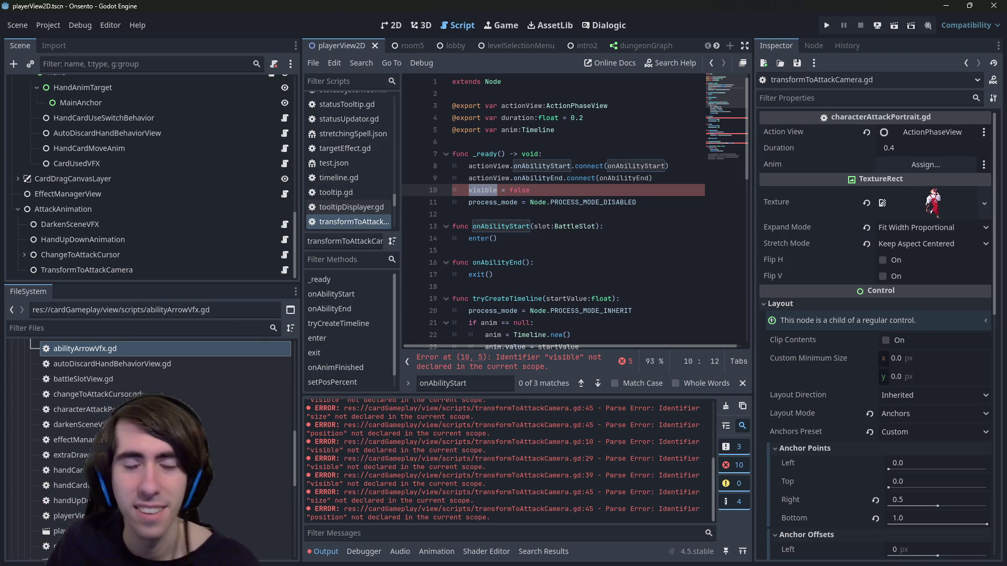
key("Left")
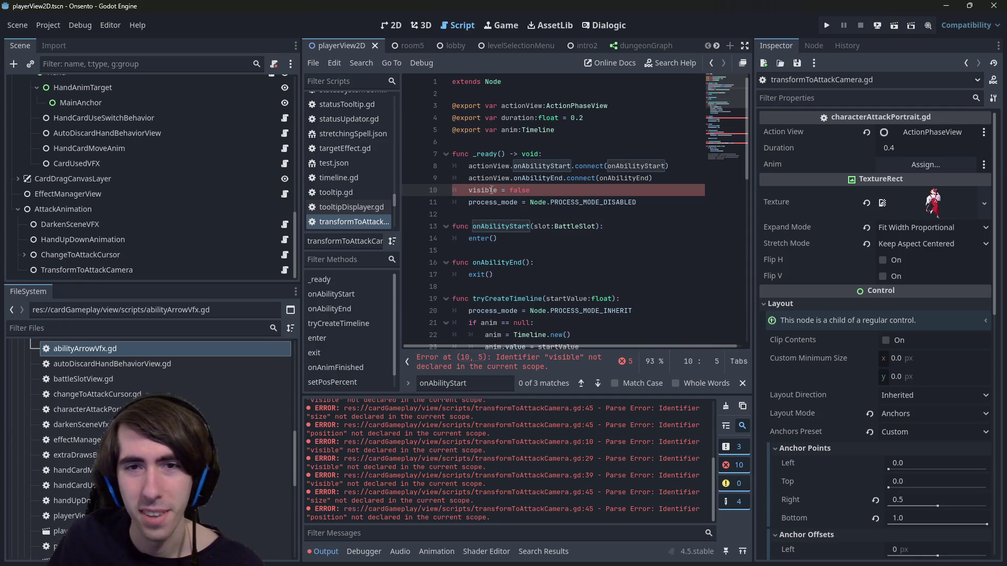
left_click_drag(531, 190, 452, 190)
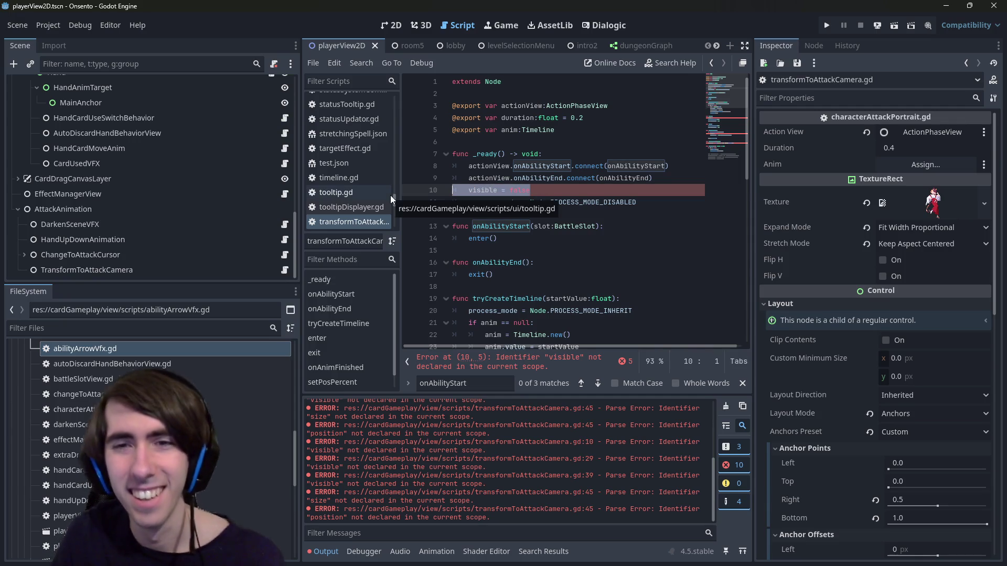
key("BackSpace")
key("BackSpace")
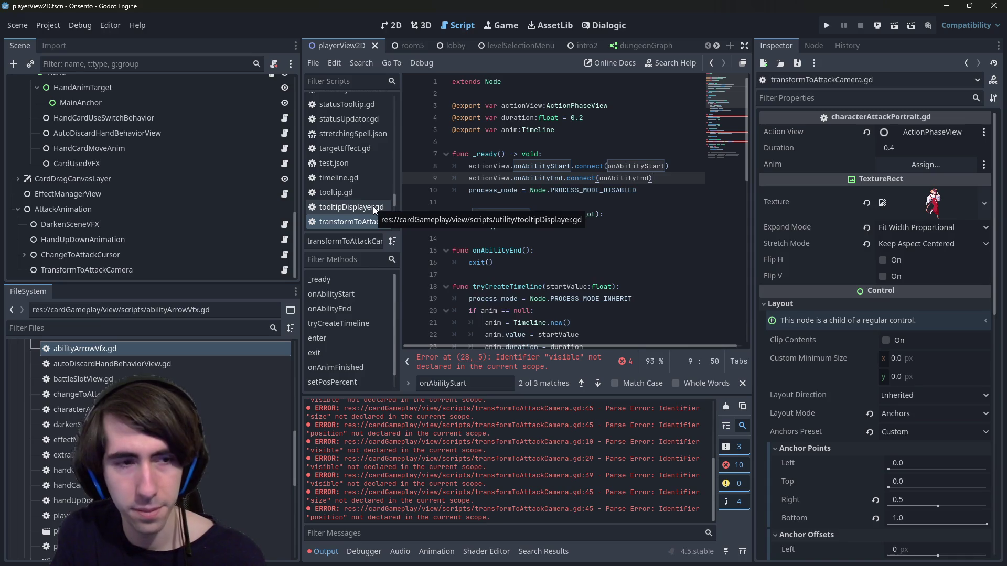
left_click(548, 227)
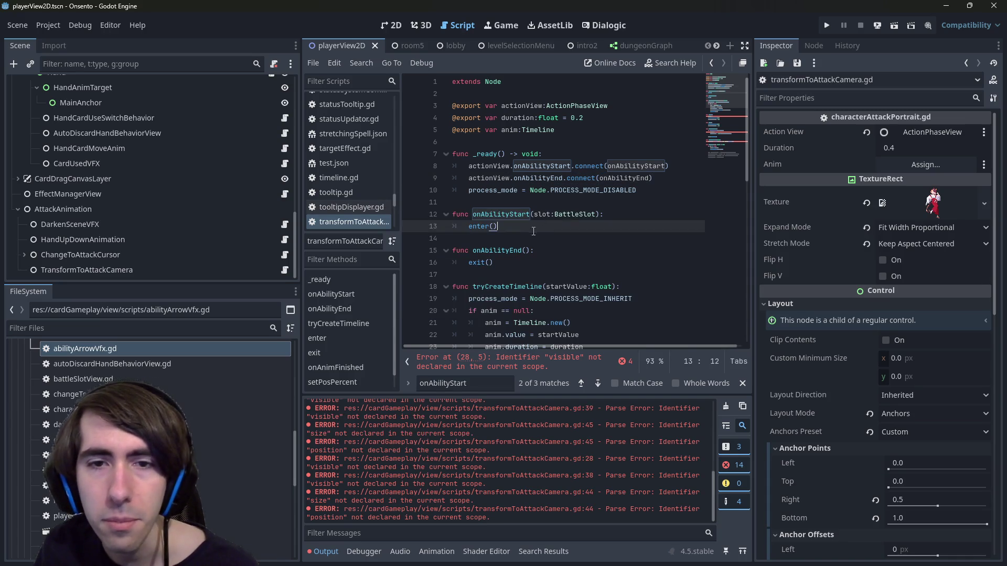
scroll(530, 232, "down", 2)
scroll(523, 234, "up", 2)
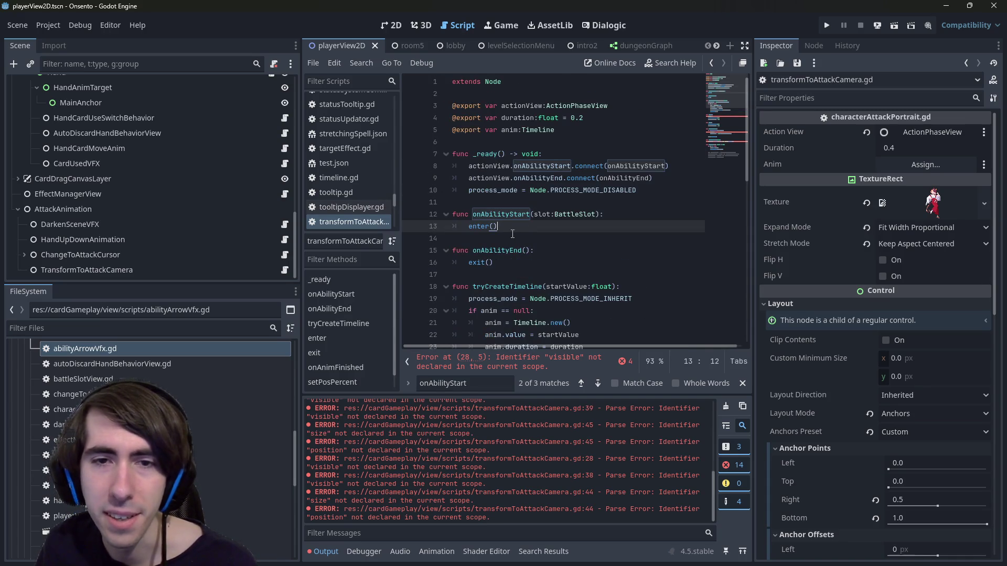
scroll(512, 231, "down", 4)
double_click(505, 141)
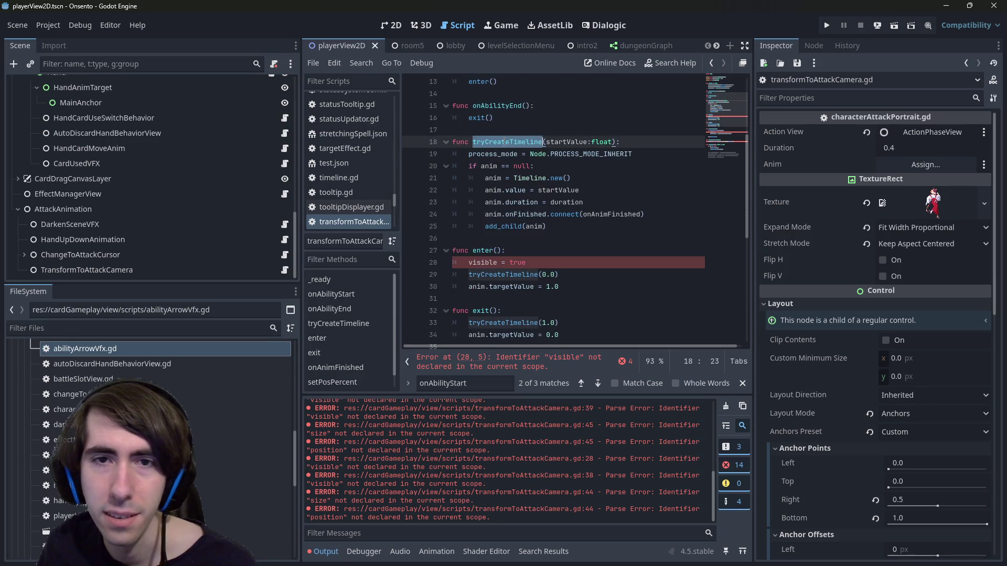
scroll(602, 191, "down", 2)
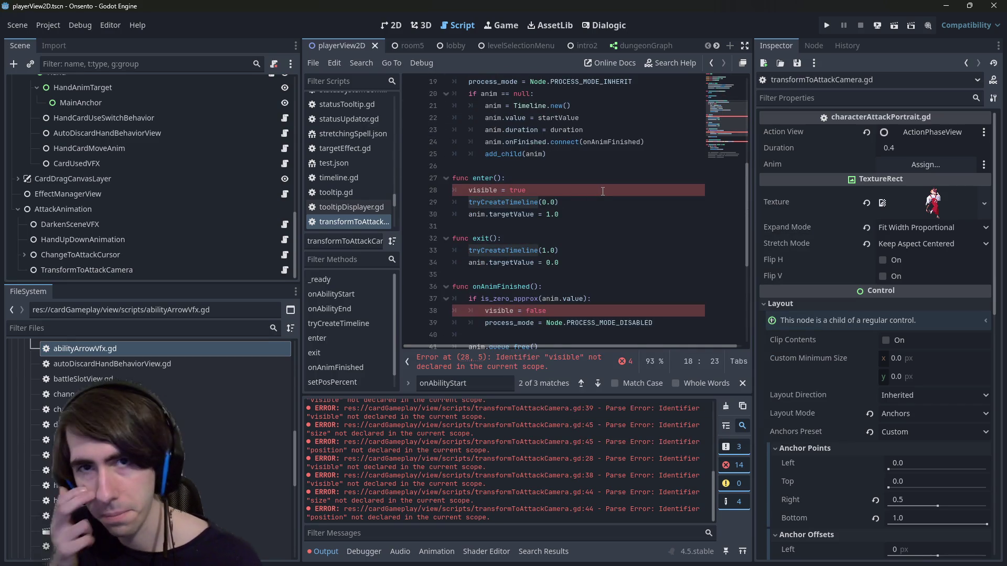
left_click(602, 191)
scroll(603, 191, "up", 1)
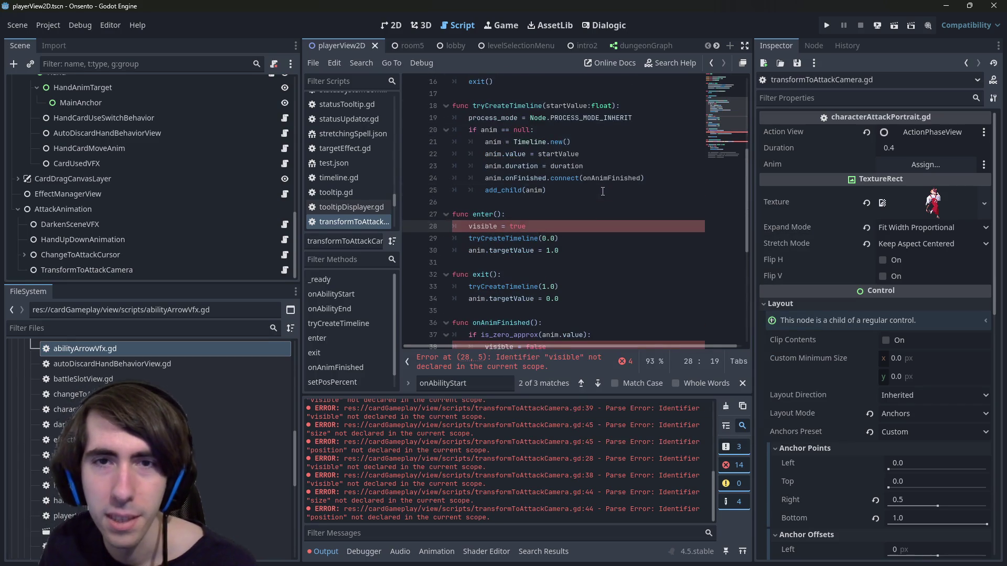
left_click_drag(602, 191, 453, 118)
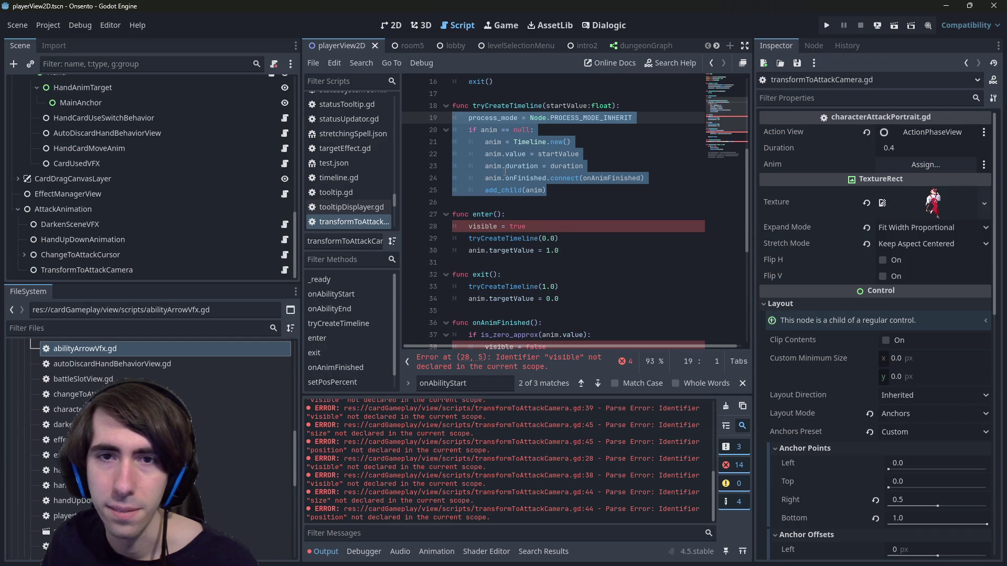
Delete the visible = true line and the visible = false line in onAnimFinished.
double_click(530, 141)
scroll(585, 245, "down", 3)
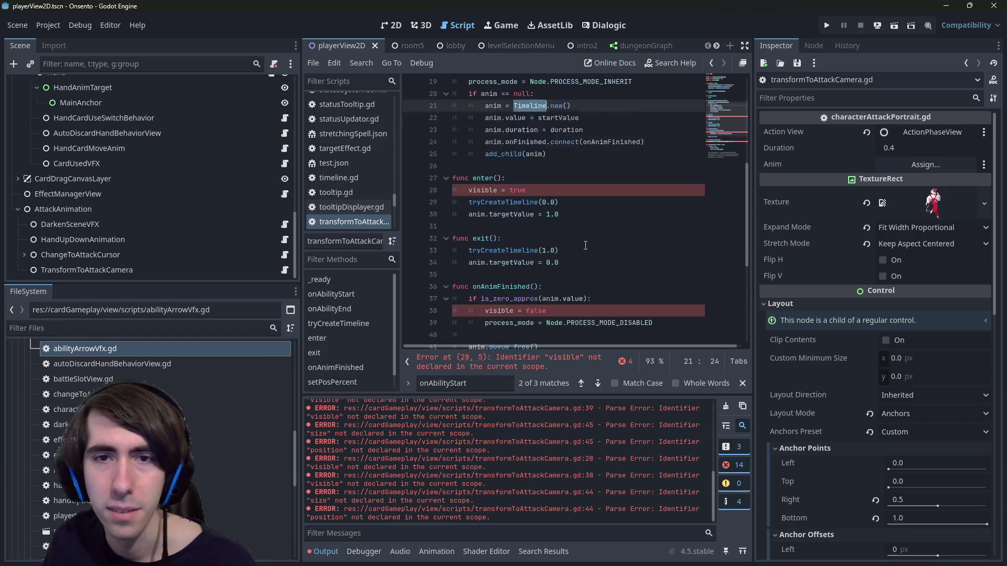
left_click(598, 142)
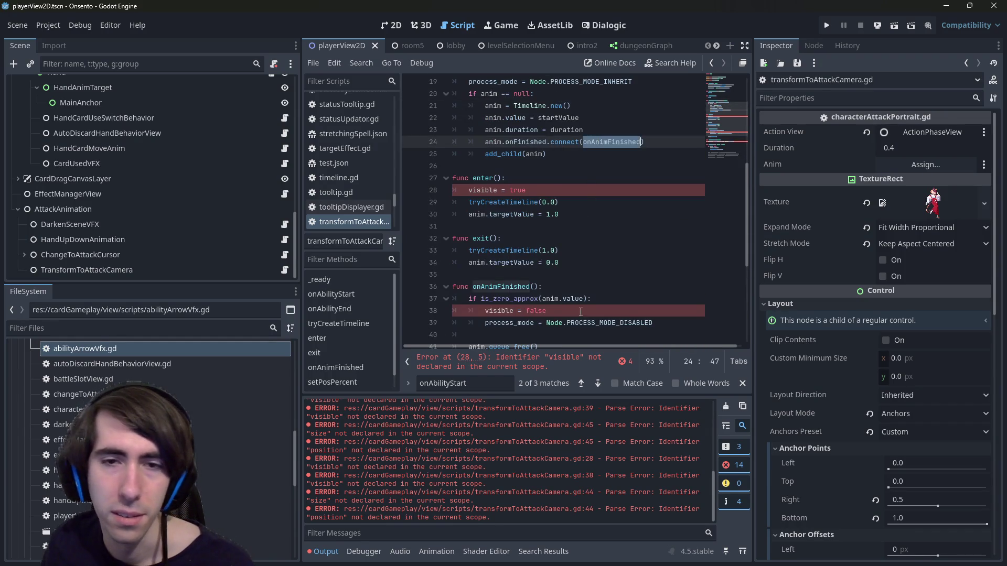
scroll(551, 147, "down", 3)
double_click(483, 154)
left_click_drag(526, 153, 452, 153)
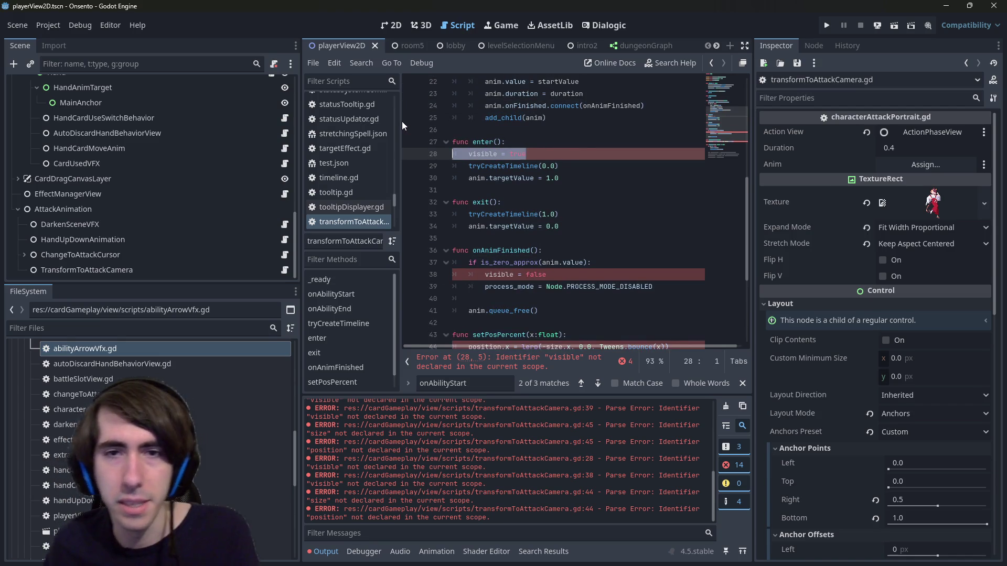
key("BackSpace")
key("BackSpace")
left_click_drag(547, 262, 452, 262)
key("BackSpace")
key("BackSpace")
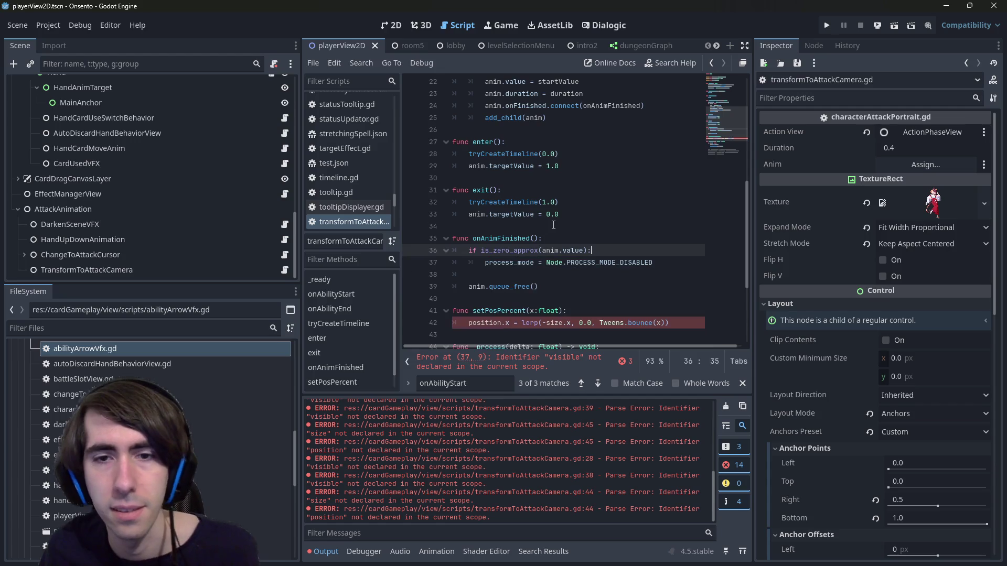
Remove the setPosPercent function from the script.
scroll(554, 225, "down", 3)
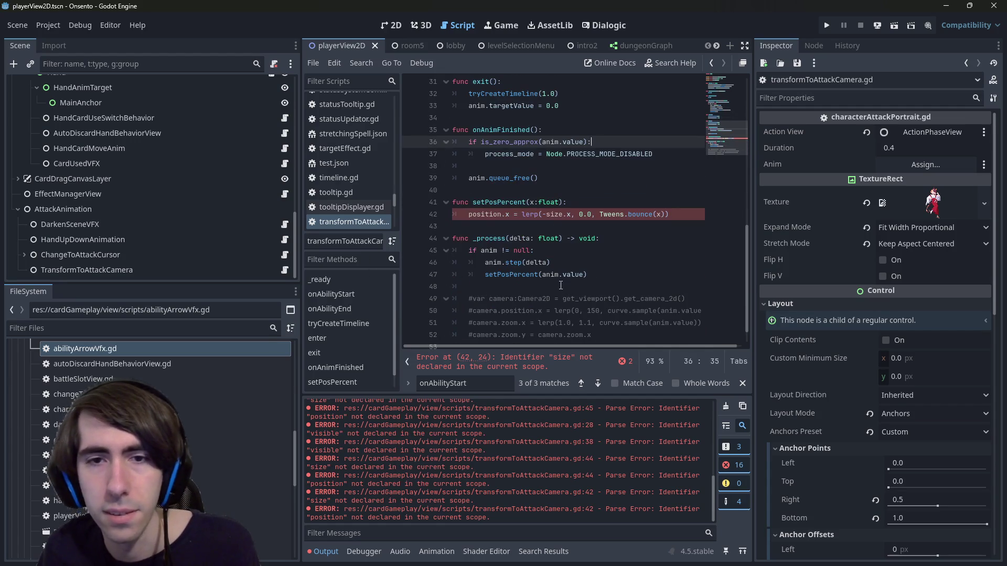
scroll(561, 285, "up", 2)
left_click(497, 262)
double_click(497, 262)
left_click_drag(693, 270, 430, 247)
key("BackSpace")
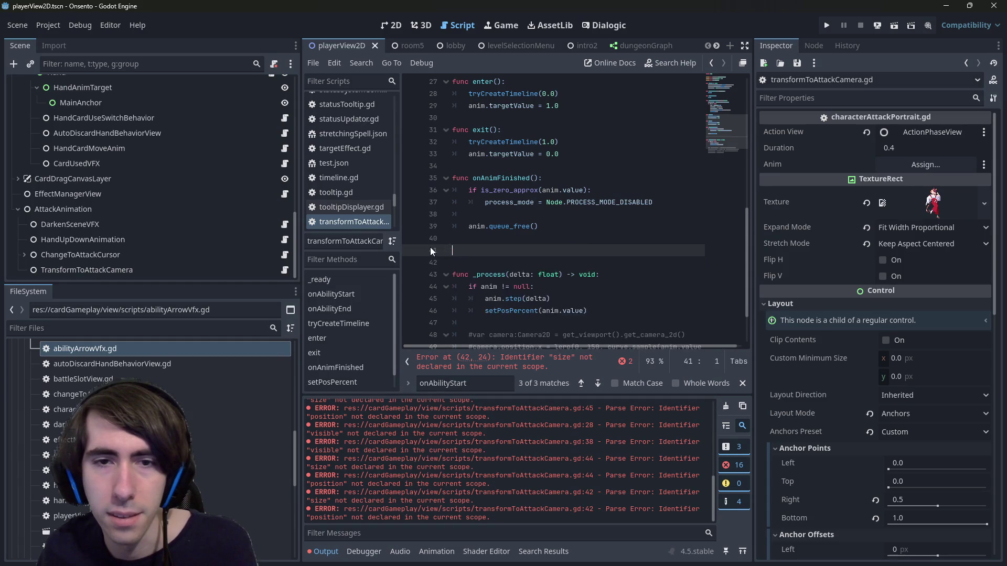
Uncomment the camera position and zoom lines and delete the setPosPercent call.
key("BackSpace")
key("Left")
scroll(480, 276, "down", 1)
left_click_drag(597, 322, 377, 290)
key("ctrl+k")
left_click_drag(468, 275, 424, 263)
key("BackSpace")
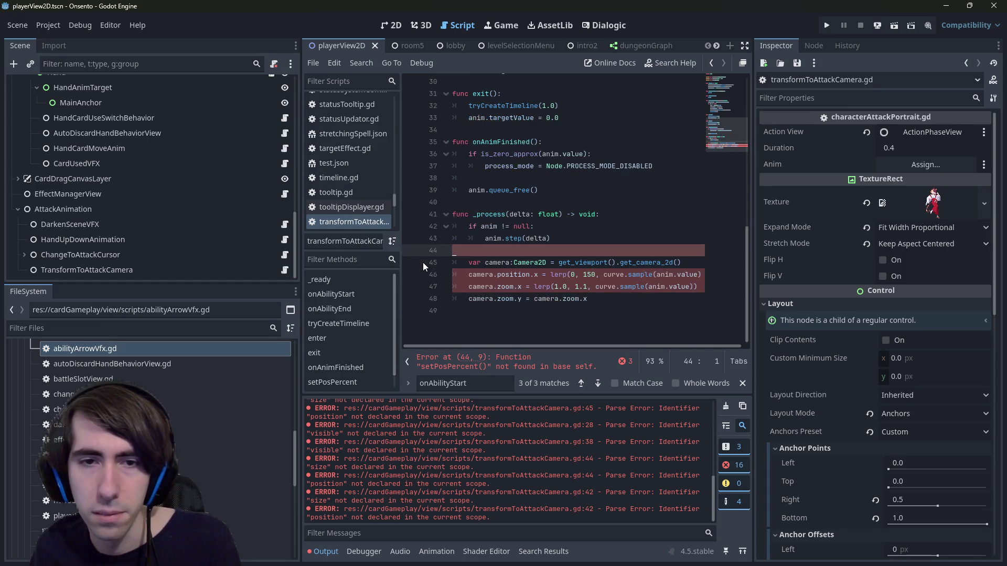
Indent the camera lerp lines under the anim check, remove the empty line, and inspect the undeclared curve error.
mouse_move(592, 299)
left_mouse_down()
mouse_move(420, 281)
mouse_move(420, 262)
left_mouse_up()
key("Tab")
left_click(527, 254)
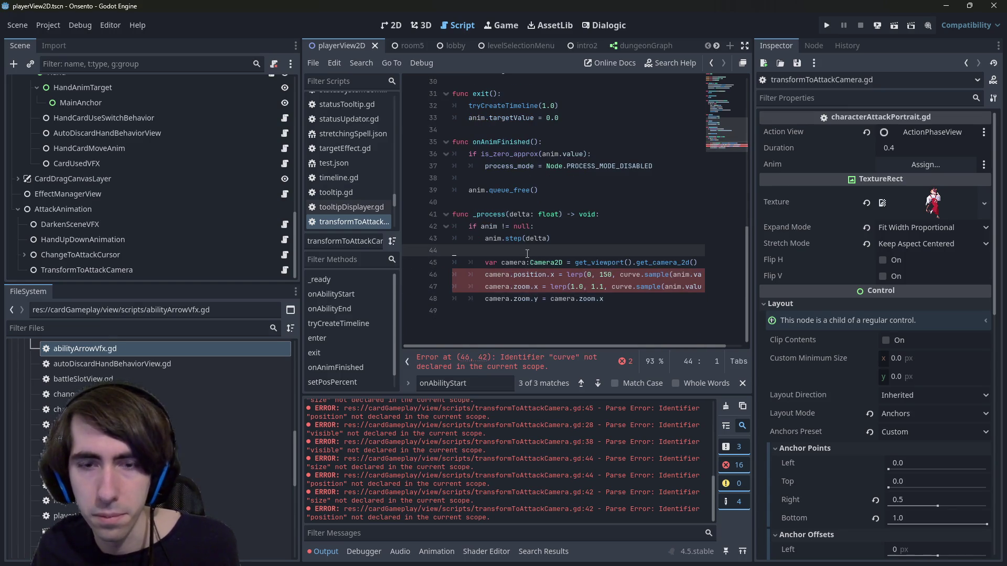
key("BackSpace")
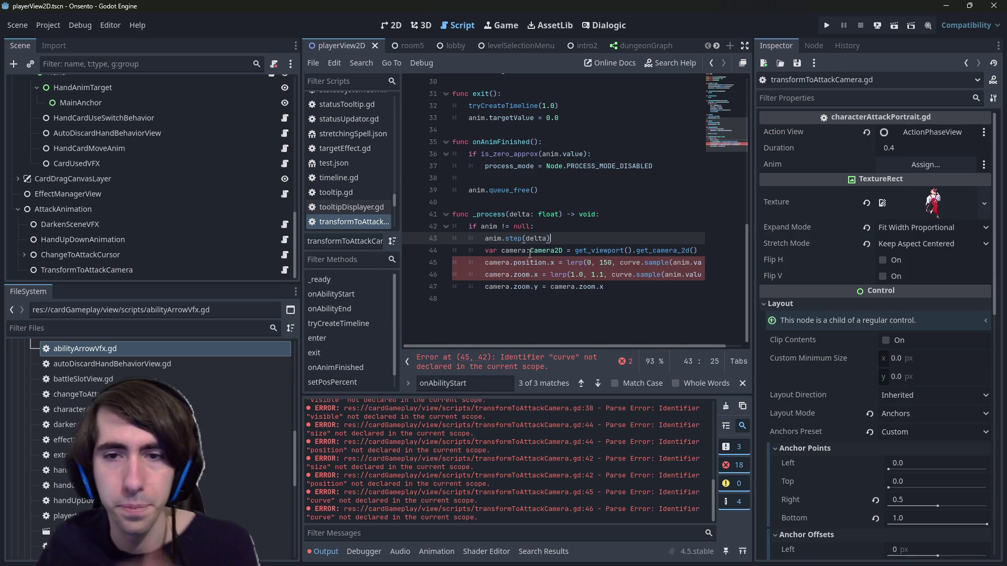
left_click(499, 370)
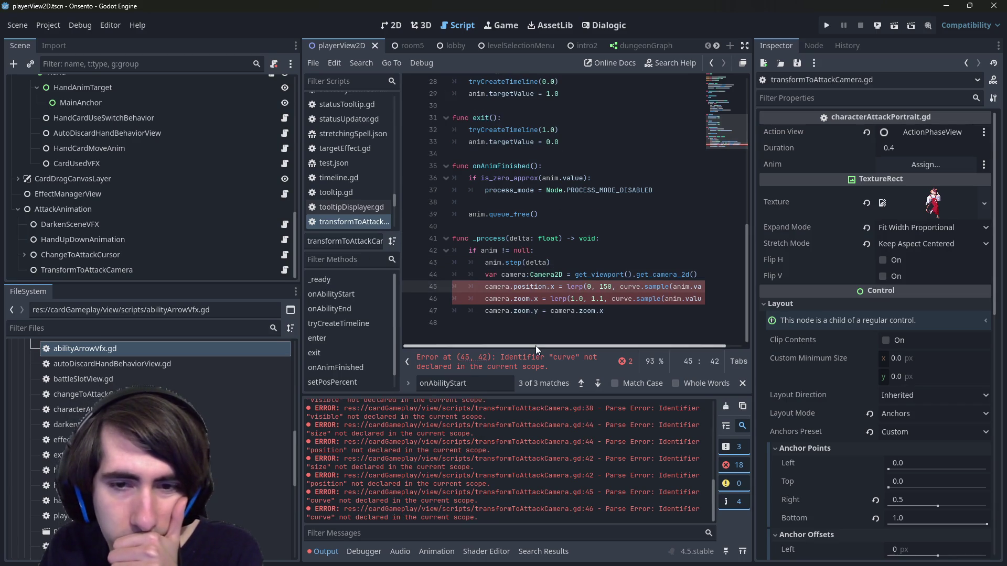
left_click_drag(574, 344, 558, 345)
scroll(543, 277, "up", 9)
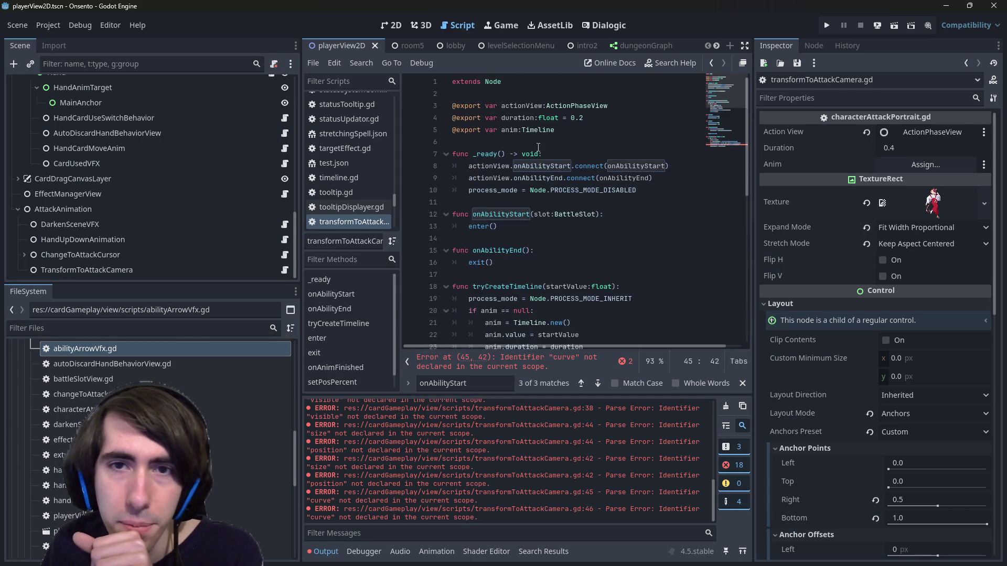
left_click(579, 126)
key("Return")
type("@export var ")
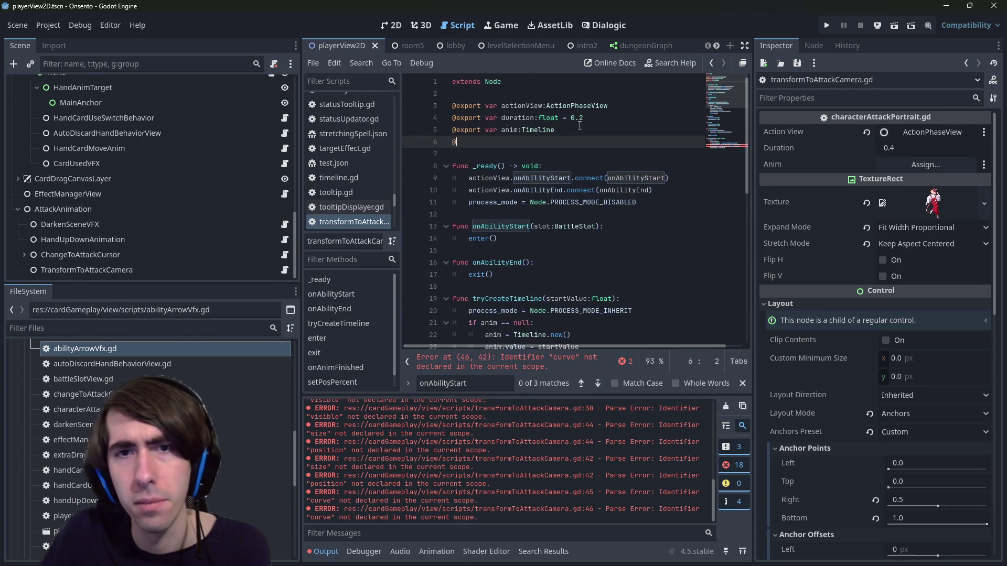
type("curve:Curve")
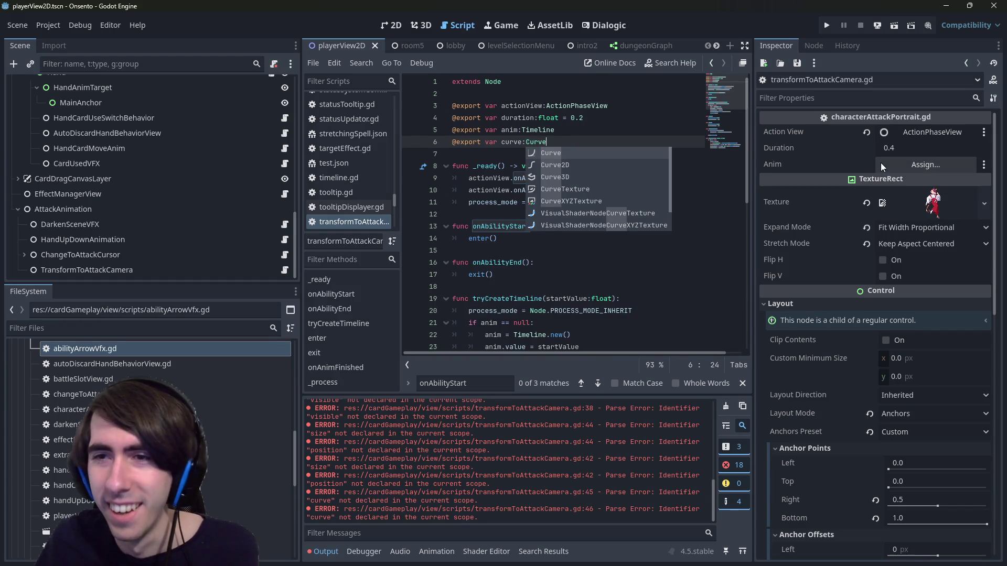
key("Escape")
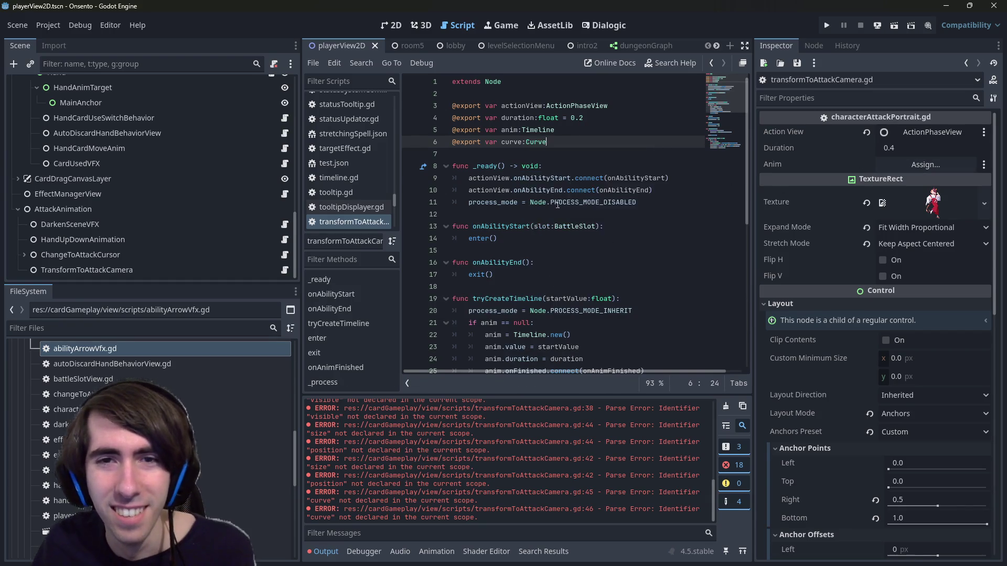
scroll(559, 217, "down", 8)
left_click(559, 215)
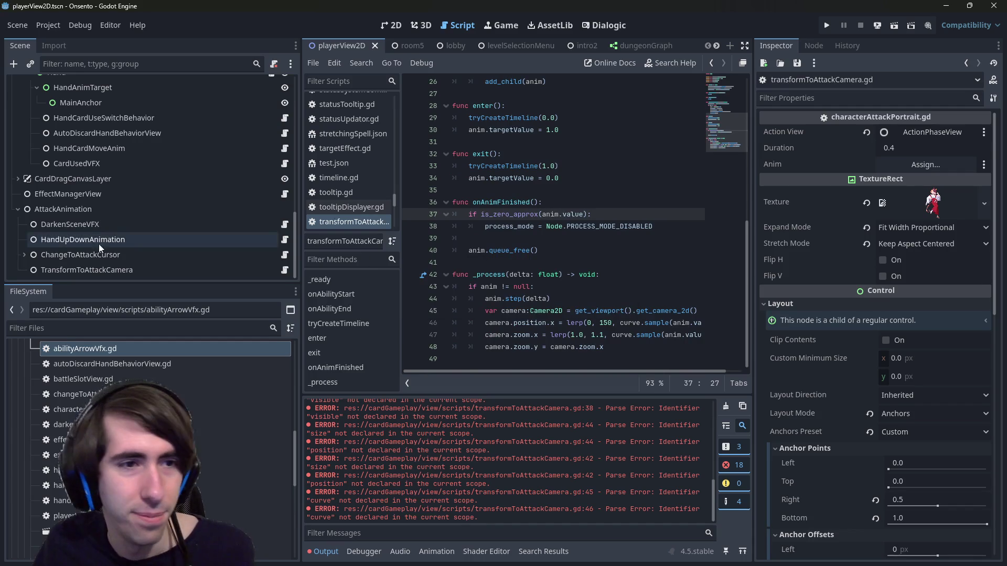
left_click(87, 270)
Assign ActionPhaseView to Action View, leave Anim unassigned, and browse the Curve property's resource options.
left_click(923, 132)
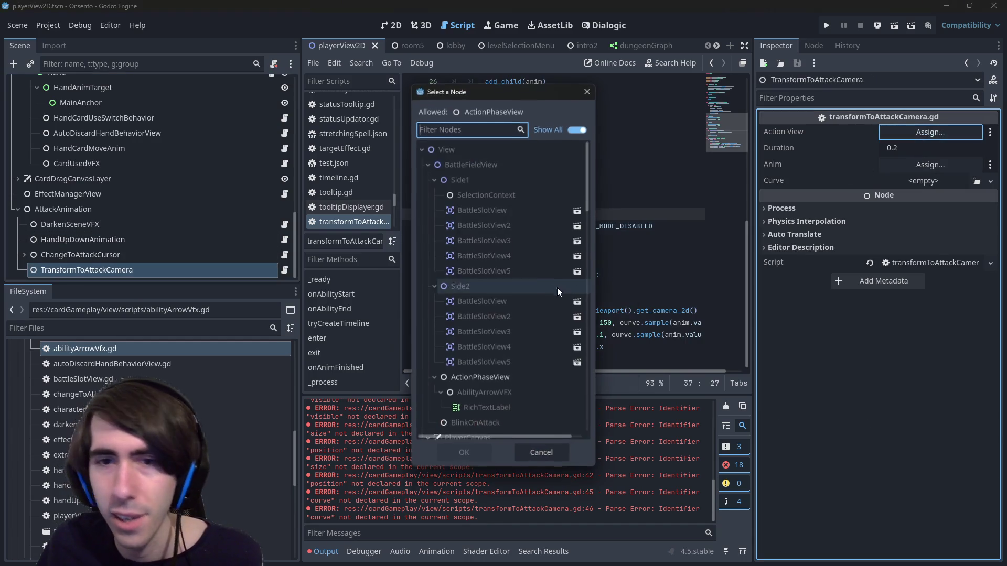
left_click(471, 375)
double_click(471, 375)
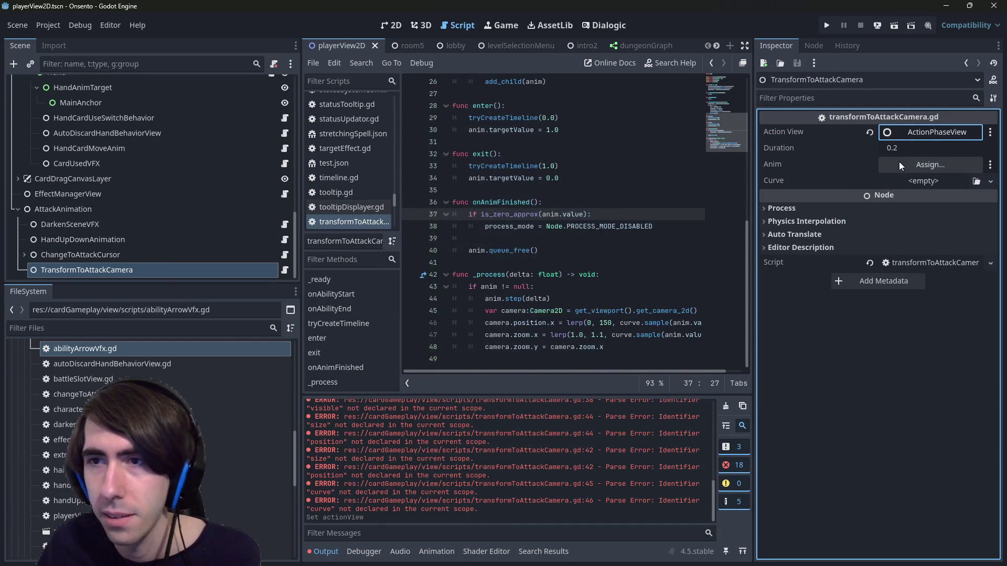
left_click(898, 164)
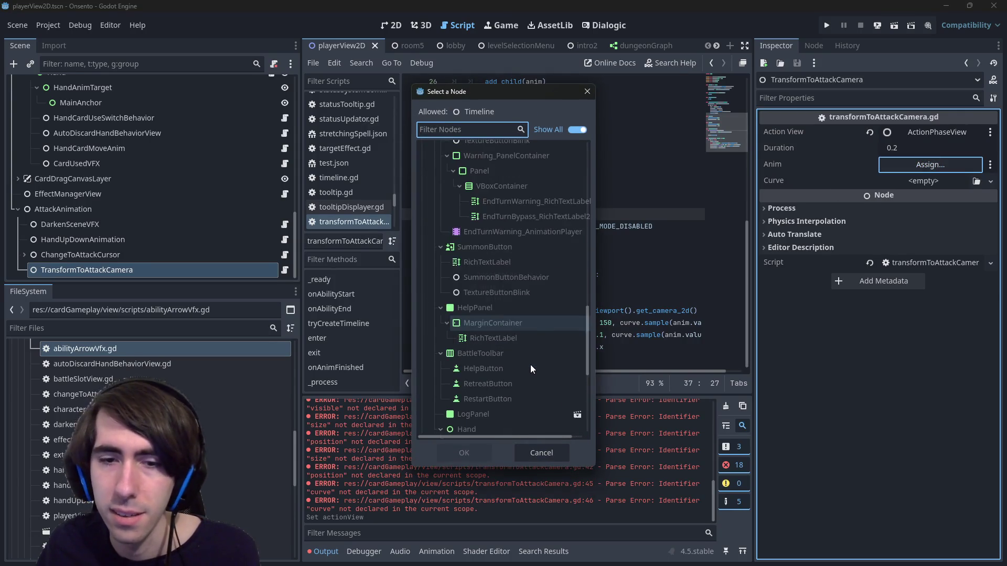
key("Escape")
left_click(935, 184)
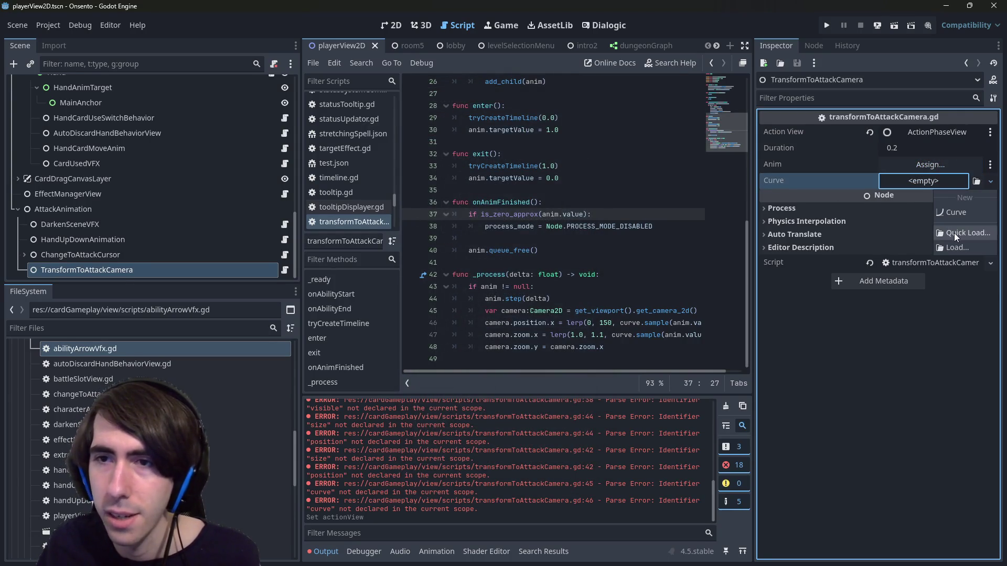
left_click(954, 233)
left_click(699, 104)
Create a new Curve with points at (0,0) and (1,1), then save the scene.
left_click(911, 181)
left_click(952, 213)
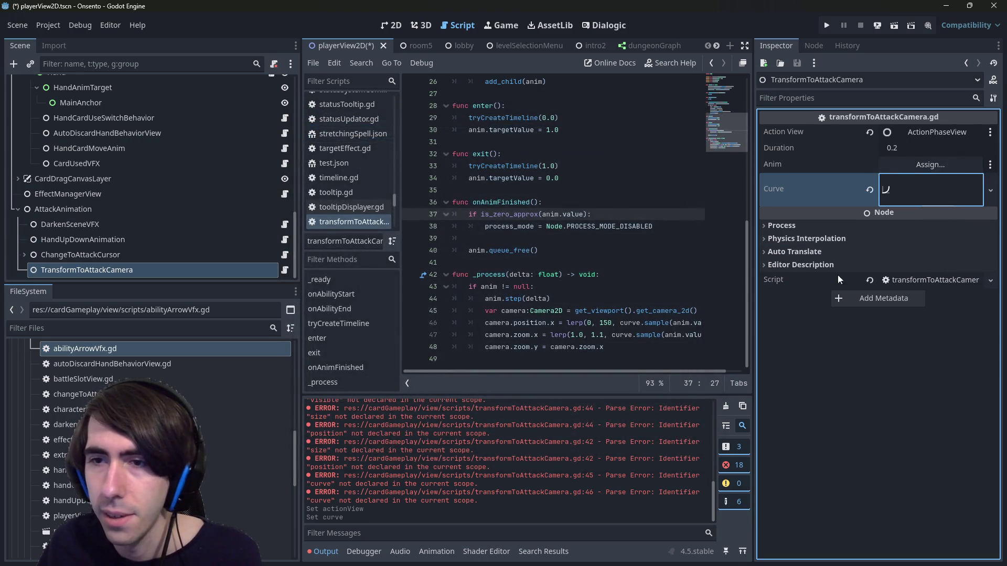
left_click(903, 195)
left_click(773, 322)
left_click(983, 239)
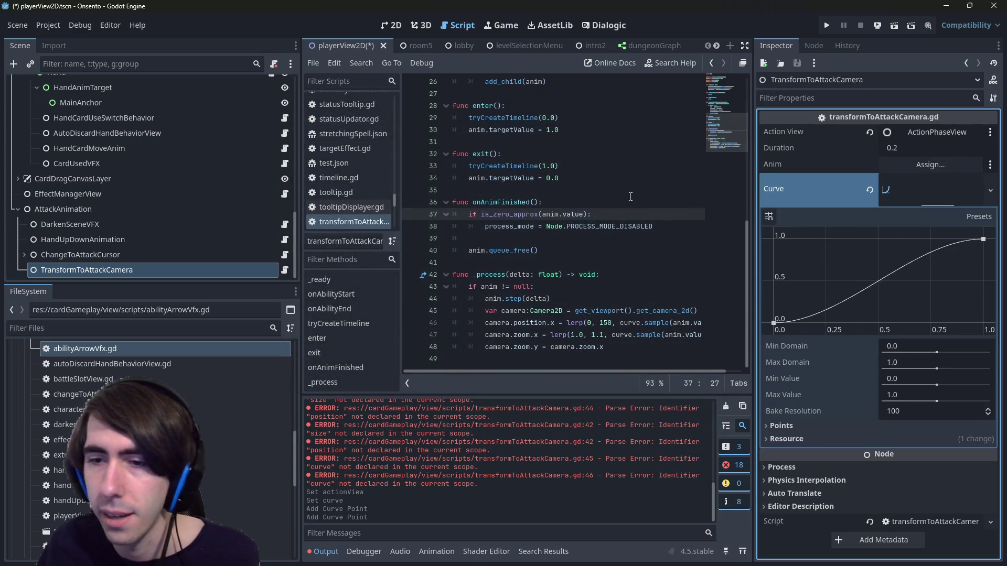
left_click(629, 262)
key("ctrl+s")
Try Max Domain values of 2000 and 5000, reset it to 1.0, and save the scene.
left_click_drag(937, 368, 991, 369)
left_click(968, 363)
type("2000")
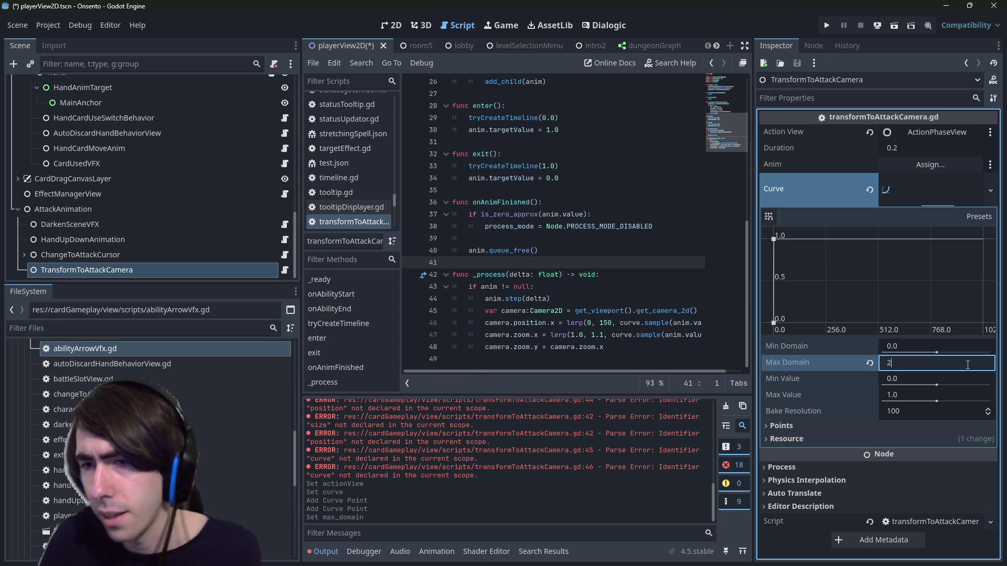
key("Return")
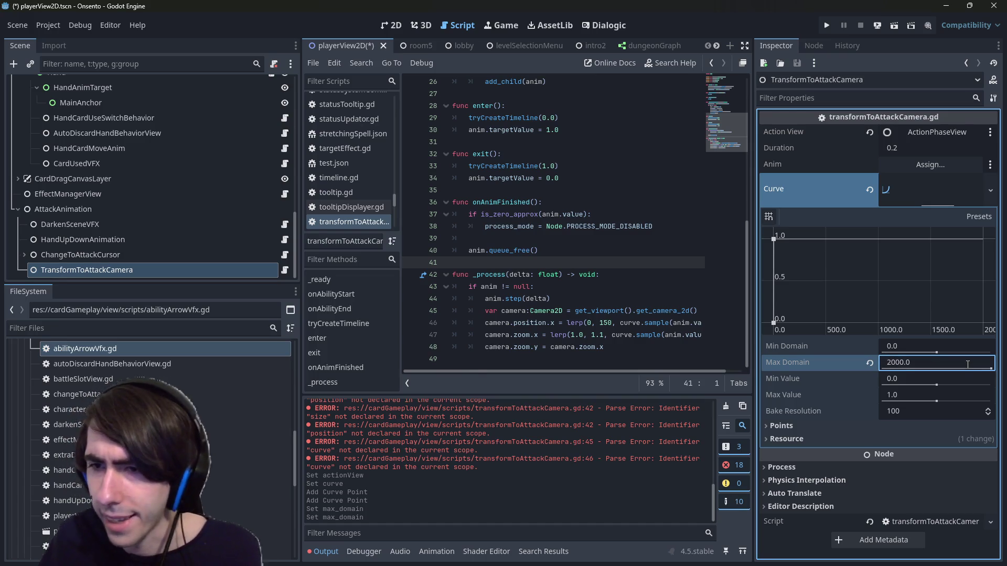
left_click(962, 365)
type("5000")
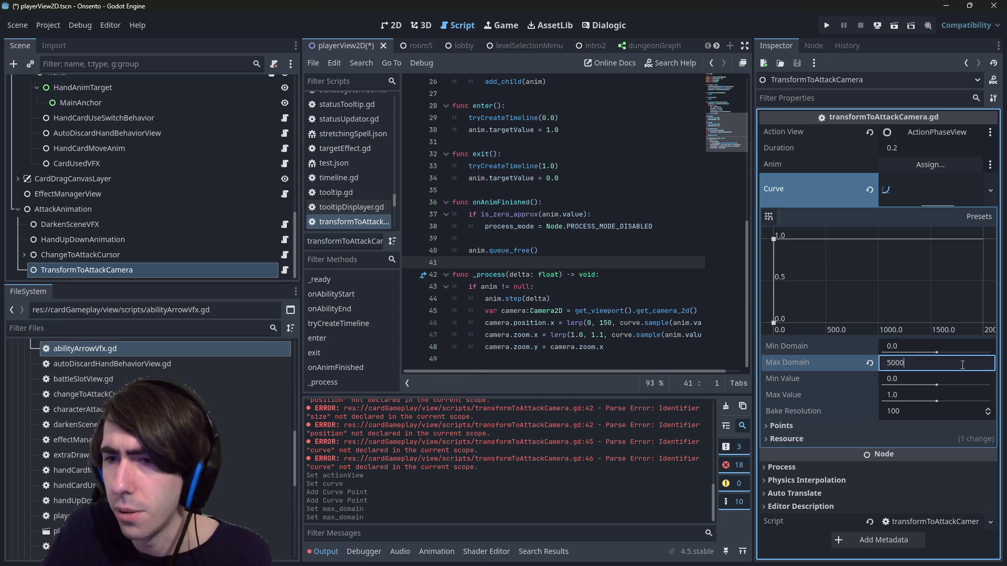
key("Return")
left_click(870, 363)
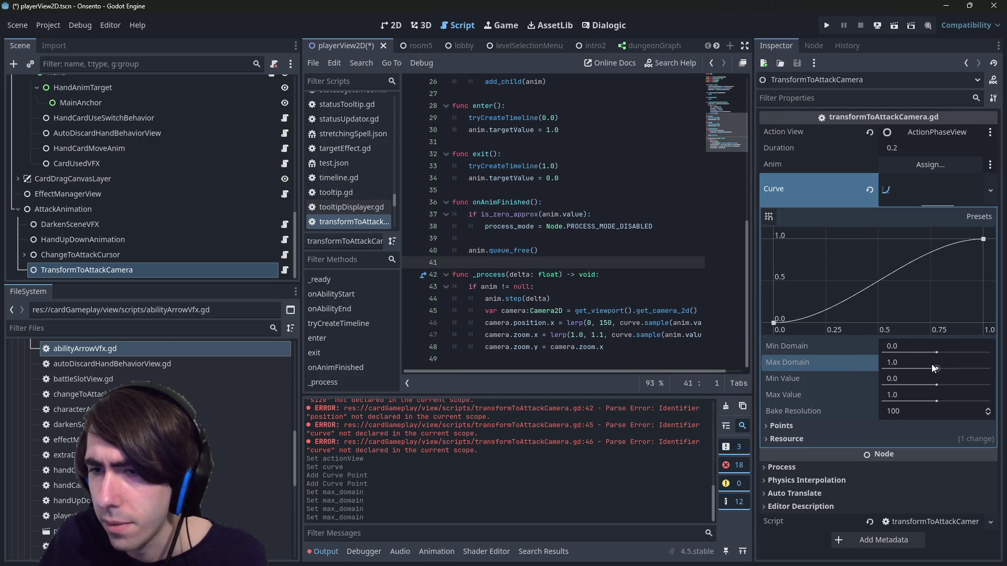
left_click(544, 262)
key("ctrl+s")
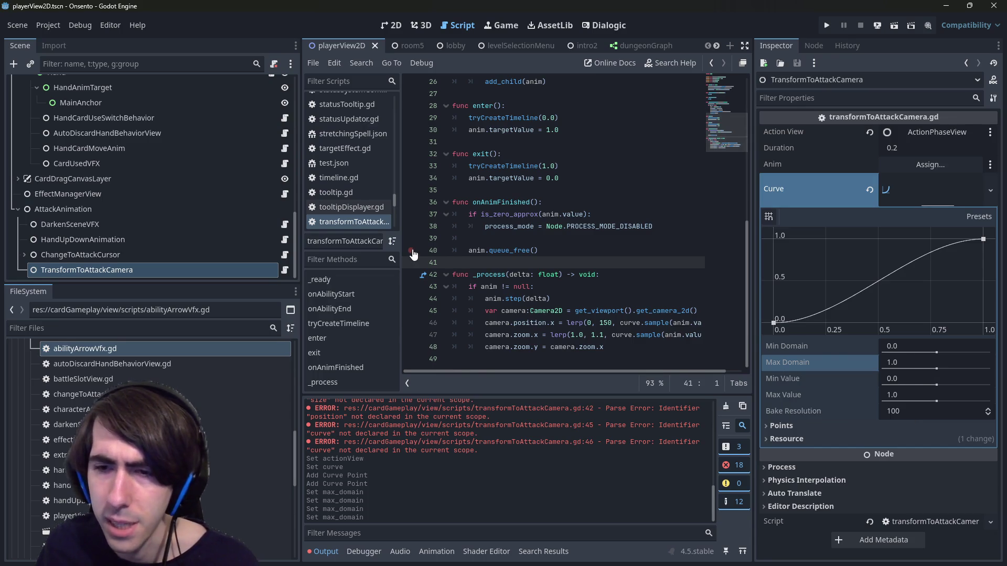
Quick-open tutorial3.tscn with Ctrl+Shift+O and run the scene.
mouse_move(583, 44)
scroll(466, 49, "down", 5)
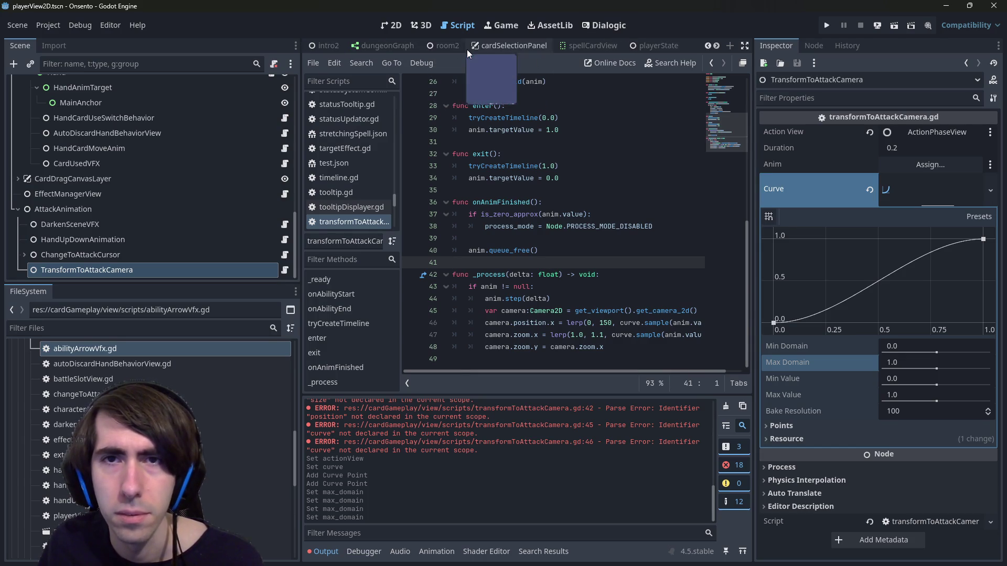
scroll(569, 45, "down", 4)
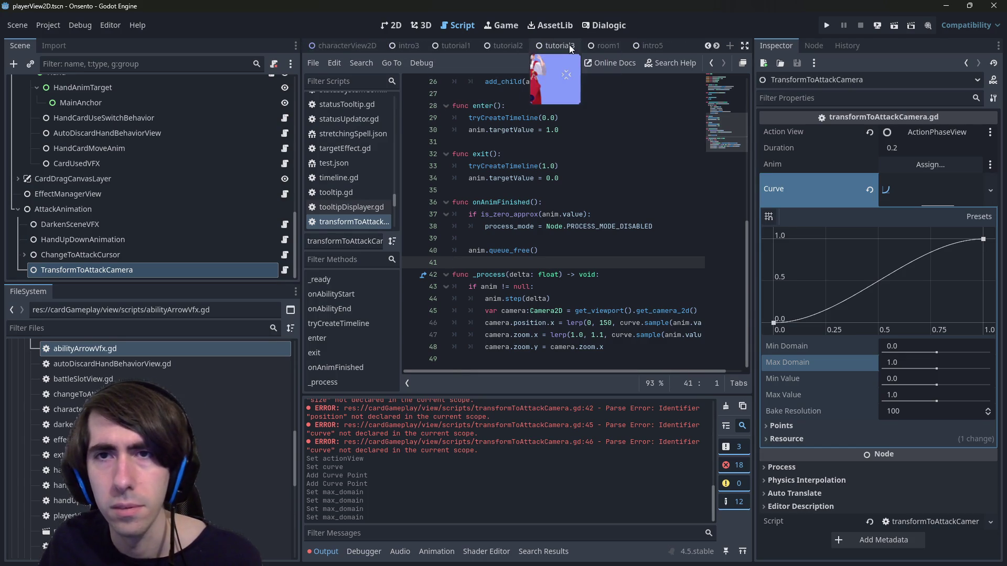
scroll(568, 45, "up", 9)
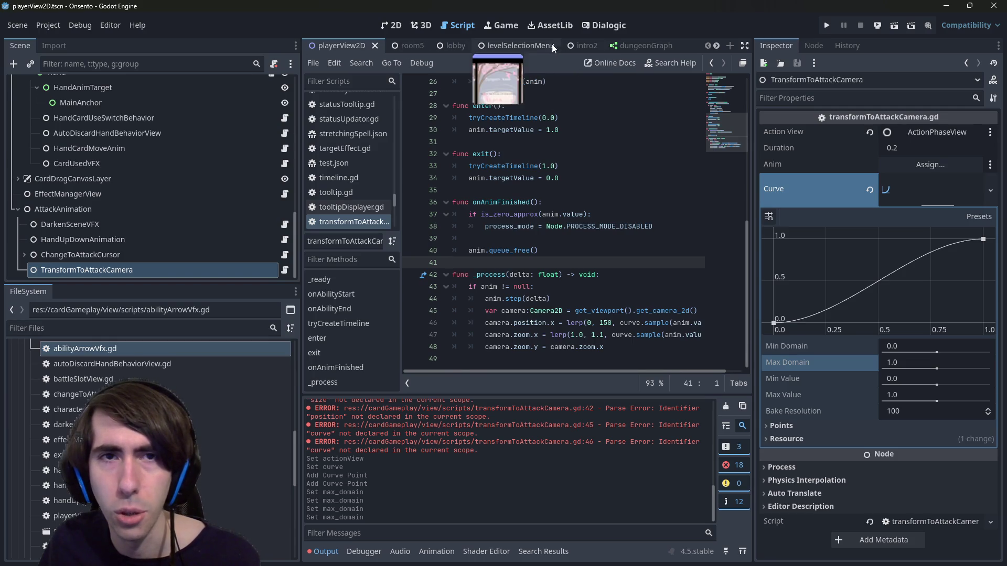
left_click(550, 138)
key("ctrl+shift+o")
type("tutorial3")
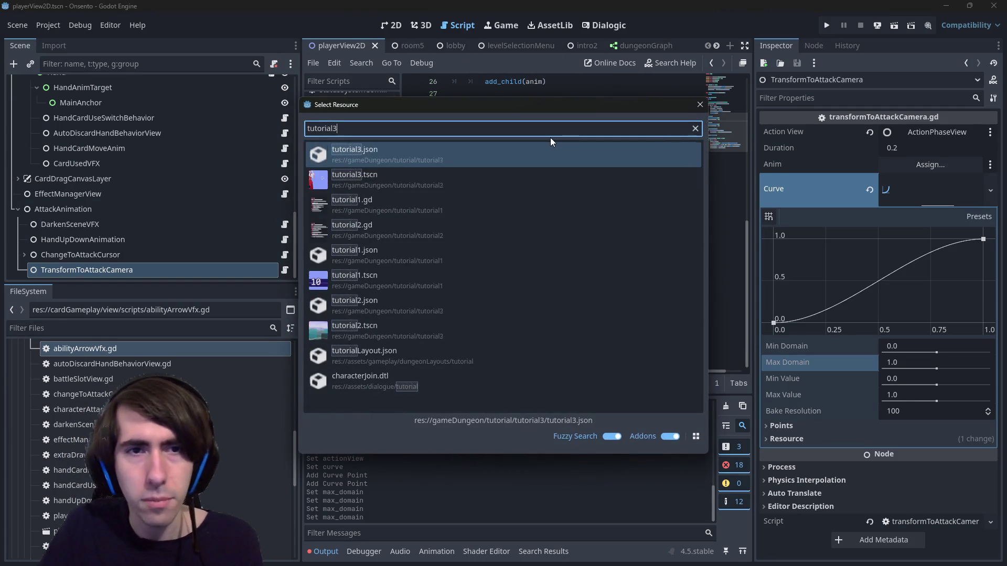
key("Return")
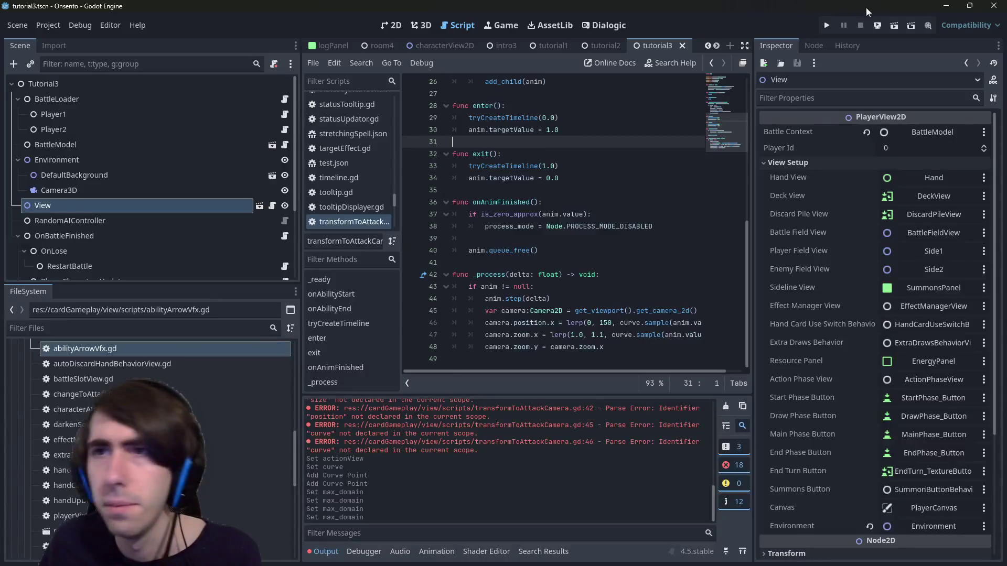
left_click(893, 26)
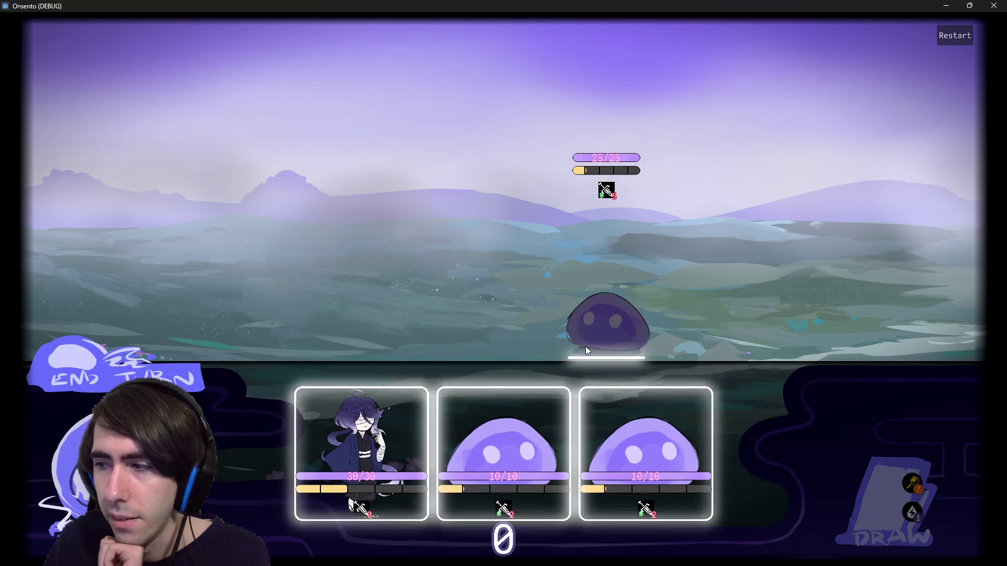
Place the character and a slime card, end the turn, and target the enemy slime.
left_click_drag(361, 374, 398, 293)
mouse_move(503, 451)
left_mouse_down()
mouse_move(323, 299)
mouse_move(178, 310)
mouse_move(146, 346)
left_mouse_up()
left_click(121, 375)
mouse_move(421, 168)
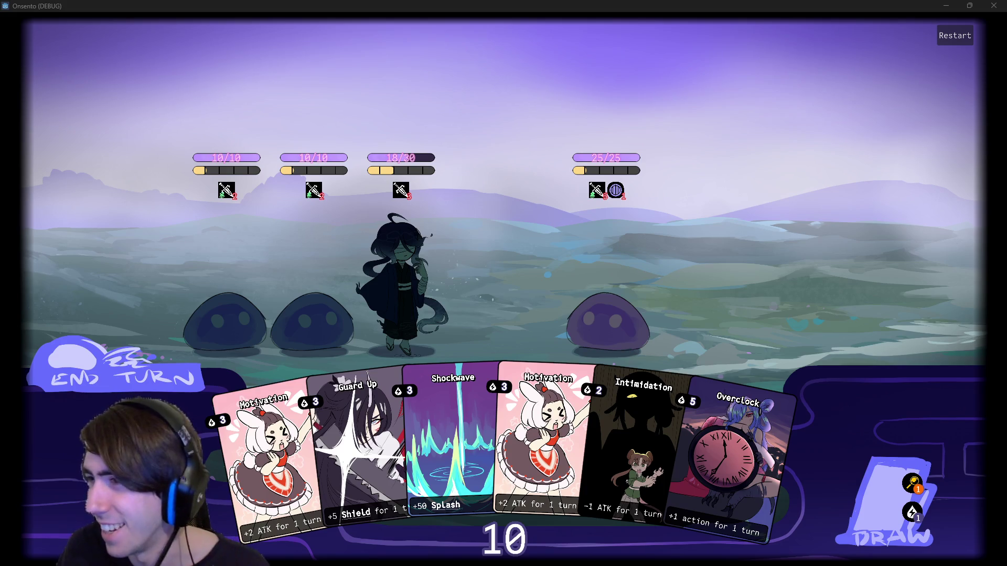
left_click(110, 358)
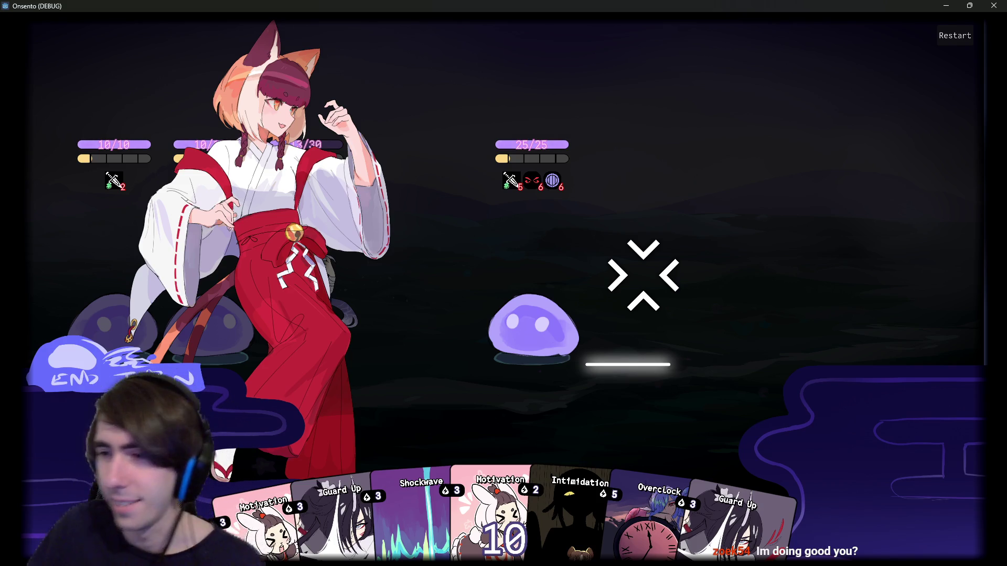
left_click(578, 293)
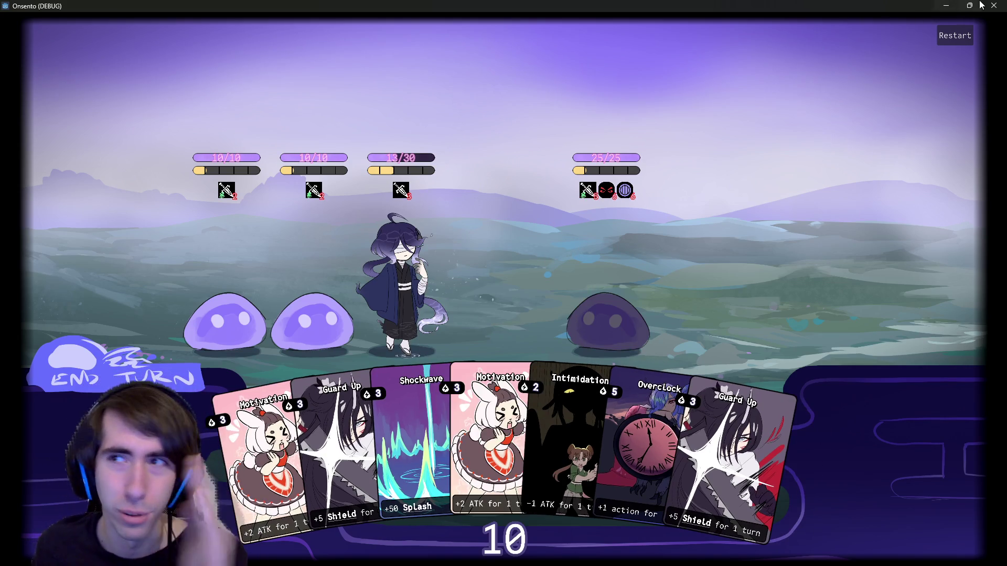
Restart the battle, place a slime, play Motivation for +2 ATK on the character, and attack.
left_click(954, 35)
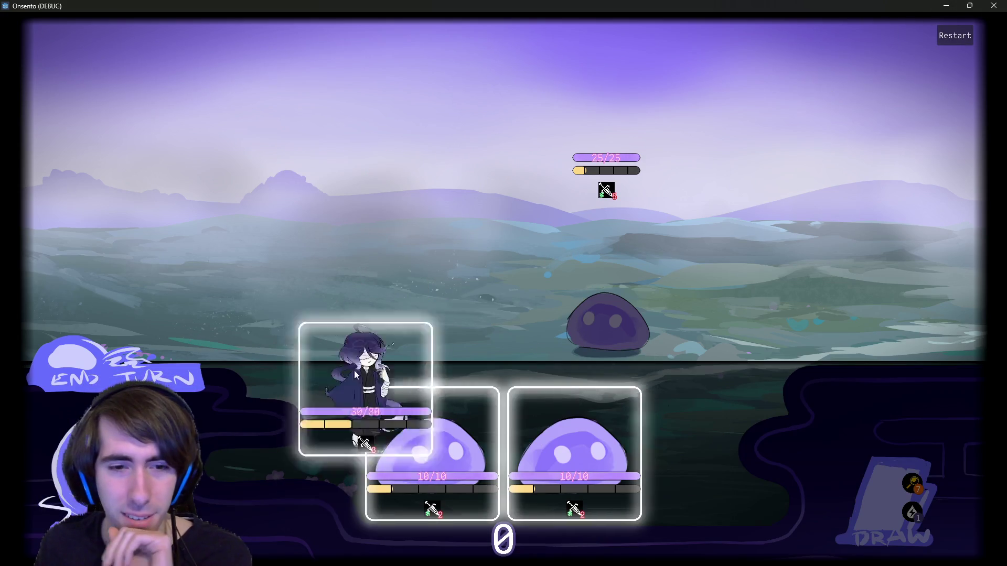
left_click_drag(416, 452, 288, 351)
left_click(155, 376)
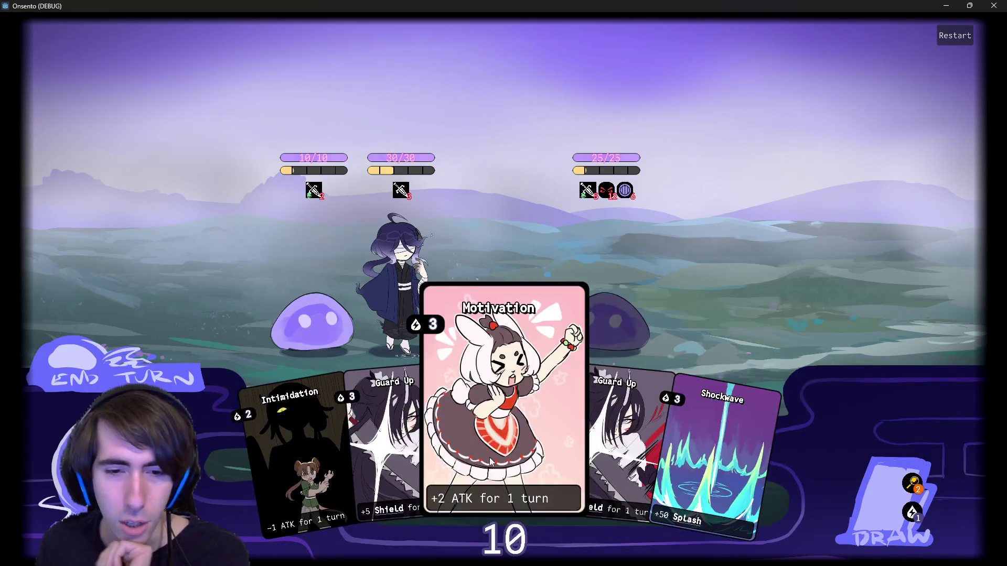
left_click_drag(490, 460, 410, 305)
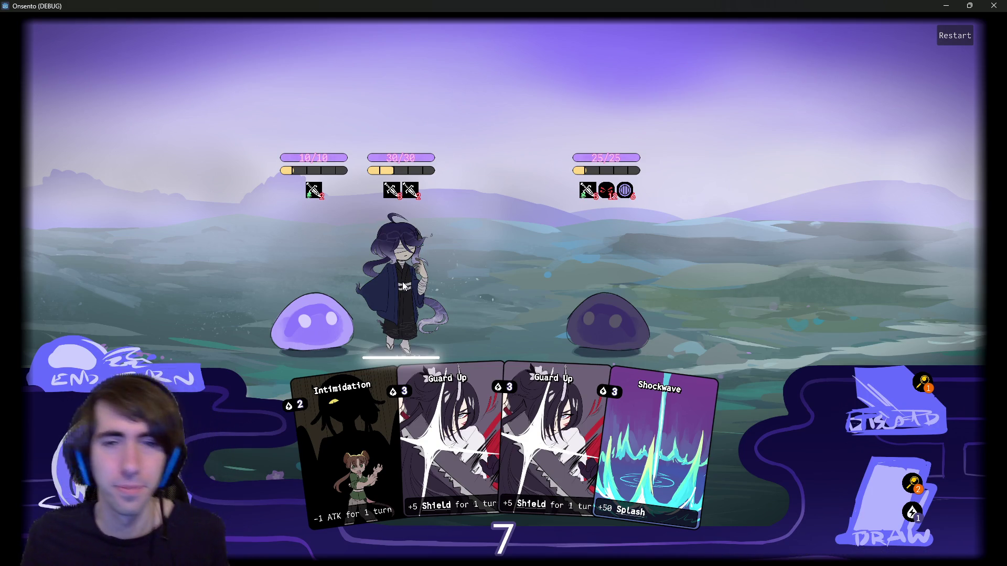
left_click(423, 313)
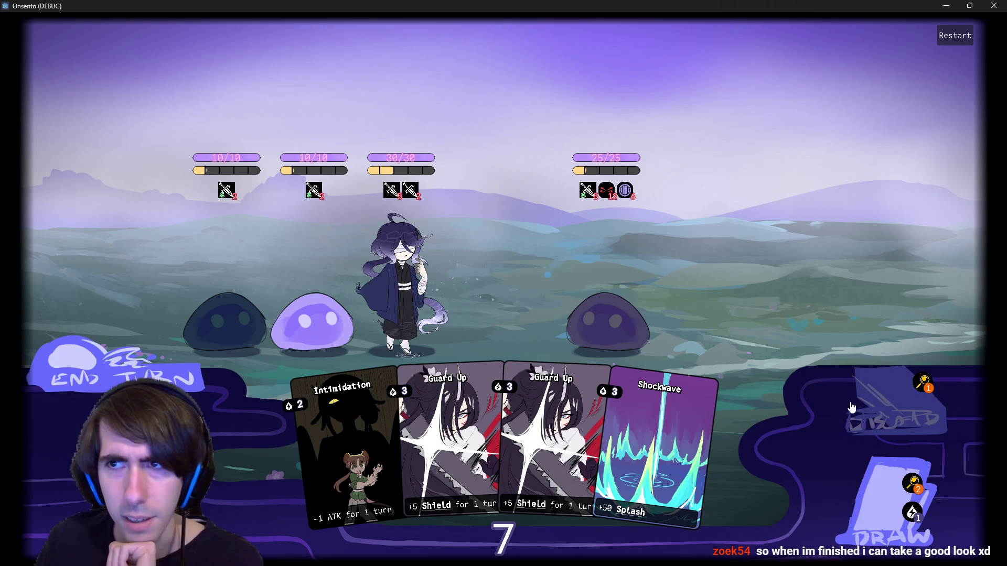
left_click(953, 39)
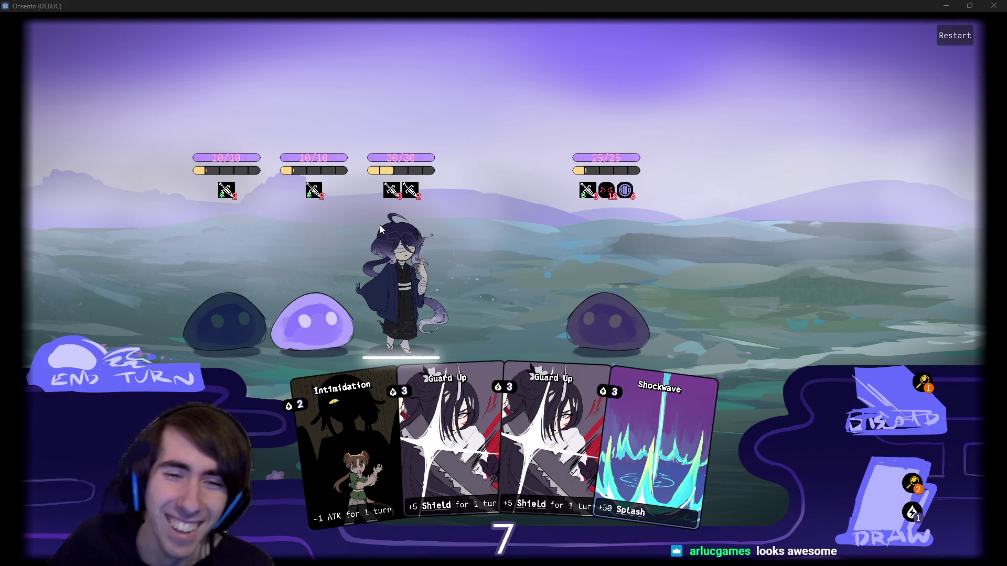
Start an attack on the slime, then close the Onsento (DEBUG) game window.
left_click(381, 229)
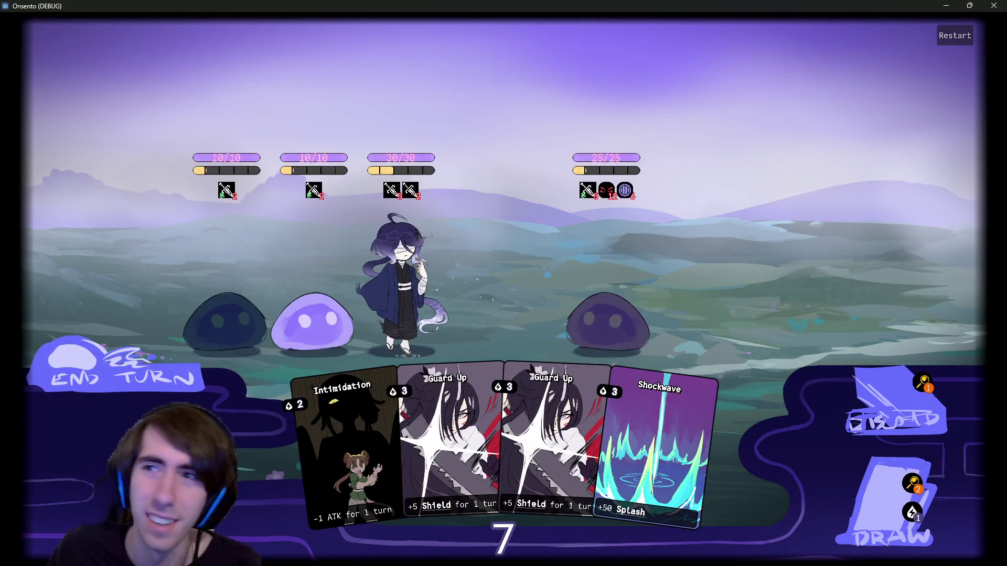
left_click(994, 5)
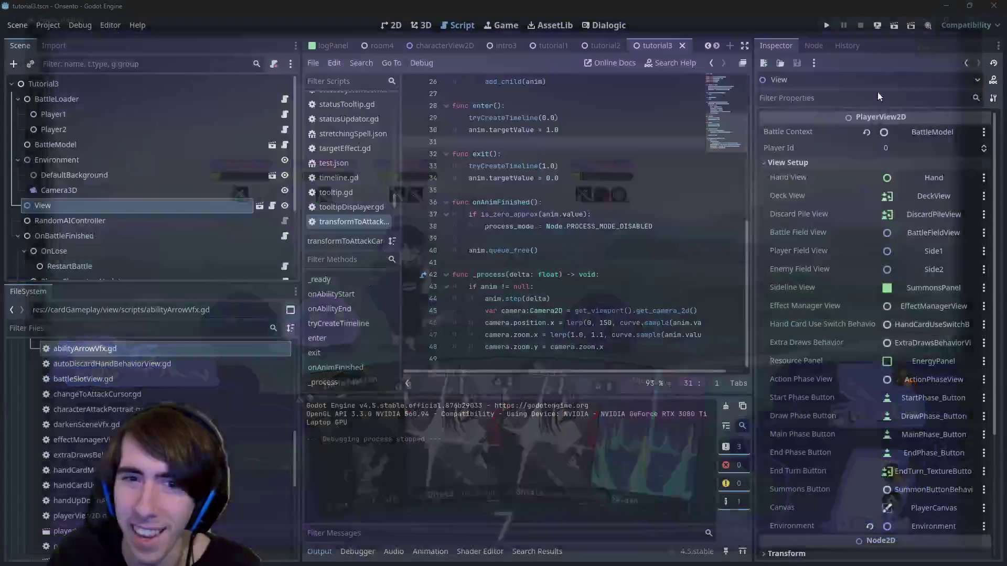
Open room2.tscn through the quick file search and run it as the current scene.
left_click(471, 238)
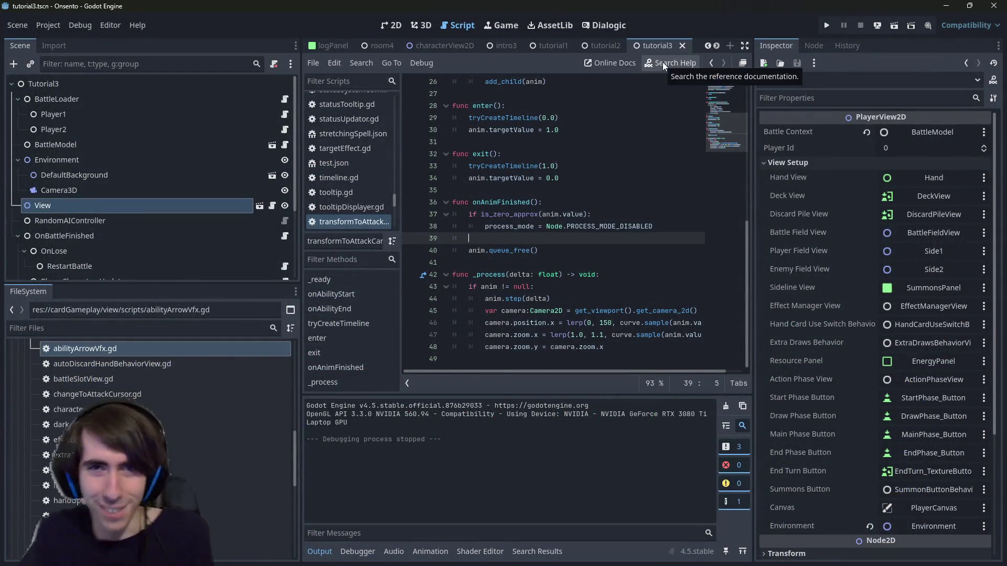
key("ctrl+shift+o")
type("room2")
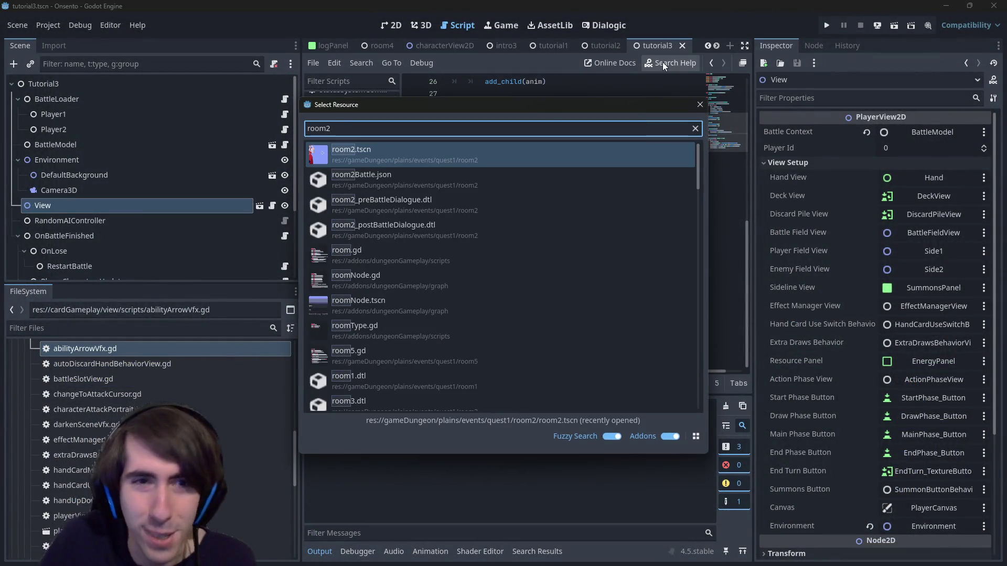
key("Return")
left_click(900, 20)
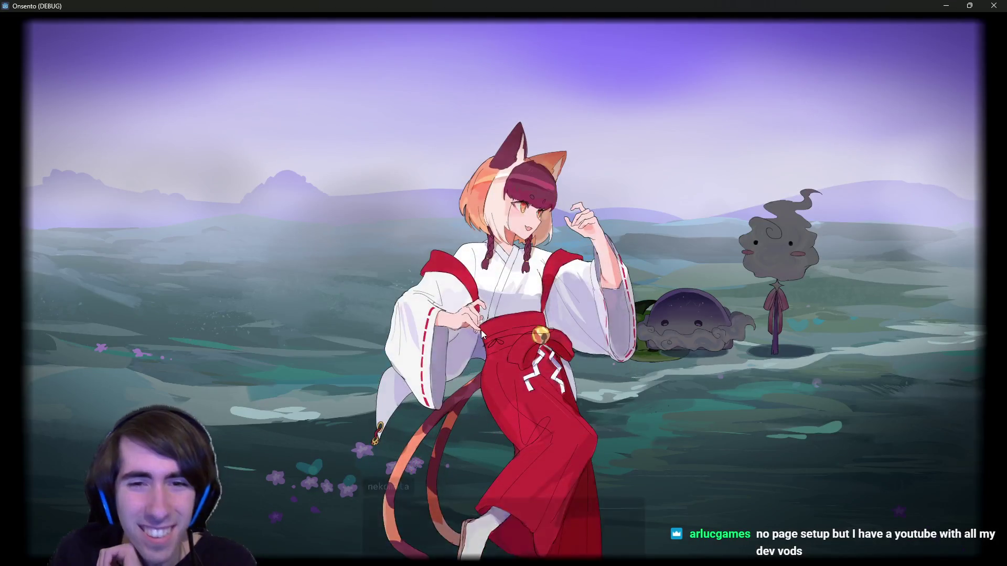
Dismiss the nekomata's intro, inspect enemy intents, cancel targeting, then switch to Chrome.
left_click(391, 234)
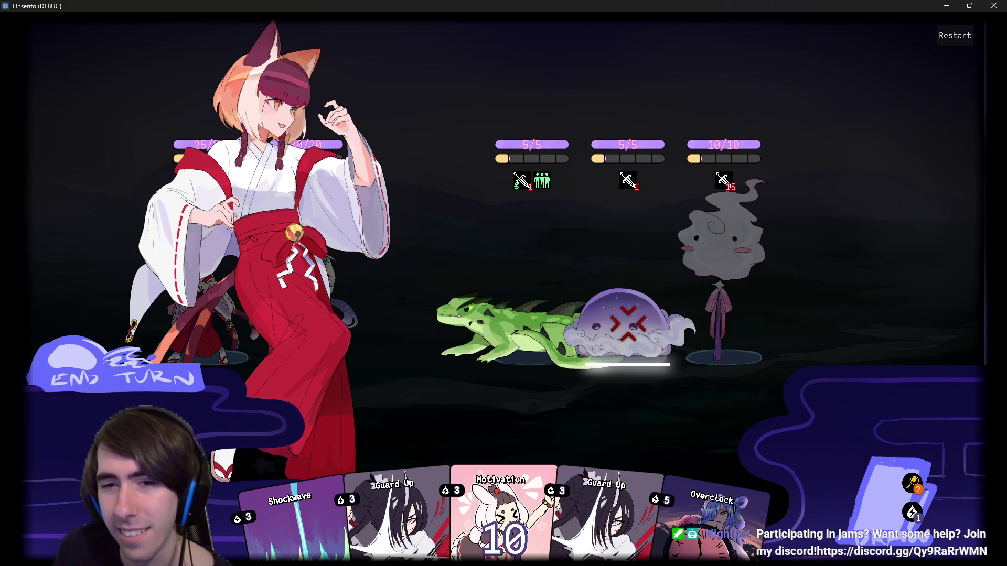
mouse_move(627, 180)
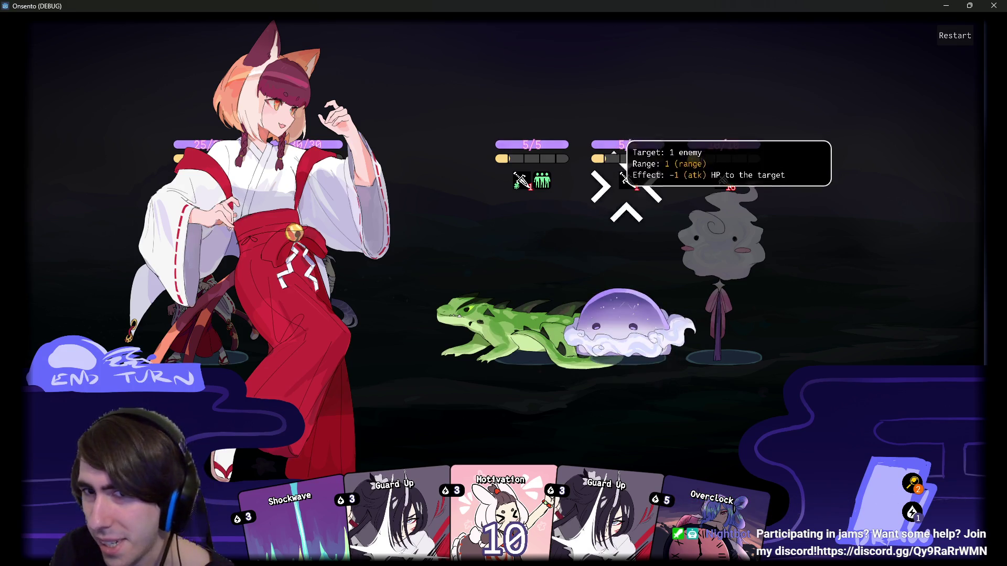
right_click(650, 404)
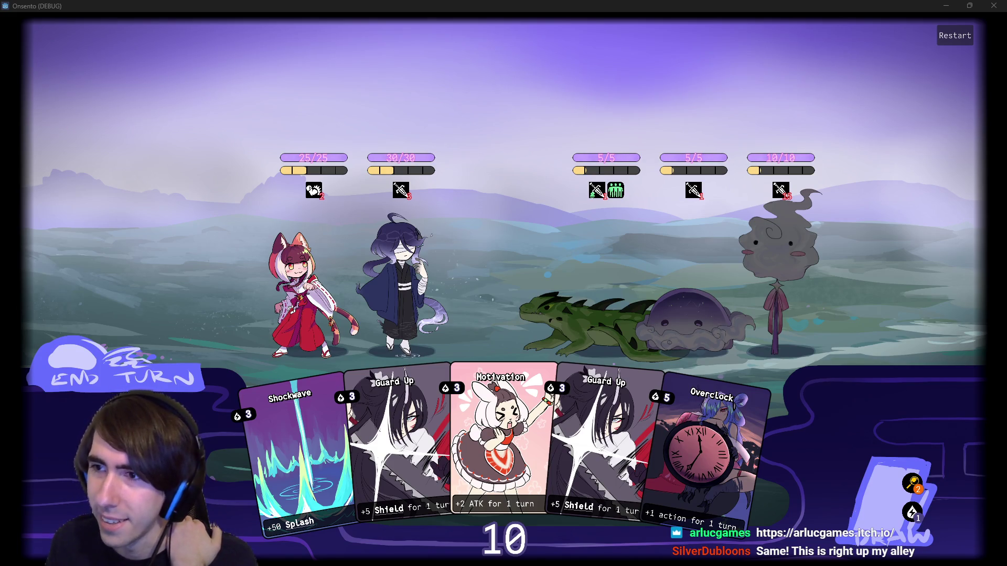
key("alt+Tab")
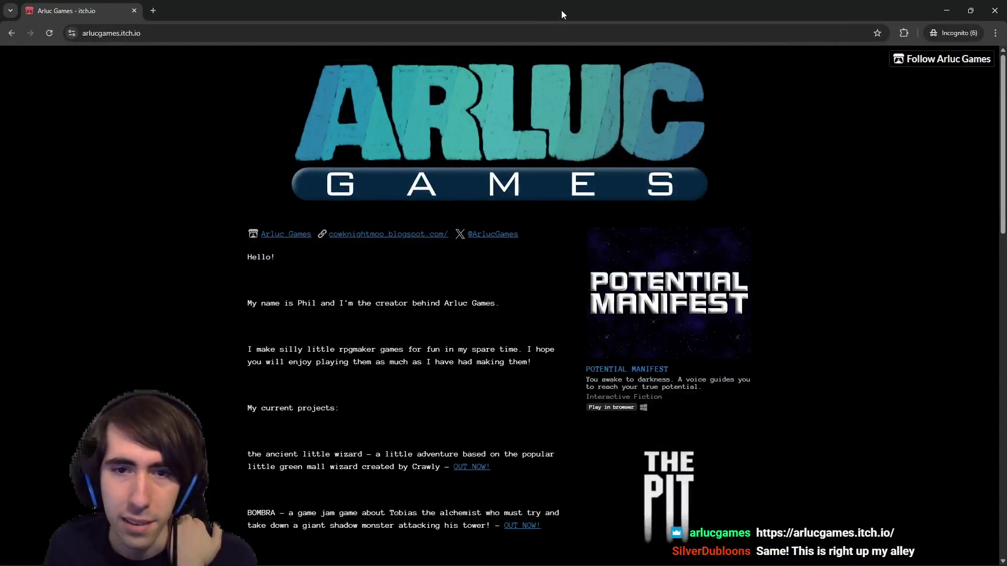
Scroll down the Arluc Games page and drag the Gem of the Stream carousel rightward.
scroll(621, 226, "down", 3)
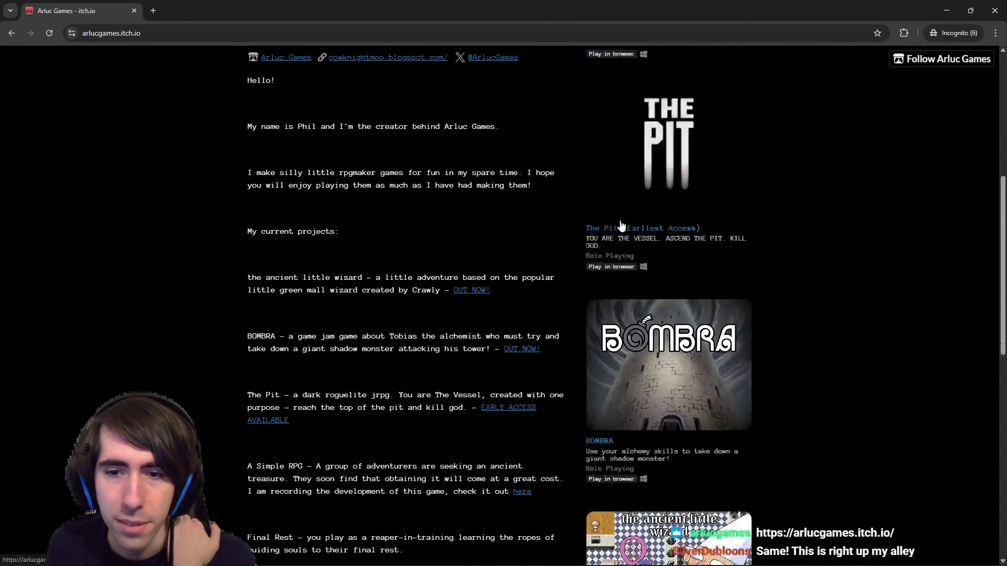
scroll(621, 226, "down", 2)
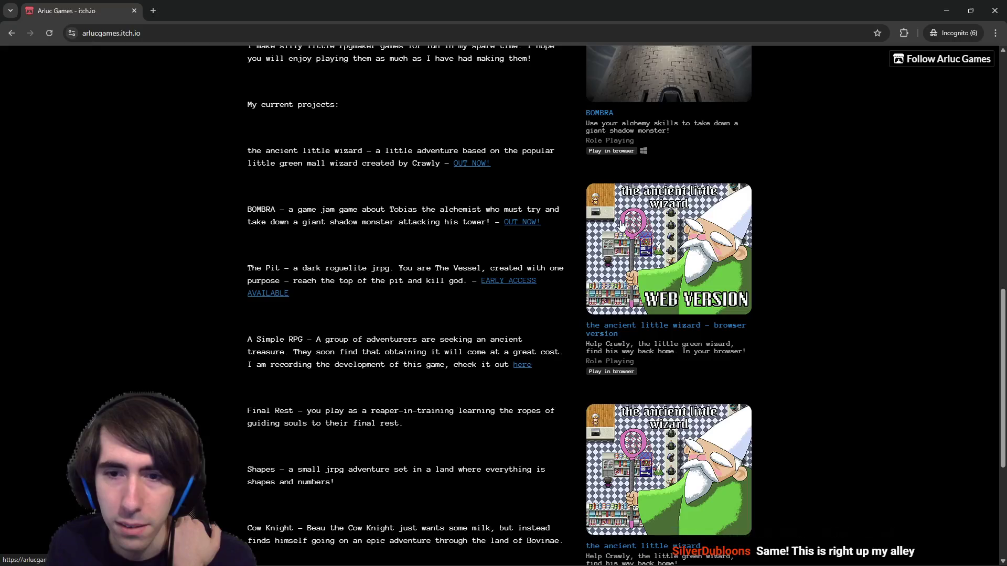
scroll(621, 225, "down", 4)
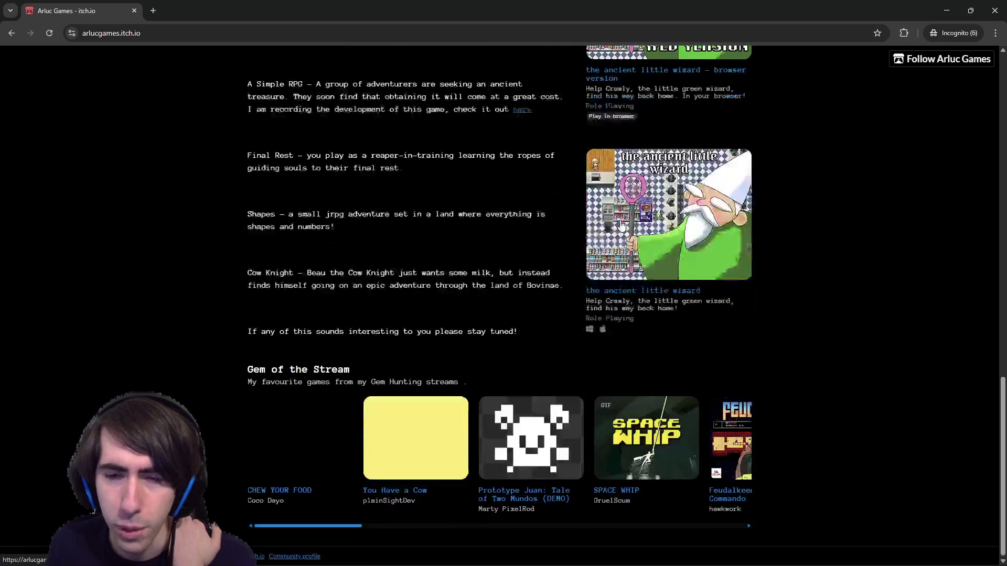
scroll(621, 224, "up", 1)
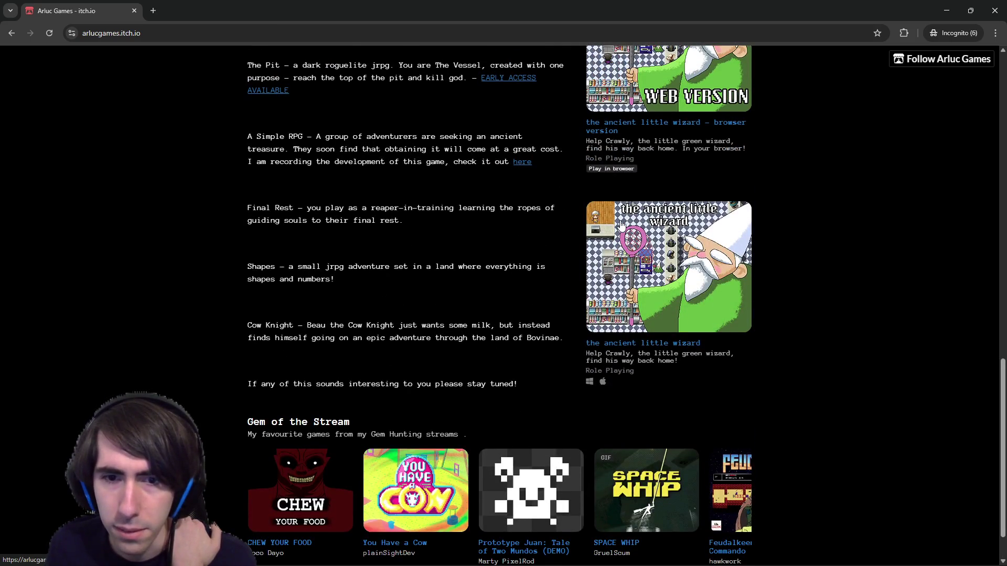
scroll(566, 314, "up", 6)
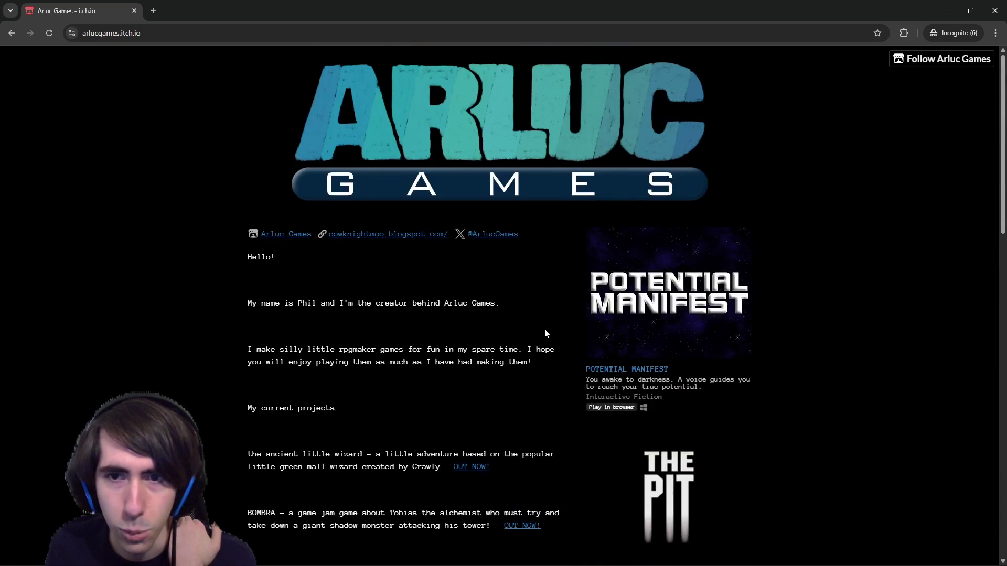
scroll(335, 288, "down", 9)
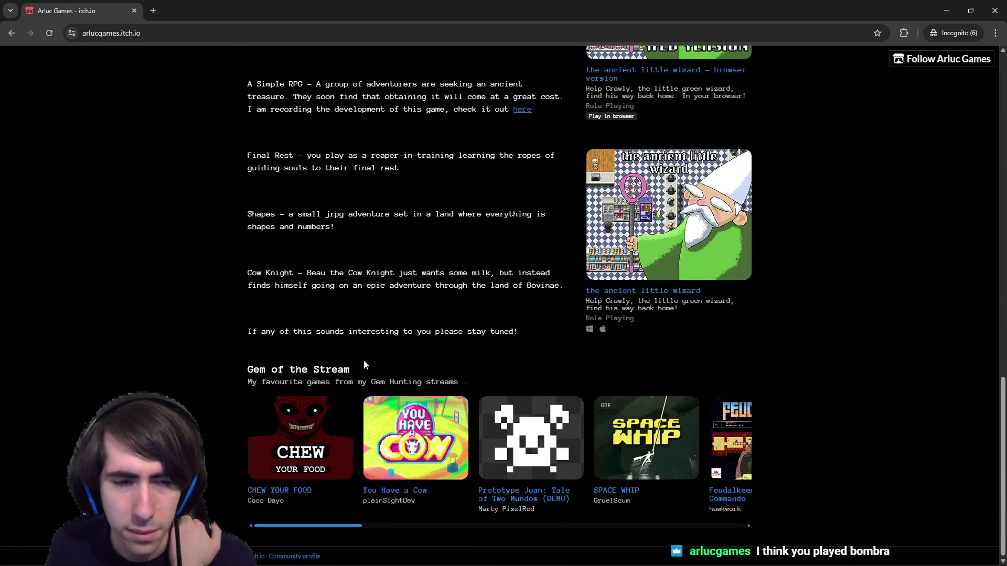
left_click_drag(336, 530, 455, 511)
Open Lights Out in a background tab, glance at it, and return to Arluc Games.
middle_click(563, 435)
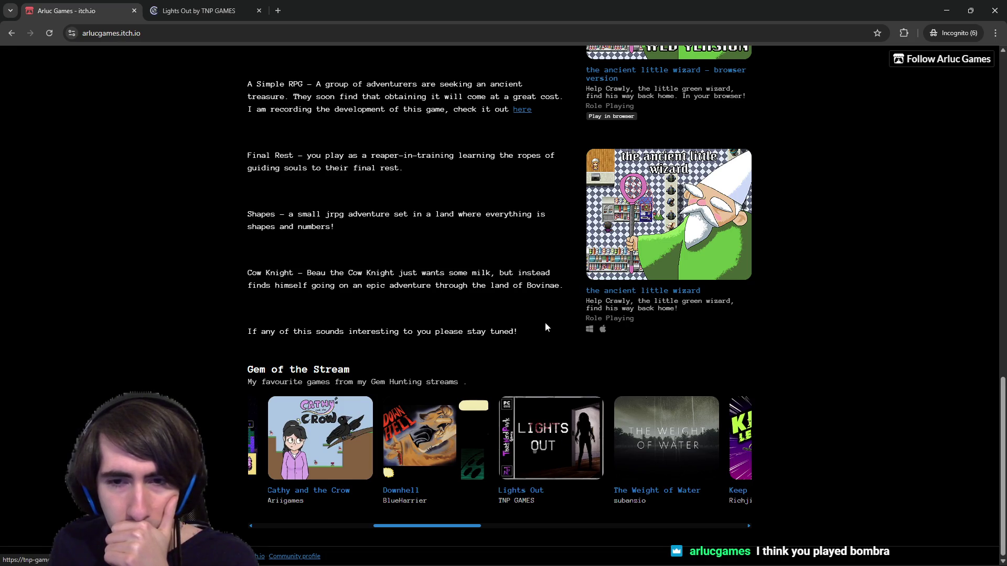
key("ctrl+Tab")
scroll(475, 374, "down", 6)
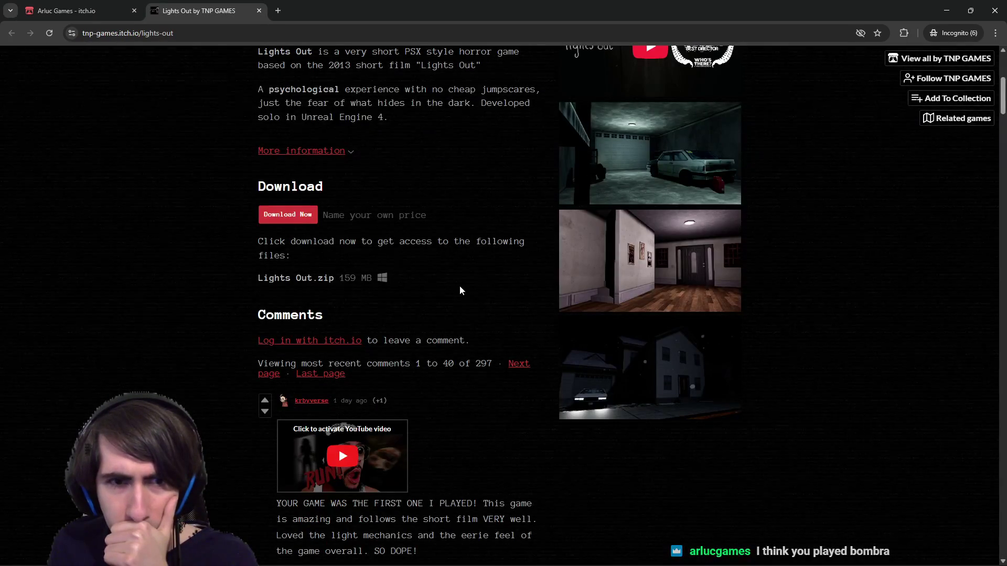
key("ctrl+shift+Tab")
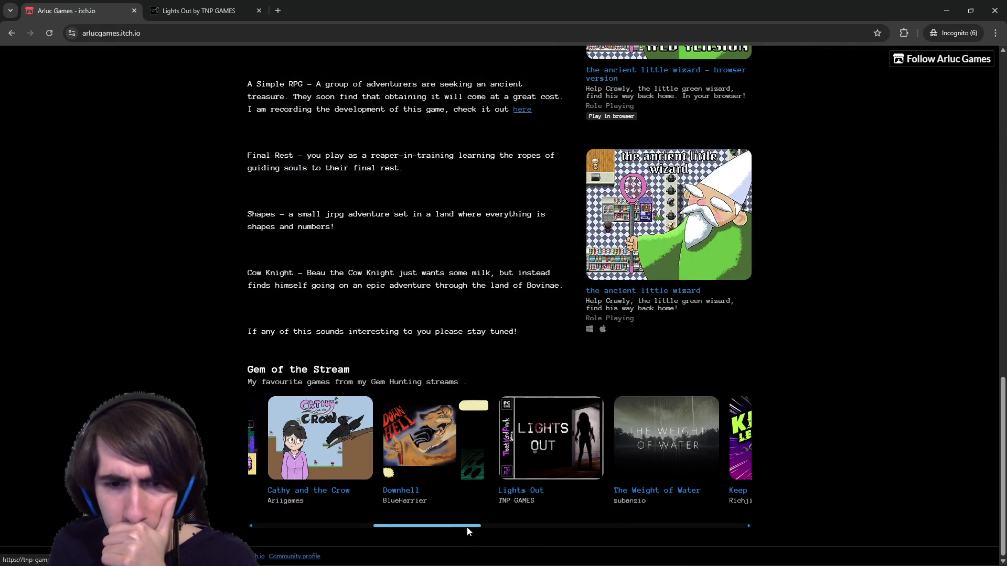
Scroll the Gem of the Stream carousel back and forth through the favourite games.
scroll(485, 527, "right", 3)
scroll(492, 528, "right", 4)
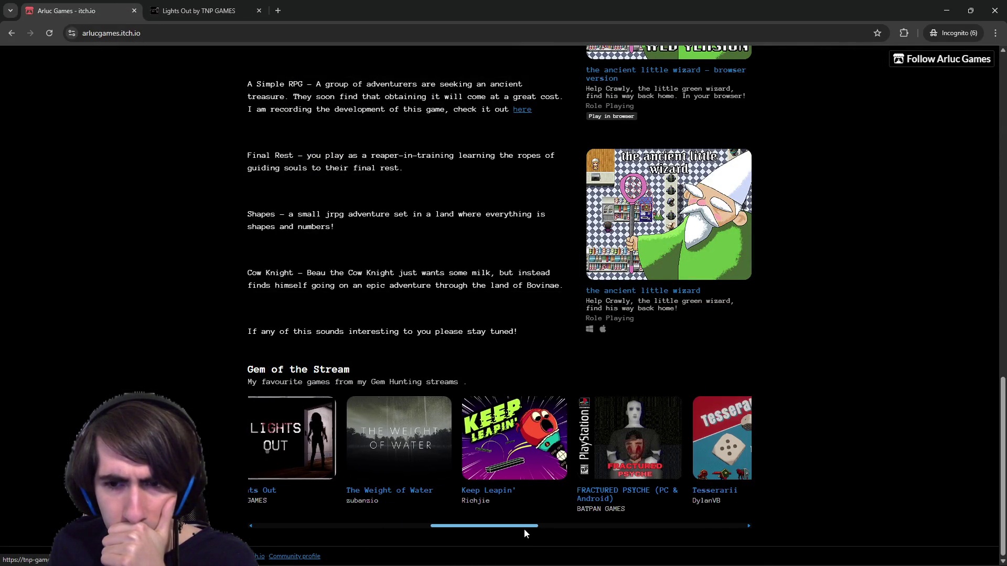
scroll(524, 528, "right", 4)
mouse_move(558, 531)
left_mouse_down()
mouse_move(732, 520)
mouse_move(312, 500)
left_mouse_up()
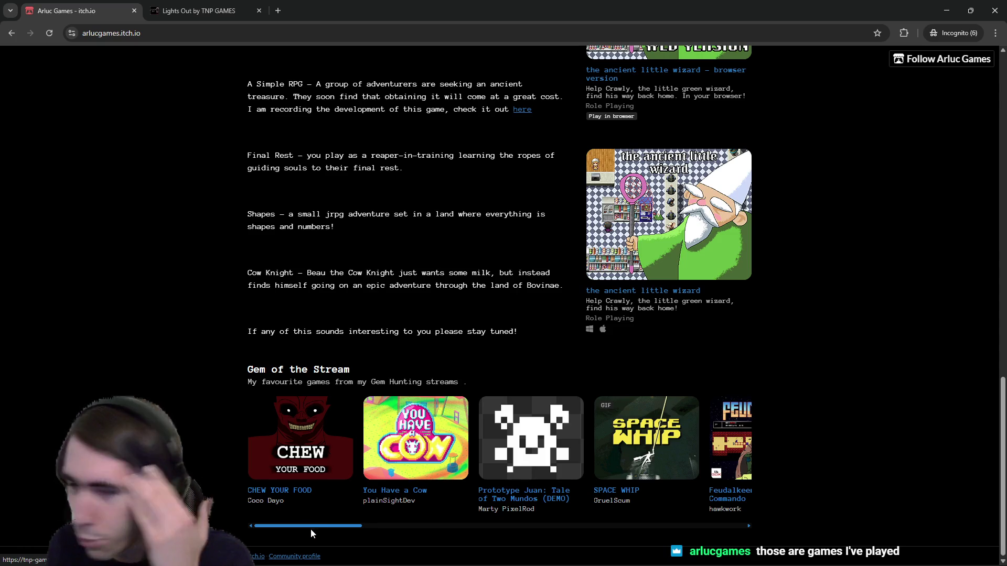
left_click_drag(300, 527, 720, 527)
Return to the top of the Arluc Games page and search it for 'bombra'.
scroll(837, 416, "up", 7)
scroll(832, 421, "up", 3)
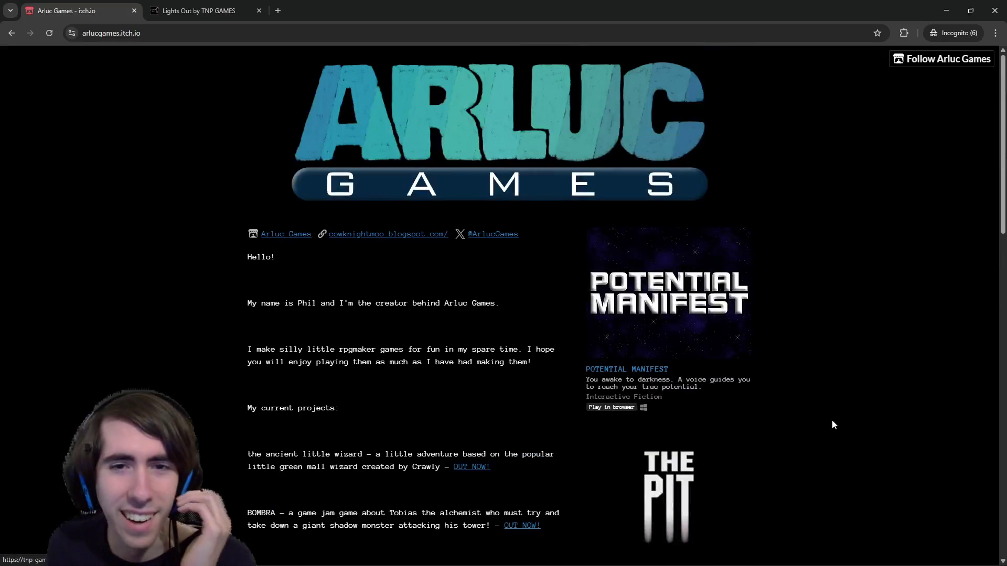
key("ctrl+f")
type("bombra")
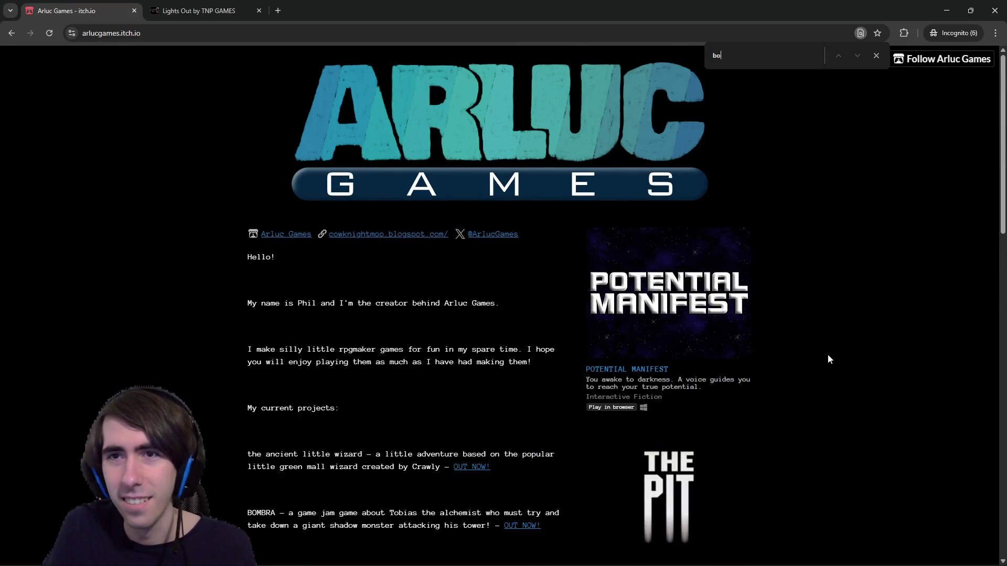
Open the BOMBRA game page in a new tab and scroll through it.
middle_click(676, 212)
left_click(330, 10)
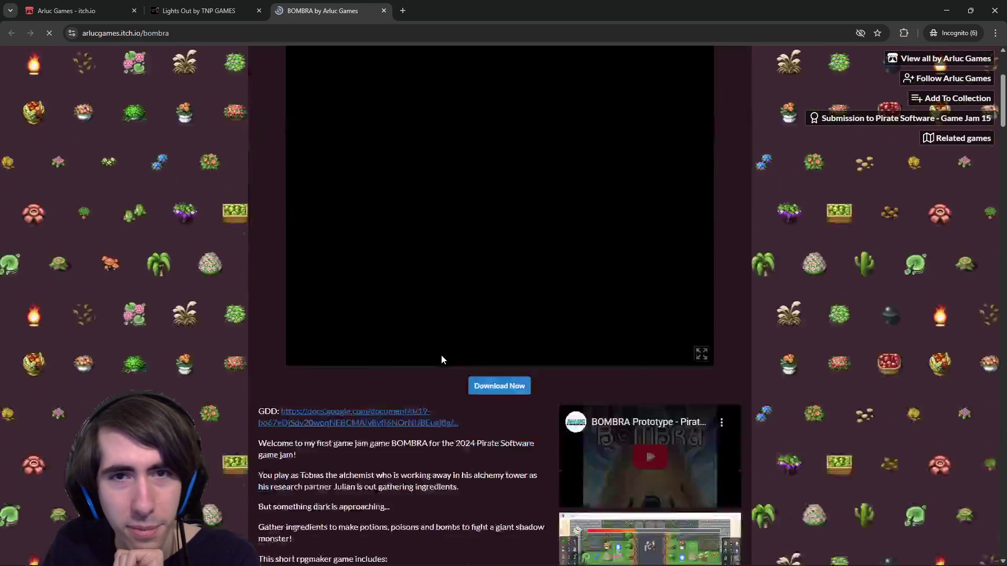
scroll(442, 360, "down", 2)
left_click(79, 10)
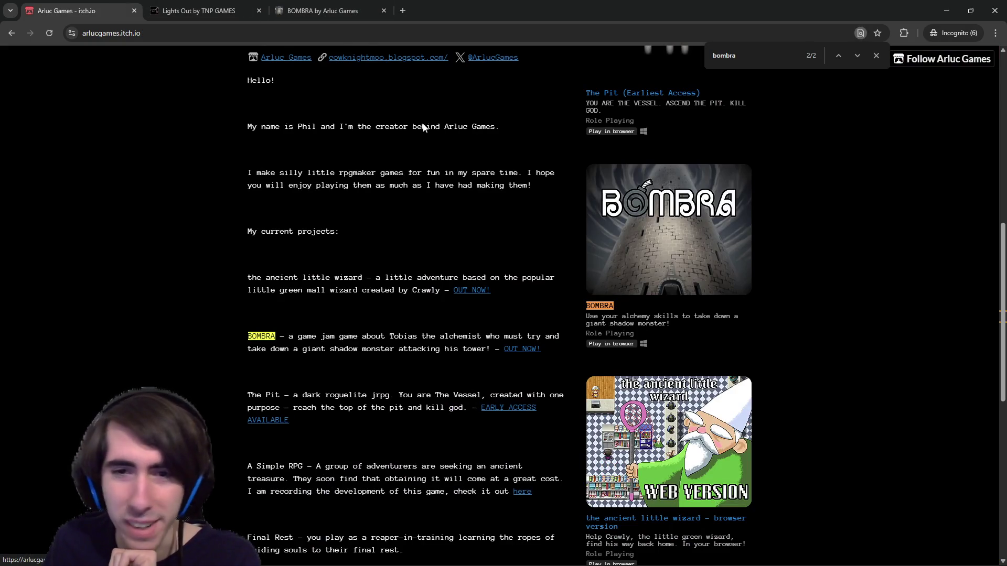
left_click(362, 11)
scroll(509, 331, "down", 4)
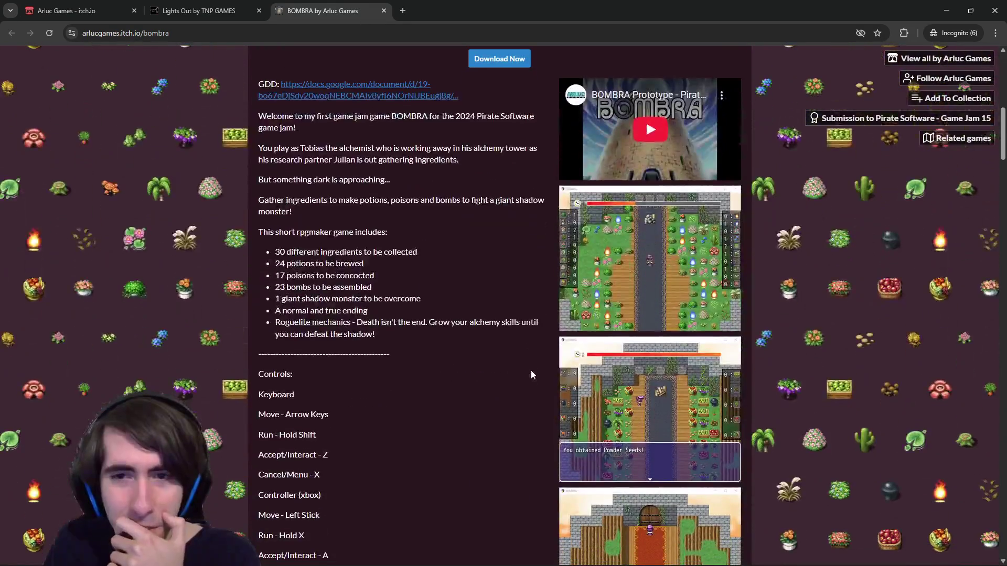
View the enlarged first BOMBRA gameplay screenshot and the Water Bomb screenshot.
left_click(673, 332)
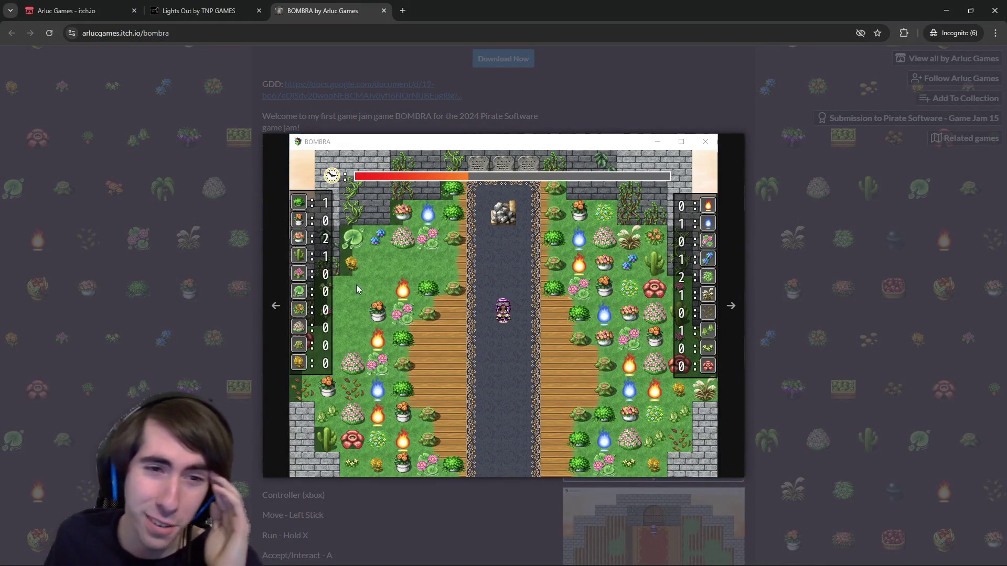
left_click(786, 305)
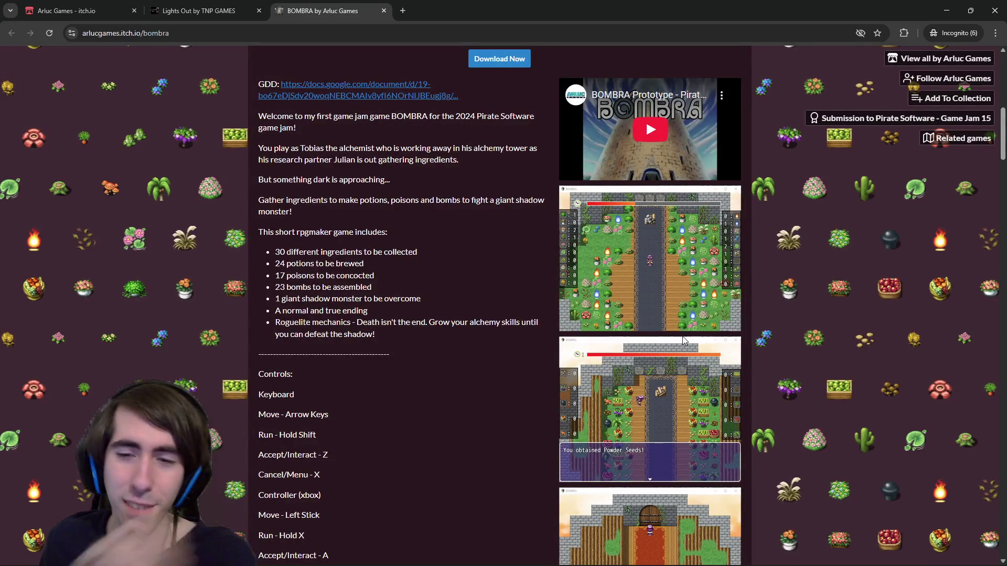
scroll(683, 340, "down", 8)
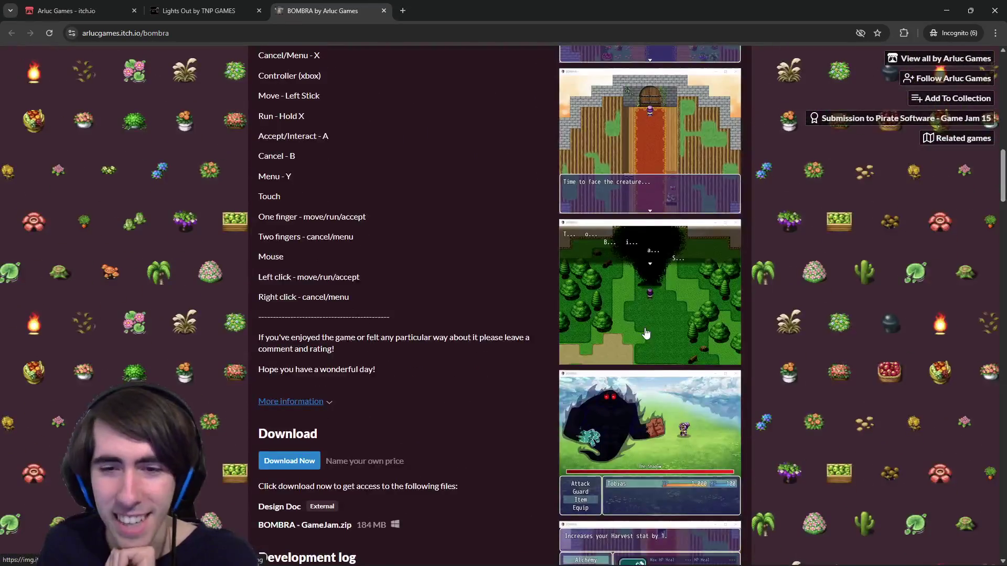
scroll(646, 334, "down", 1)
scroll(640, 372, "down", 6)
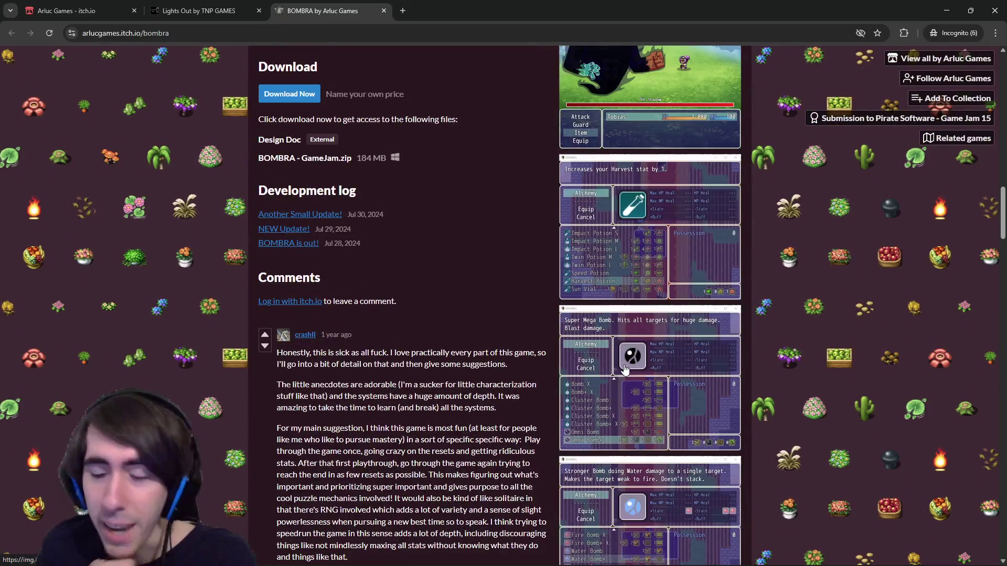
scroll(622, 373, "down", 1)
scroll(607, 398, "up", 1)
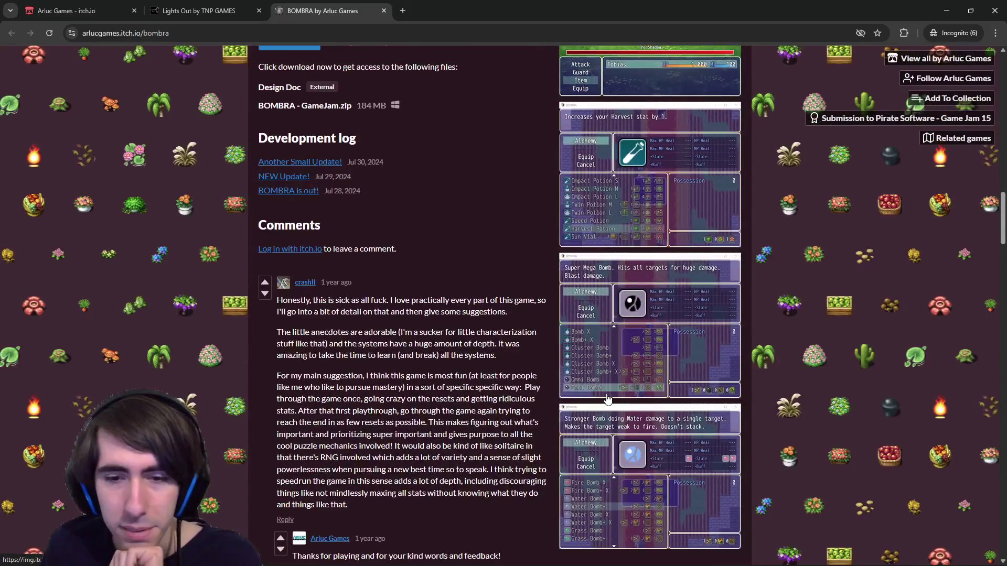
scroll(607, 400, "down", 2)
left_click(604, 392)
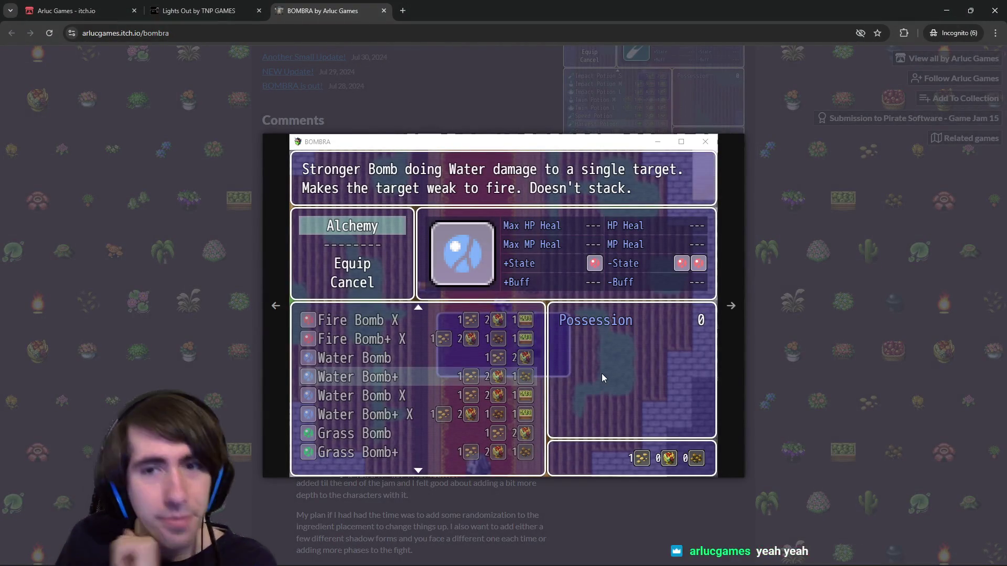
left_click(760, 327)
Check the Lights Out tab, then go from BOMBRA to 'View all by Arluc Games'.
scroll(784, 323, "up", 1)
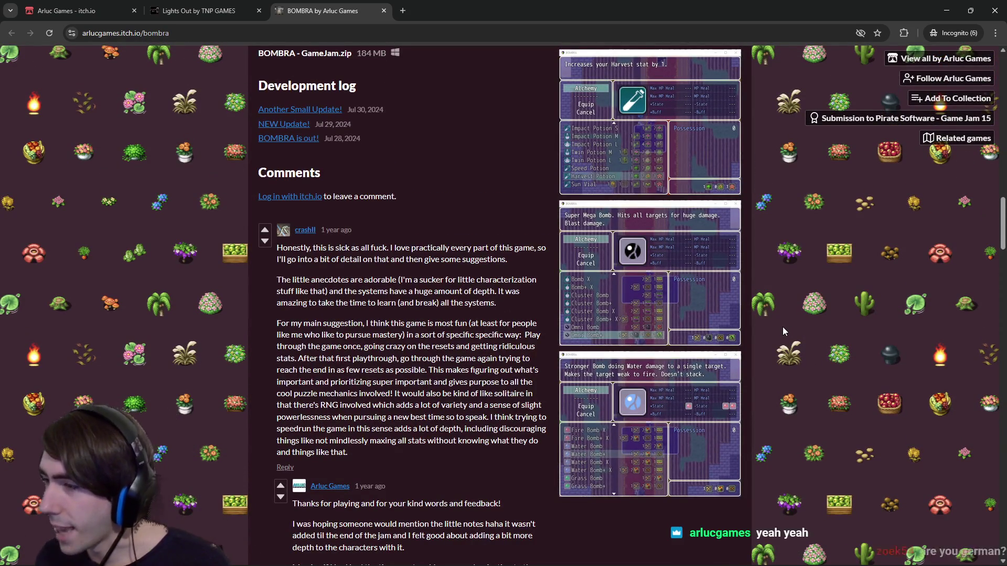
scroll(221, 266, "down", 9)
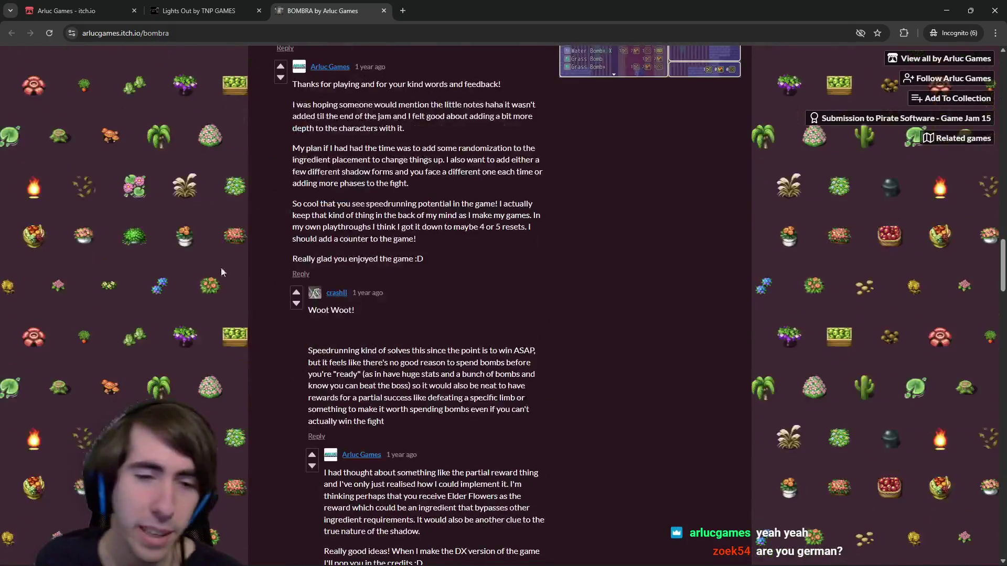
scroll(221, 267, "up", 9)
left_click(221, 11)
left_click(317, 7)
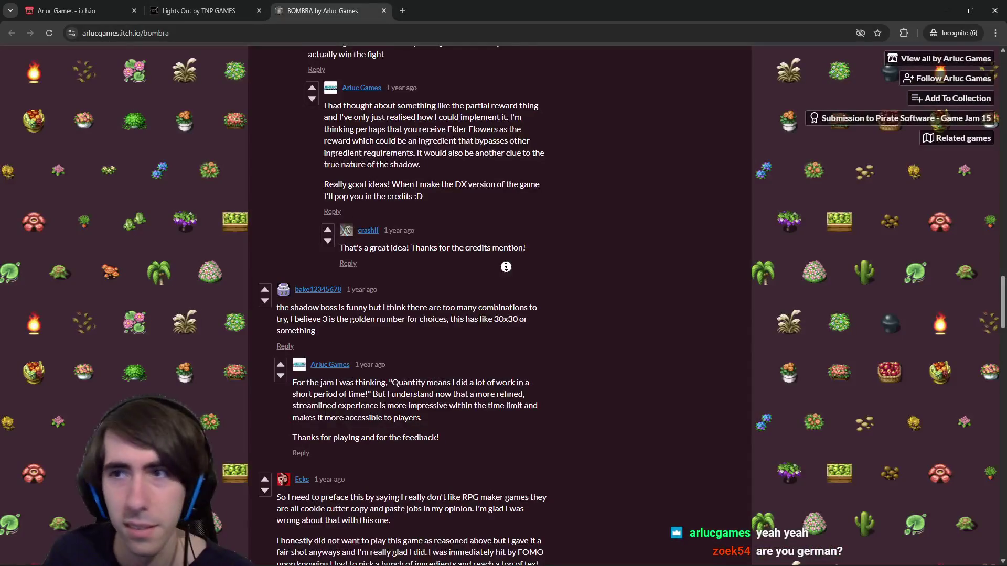
scroll(851, 73, "up", 1)
left_click(946, 60)
scroll(484, 403, "down", 10)
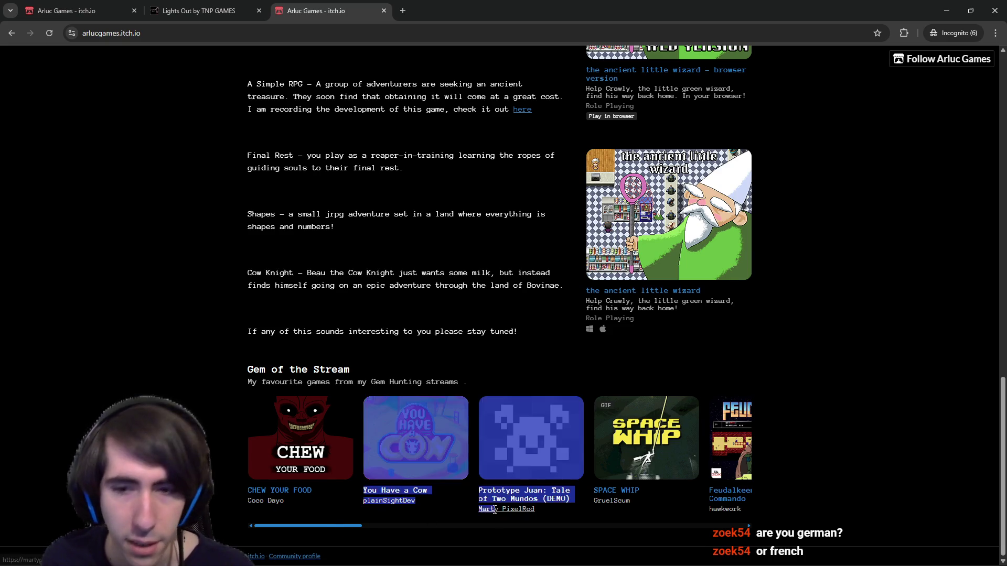
mouse_move(326, 526)
left_mouse_down()
mouse_move(730, 524)
mouse_move(624, 537)
mouse_move(325, 539)
left_mouse_up()
left_click(847, 416)
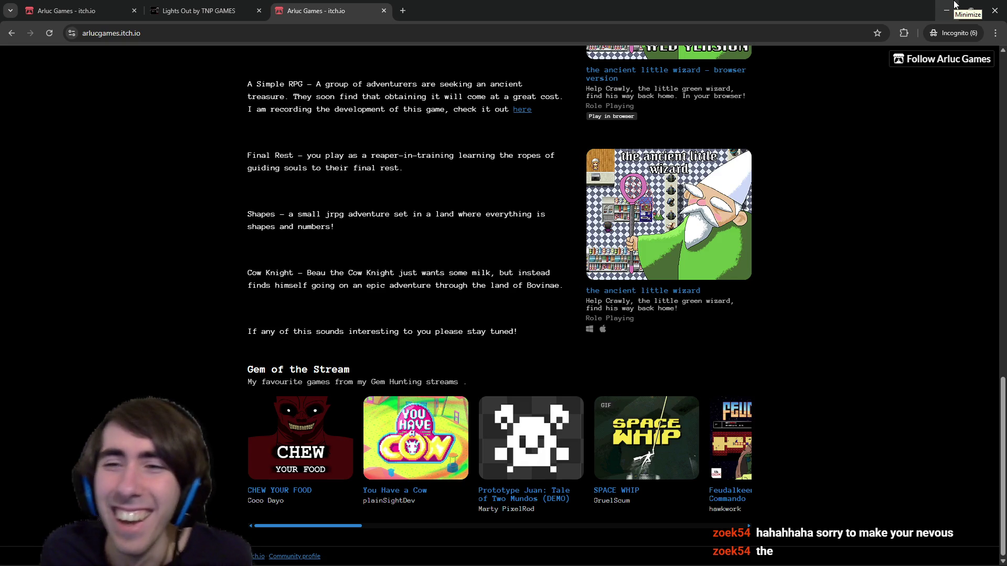
key("ctrl+f")
type("bombra")
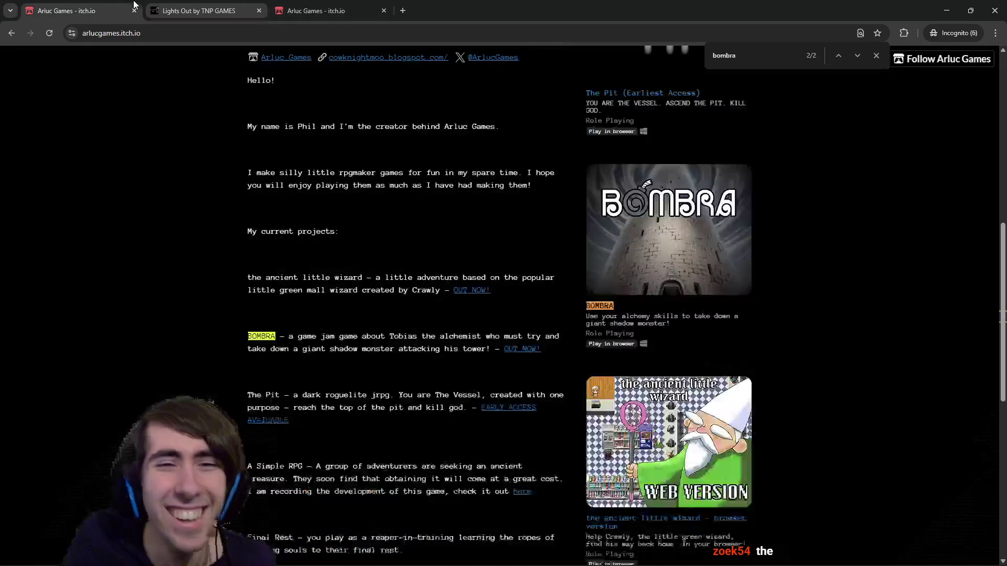
key("Escape")
scroll(935, 93, "down", 7)
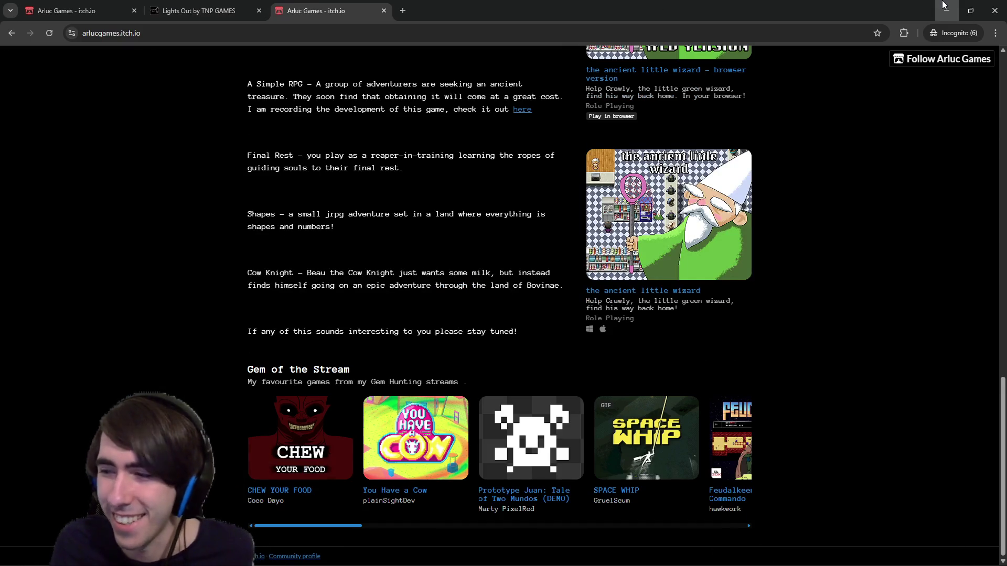
Minimize Chrome to reveal the room2 battle and play the cat-girl's attack to test the zoom.
left_click(944, 7)
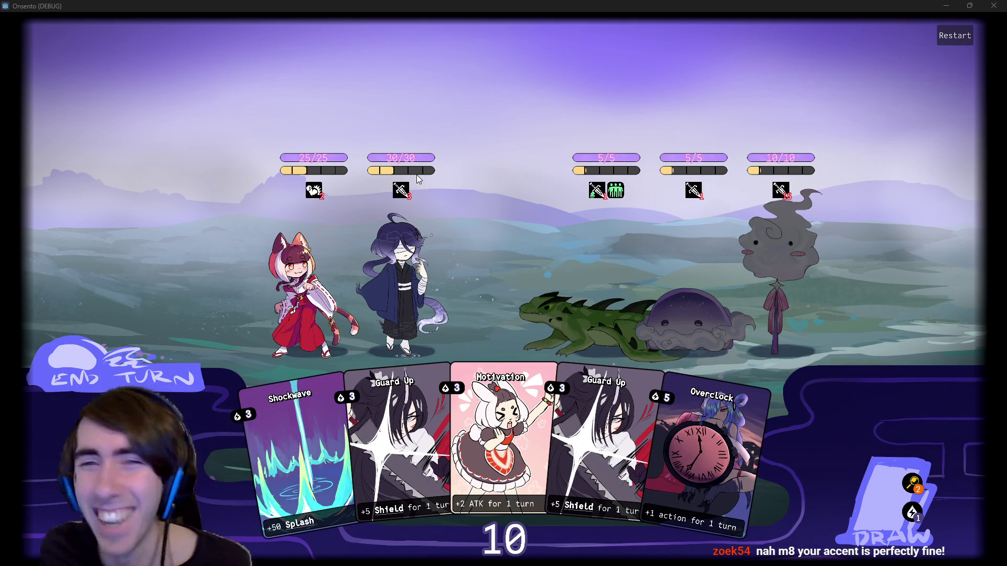
left_click(428, 222)
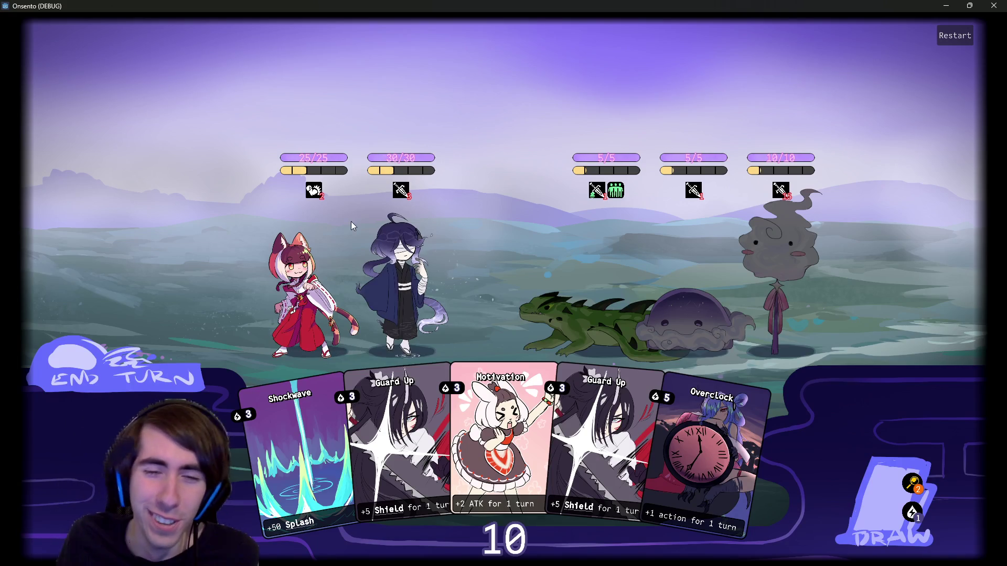
left_click(339, 266)
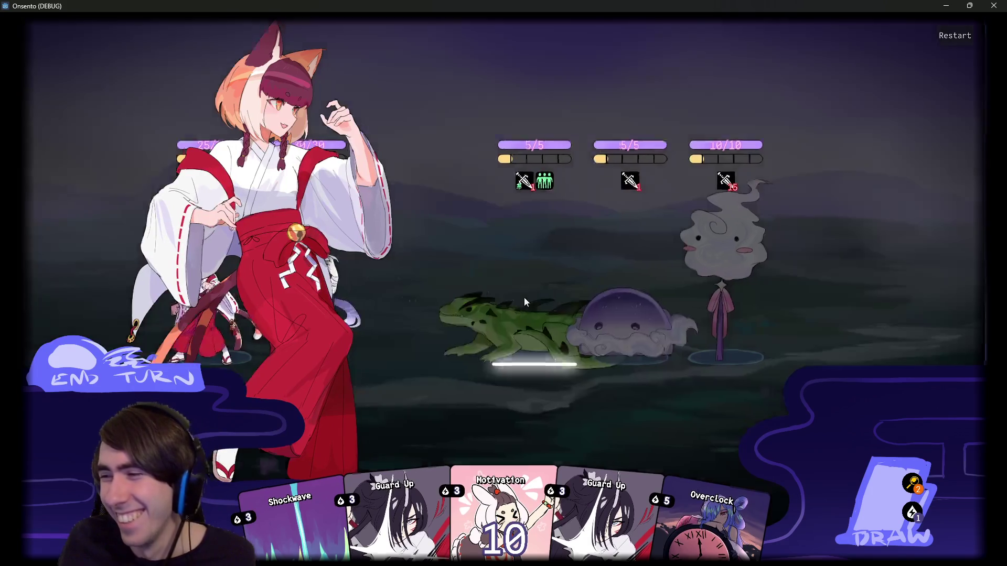
left_click(365, 305)
left_click(389, 307)
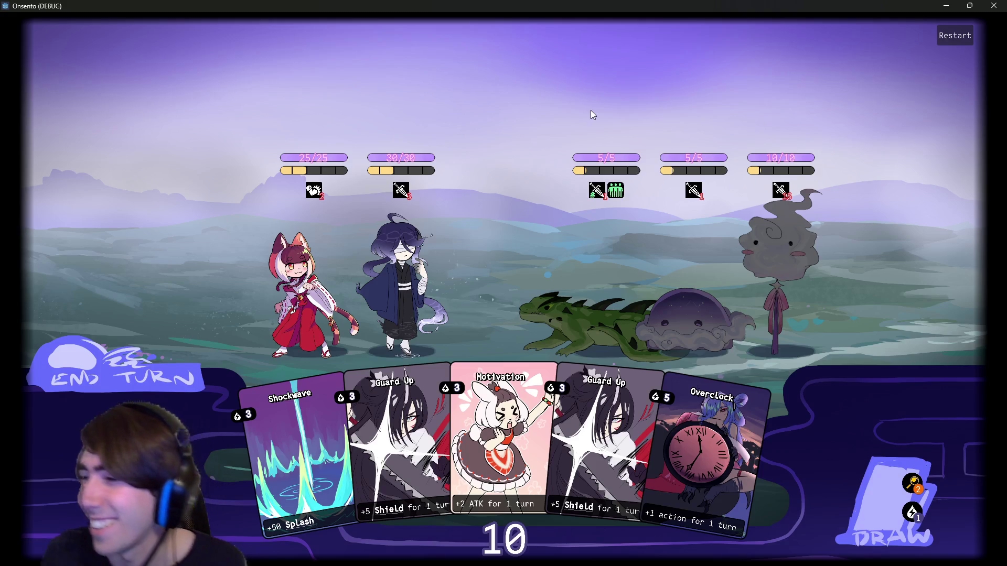
Attack the green lizard, return to battle, close the game, and show room2 in 2D.
left_click(531, 170)
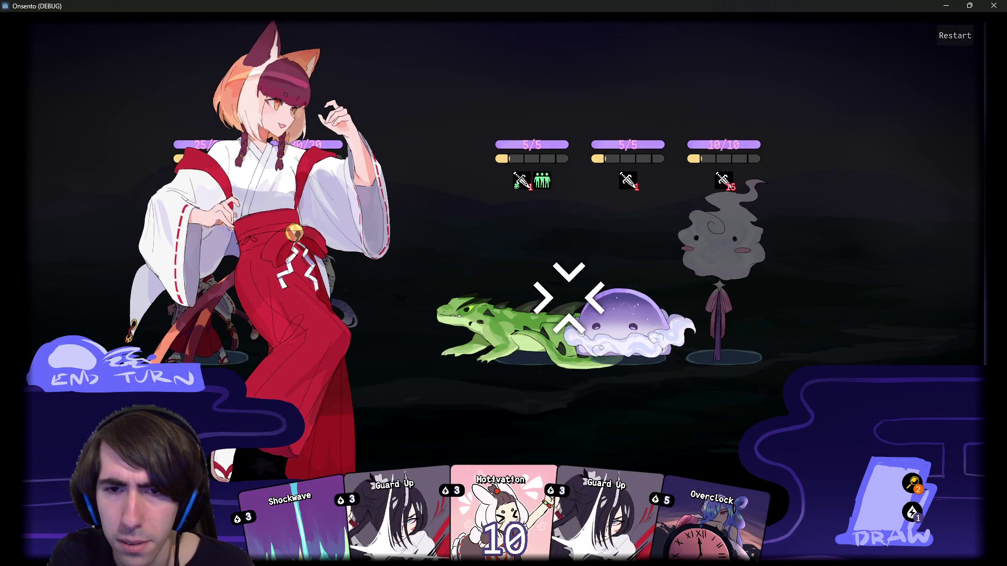
left_click(571, 382)
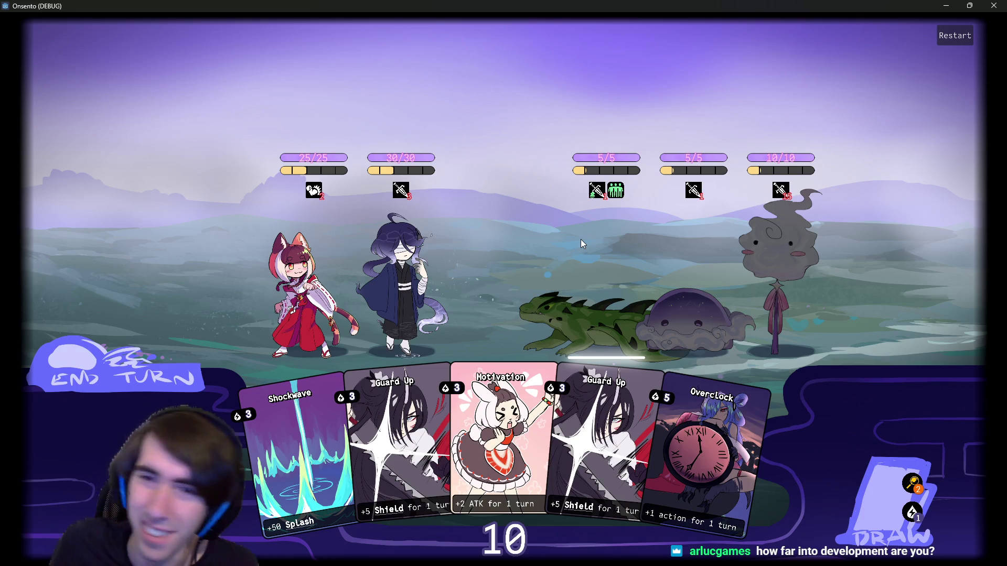
left_click(988, 5)
left_click(390, 28)
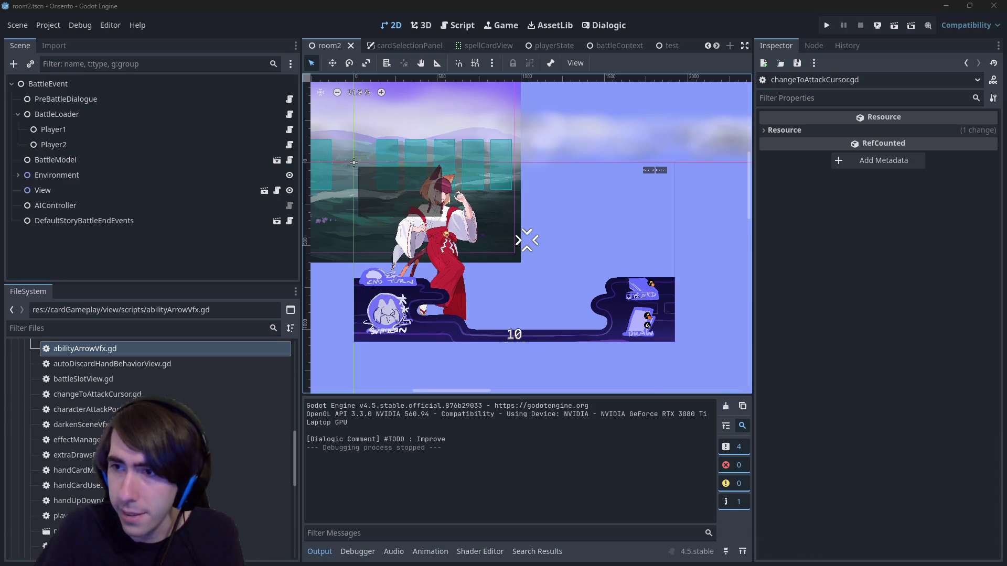
In Chrome, zoom to 125% and search for 'steam upcoming festivals'.
key("alt+Tab")
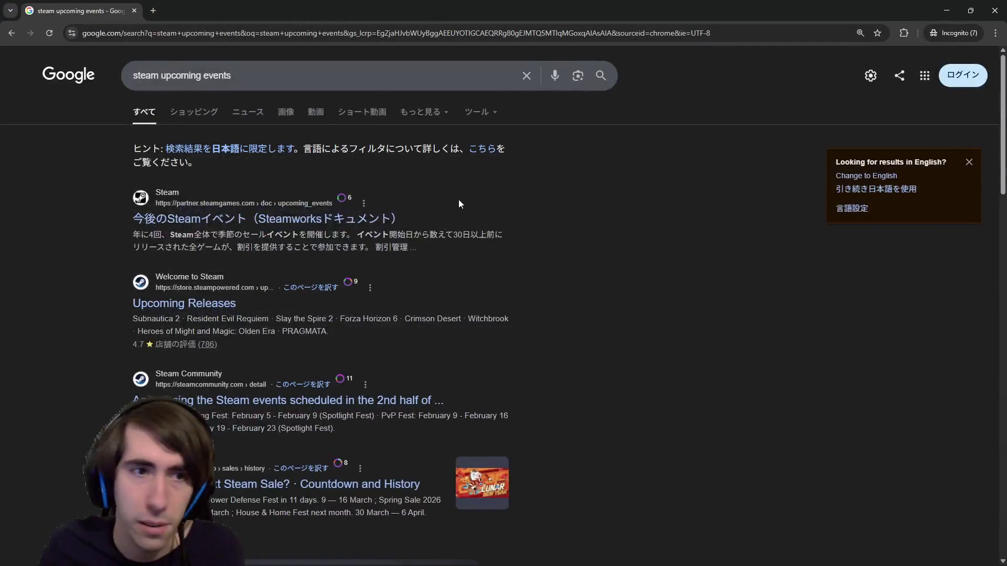
key("ctrl+plus")
key("ctrl+plus")
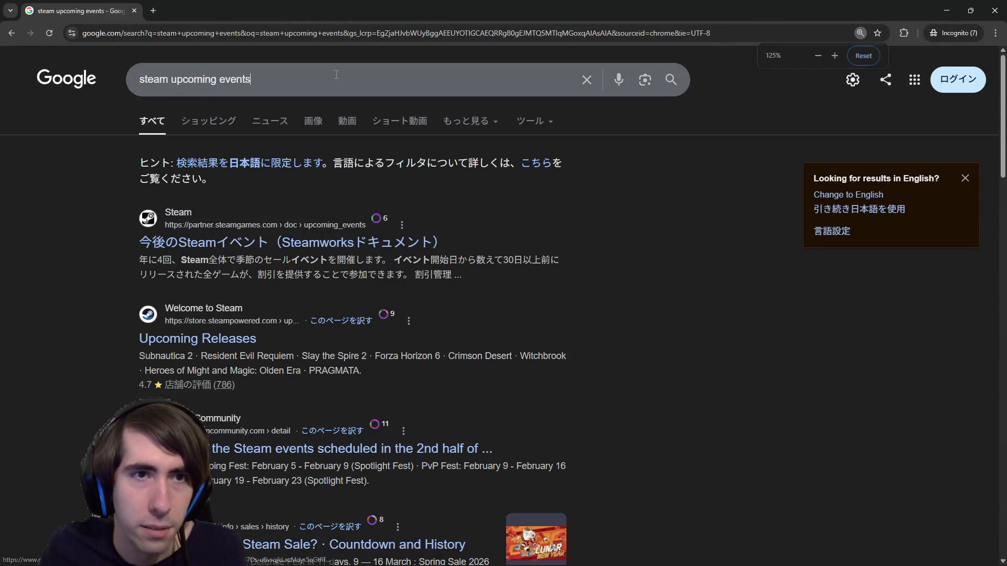
left_click(336, 75)
key("BackSpace")
key("BackSpace")
key("BackSpace")
type("festivals")
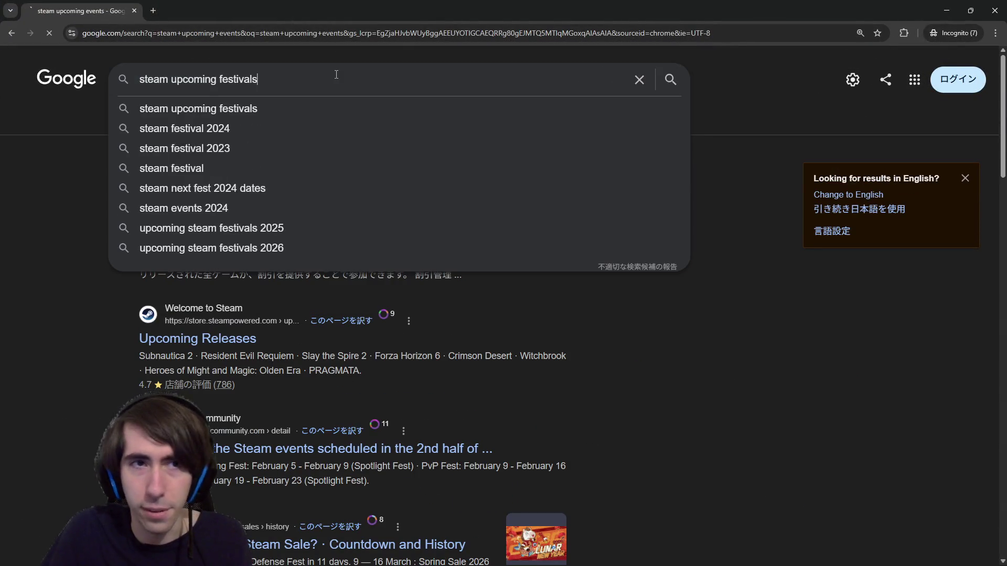
key("Return")
Open the Upcoming Steam Events result and highlight Deckbuilders Fest's May start date.
scroll(239, 363, "down", 2)
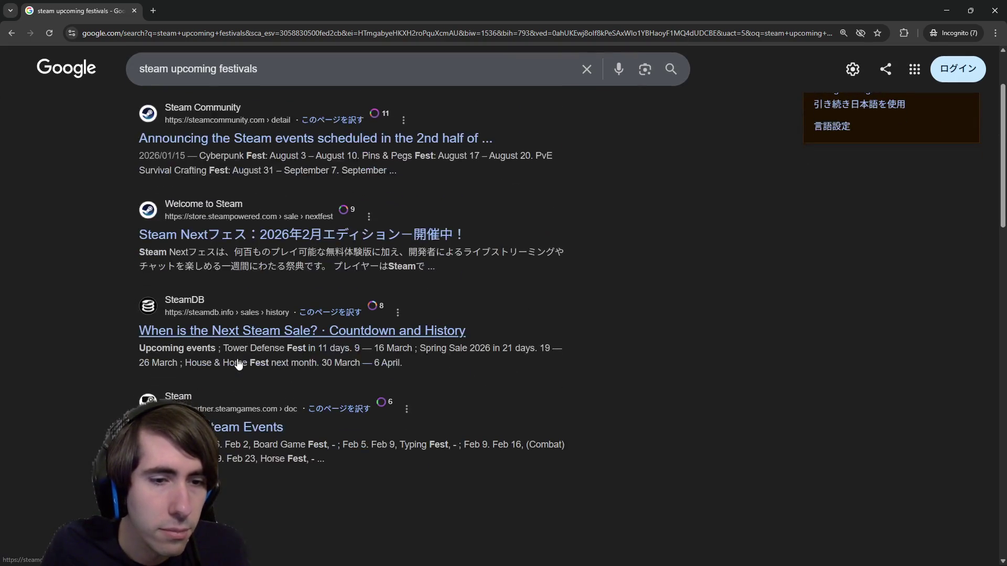
middle_click(227, 423)
left_click(185, 10)
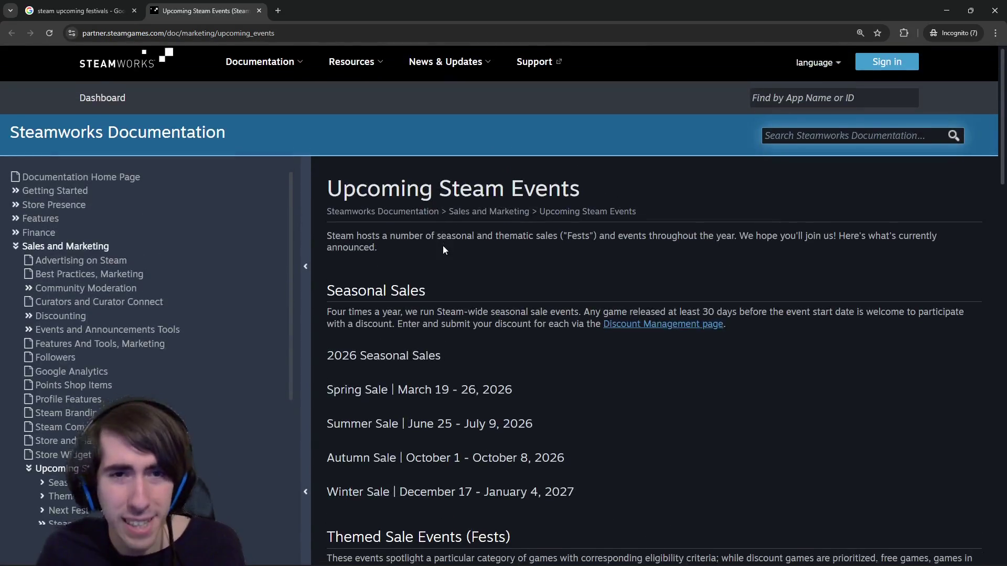
scroll(442, 250, "down", 10)
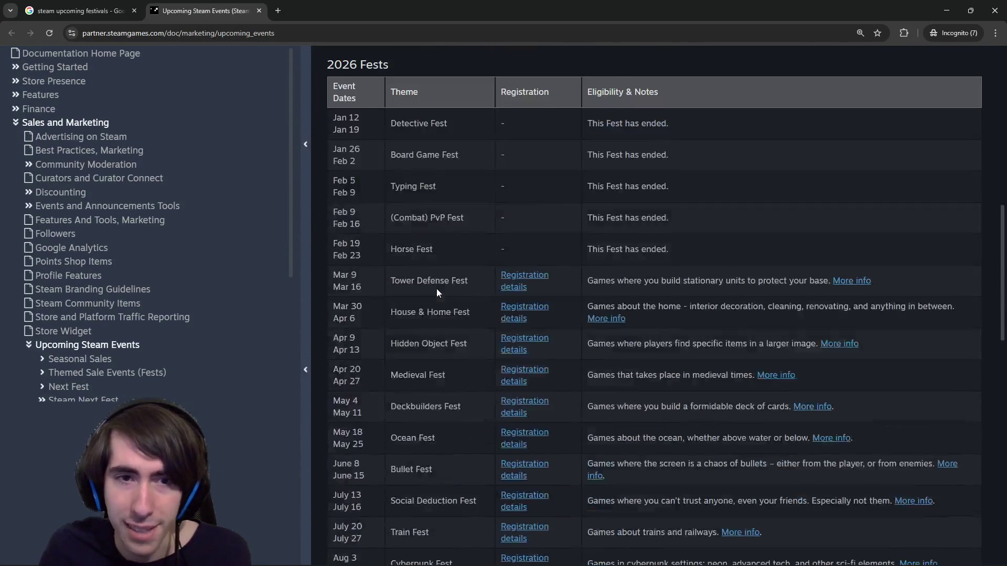
scroll(437, 288, "down", 3)
scroll(437, 309, "up", 3)
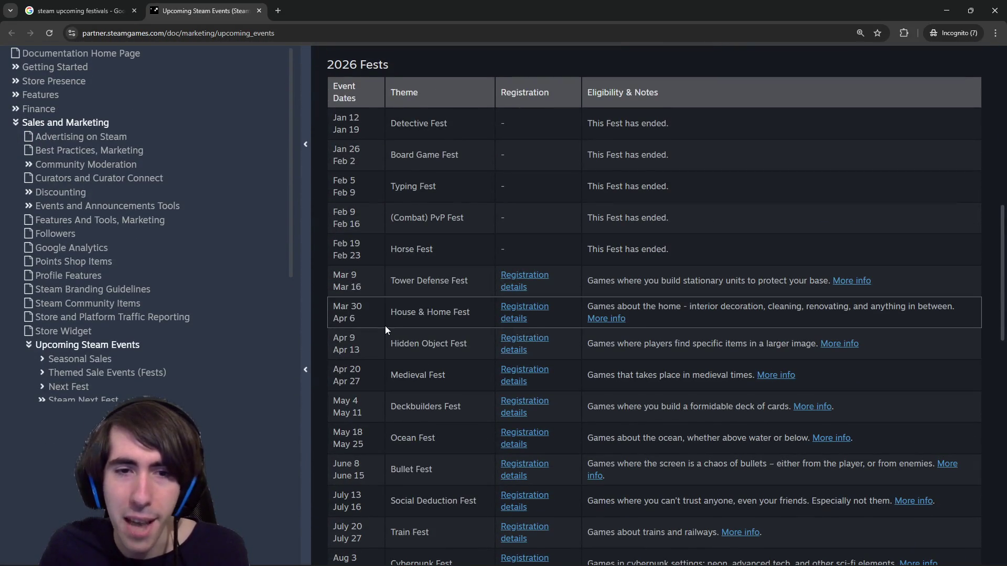
left_click_drag(389, 401, 462, 405)
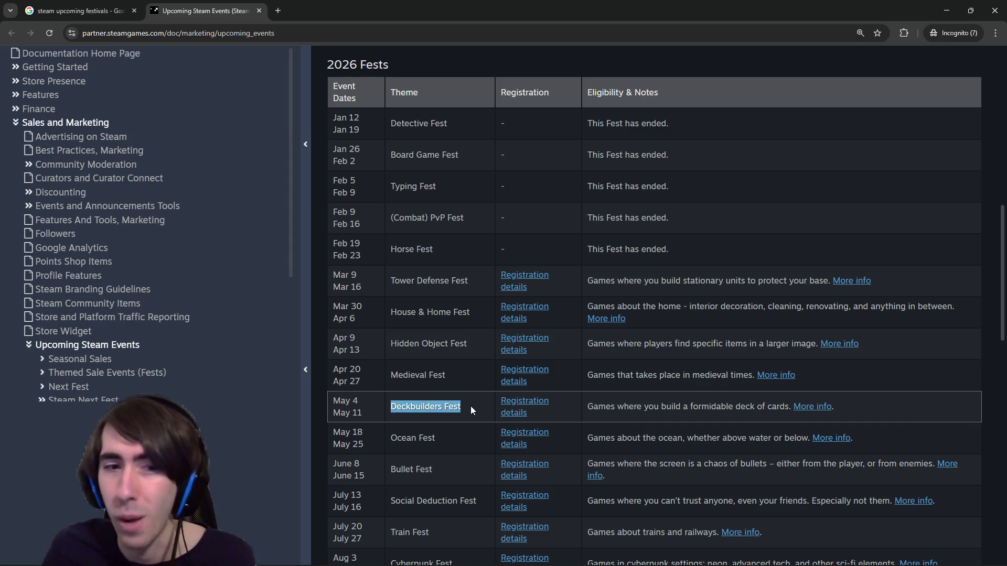
double_click(342, 401)
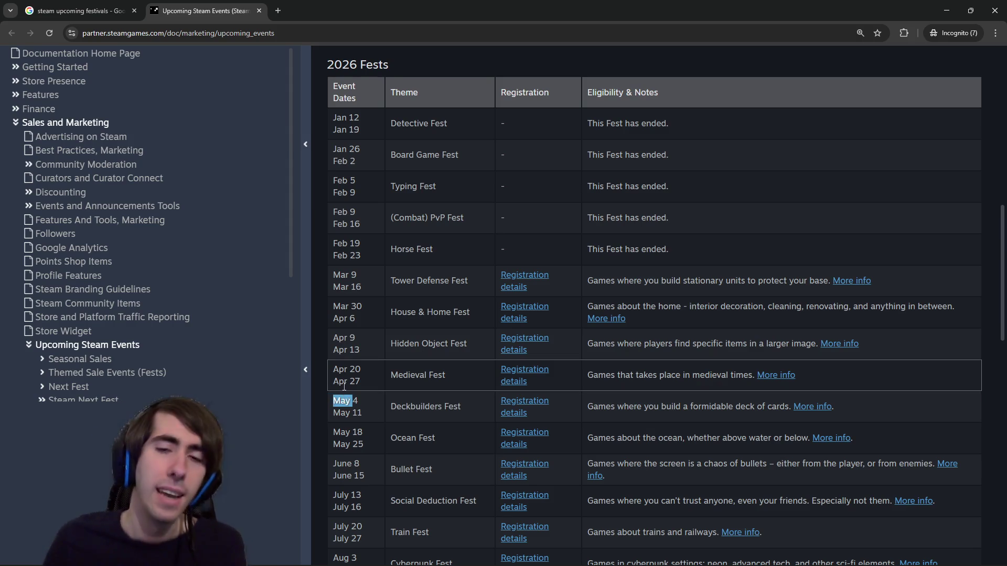
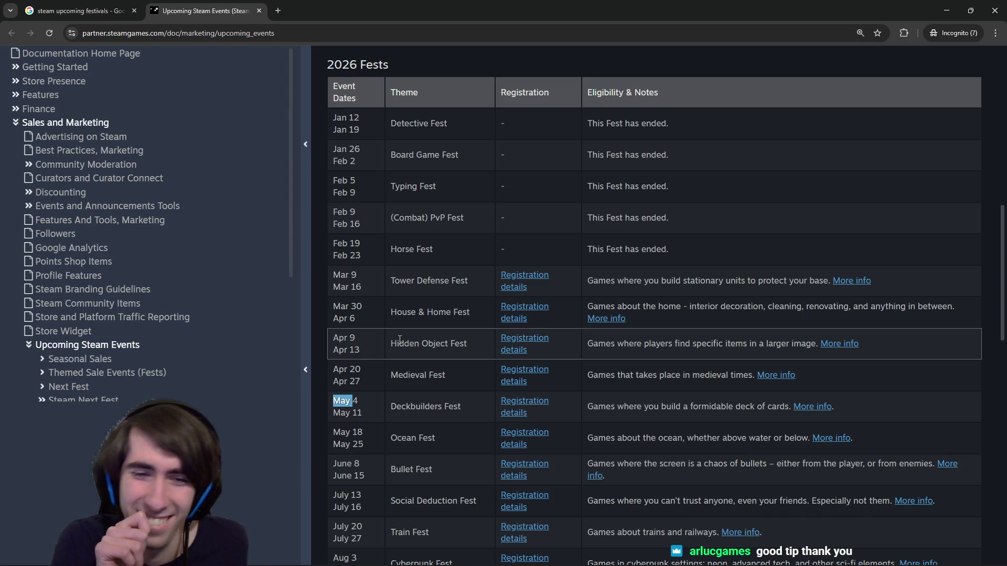
Scroll the fests table and highlight the Auto-Battler RPG Fest row, selecting the word RPG.
scroll(414, 385, "down", 5)
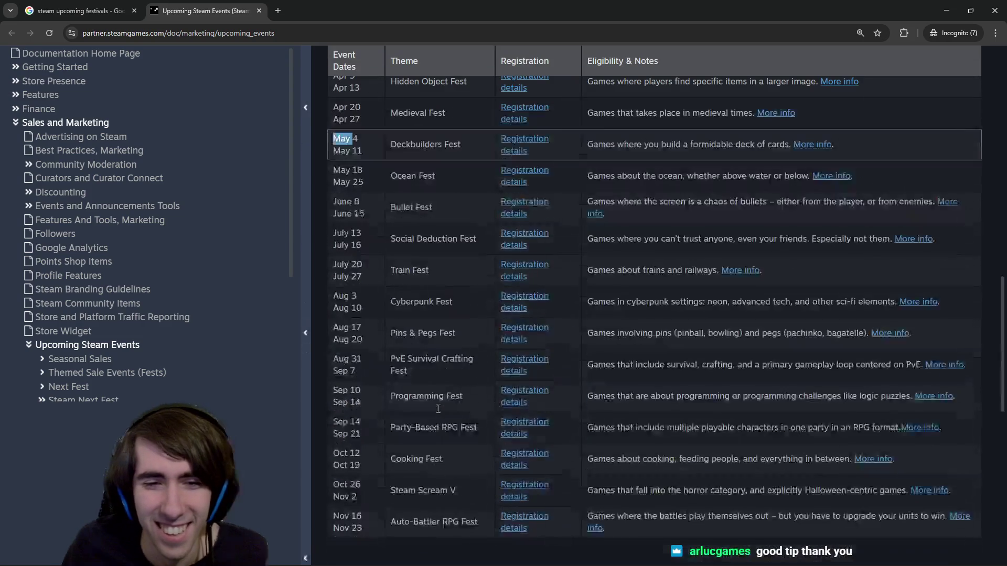
scroll(419, 367, "up", 1)
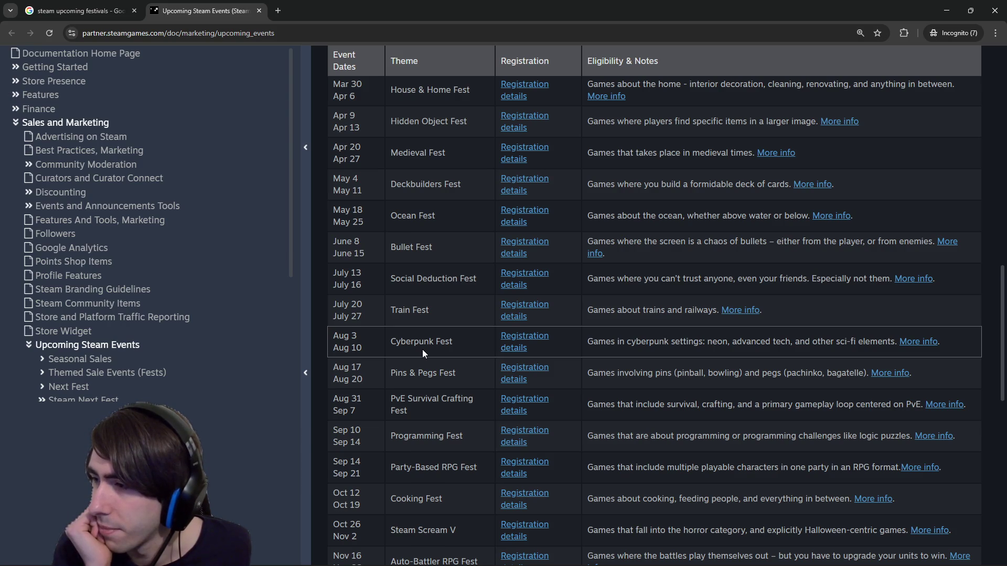
scroll(511, 353, "up", 2)
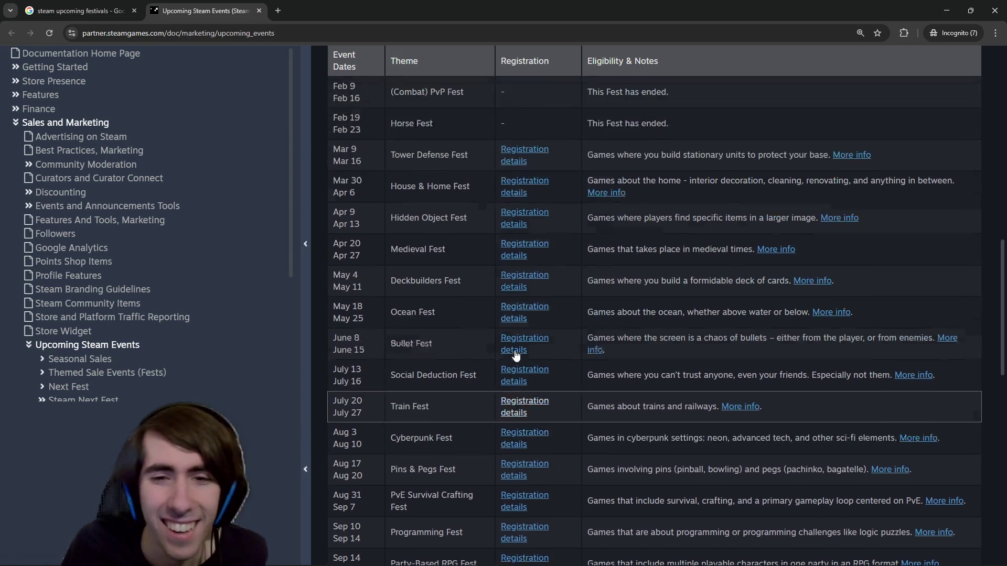
scroll(512, 355, "down", 5)
scroll(511, 355, "down", 1)
scroll(404, 447, "up", 3)
left_click_drag(347, 455, 446, 458)
left_click(441, 461)
left_click(443, 459)
double_click(452, 454)
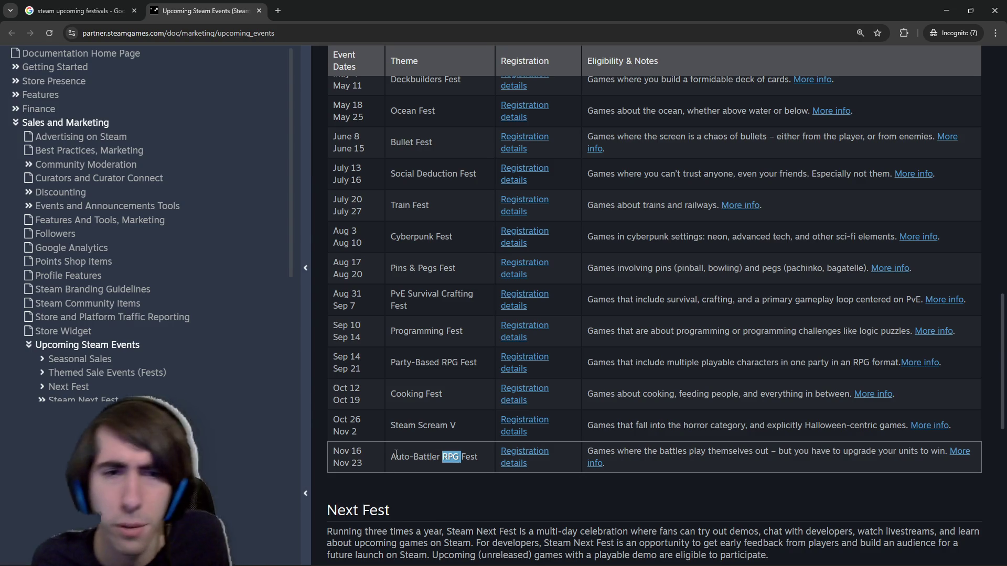
Clear those selections and briefly highlight text across the Upcoming Steam Events table.
scroll(446, 360, "up", 2)
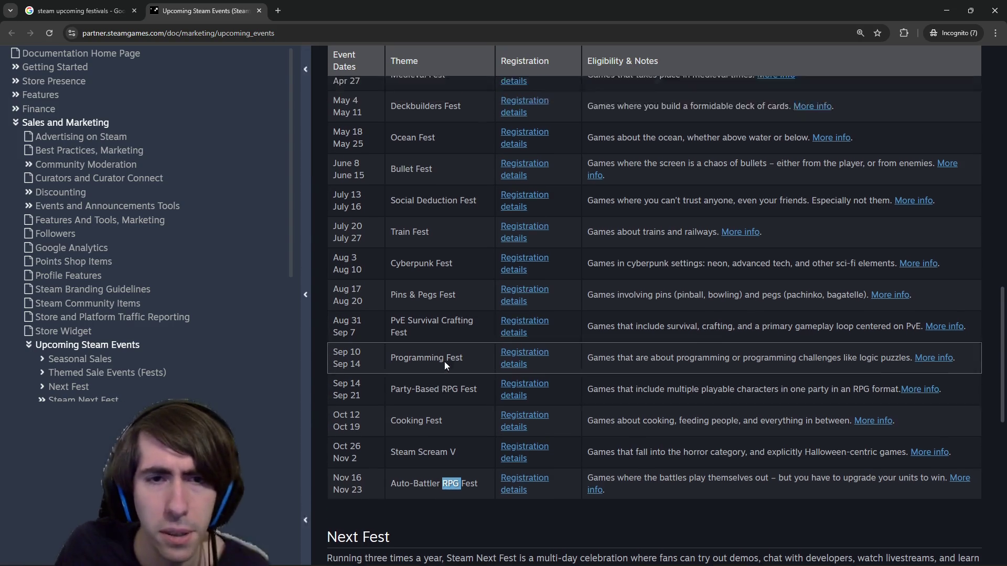
scroll(445, 360, "down", 1)
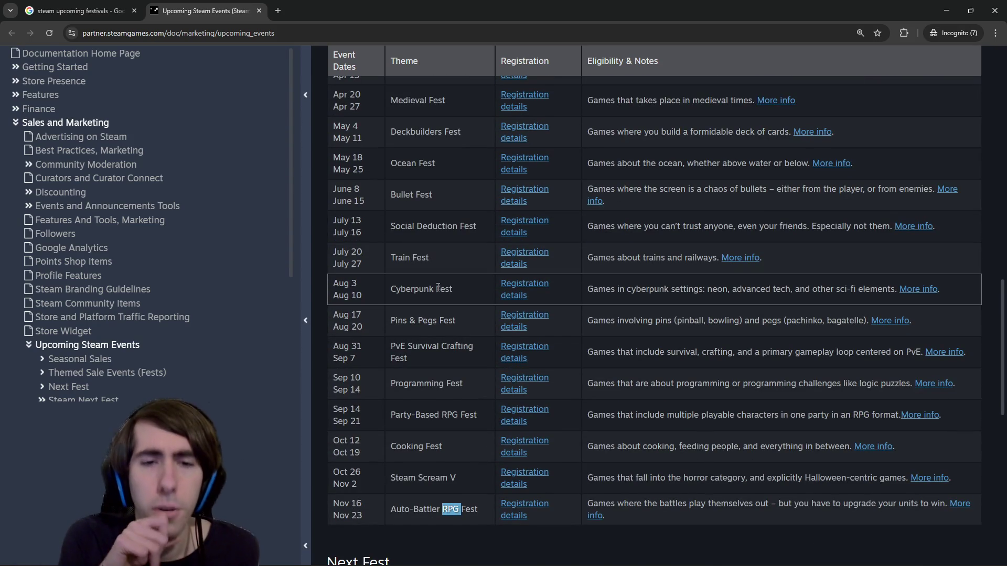
left_click(593, 378)
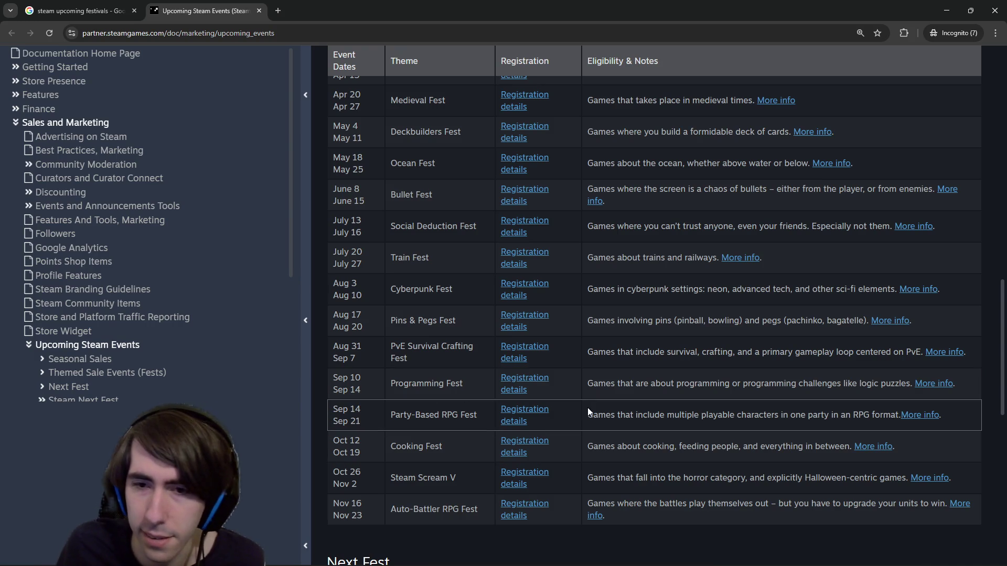
left_click(659, 403)
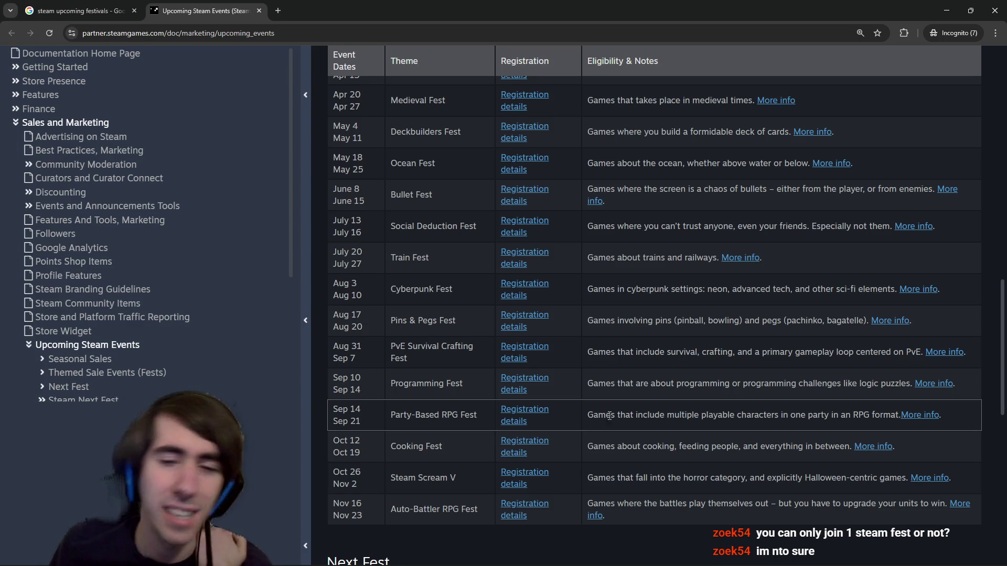
mouse_move(640, 508)
left_mouse_down()
mouse_move(488, 290)
mouse_move(420, 237)
mouse_move(389, 193)
mouse_move(388, 163)
left_mouse_up()
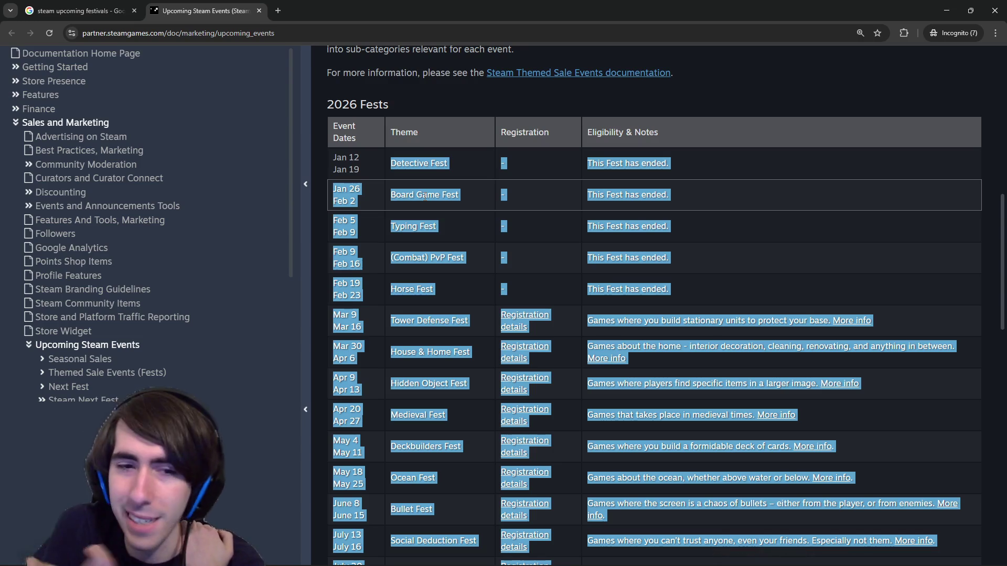
scroll(439, 199, "up", 3)
scroll(439, 199, "down", 6)
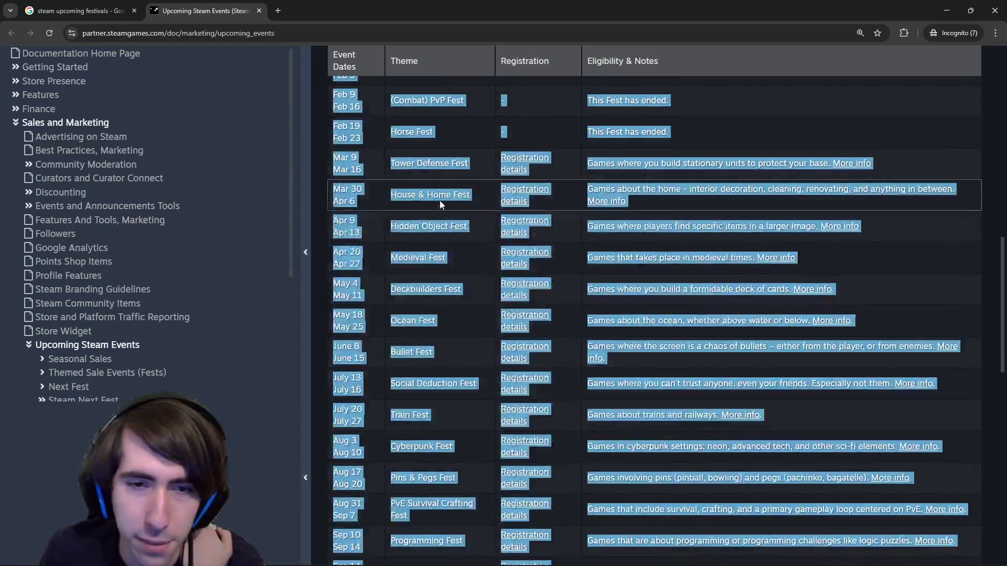
left_click(439, 200)
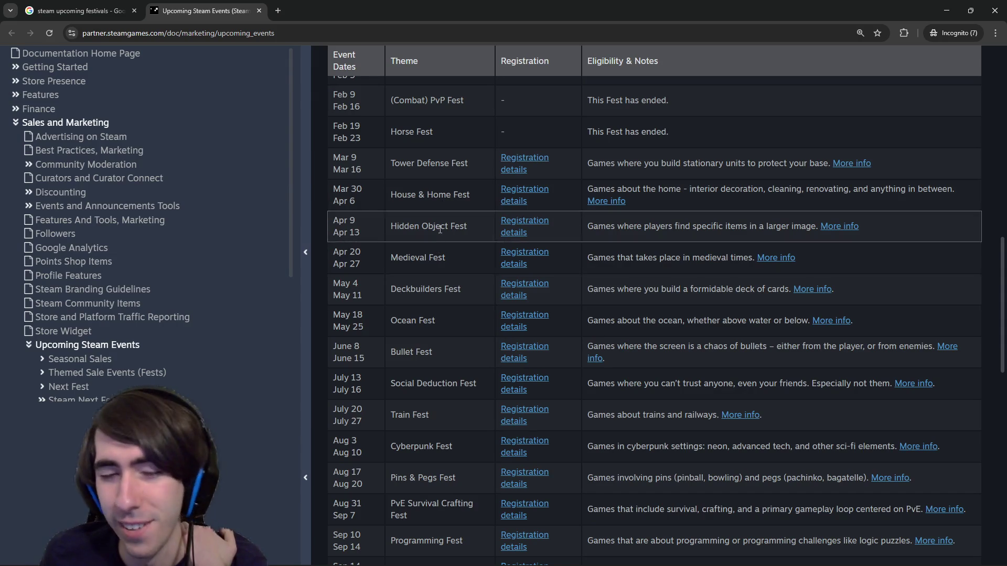
scroll(461, 335, "down", 4)
scroll(461, 335, "up", 2)
scroll(462, 338, "down", 1)
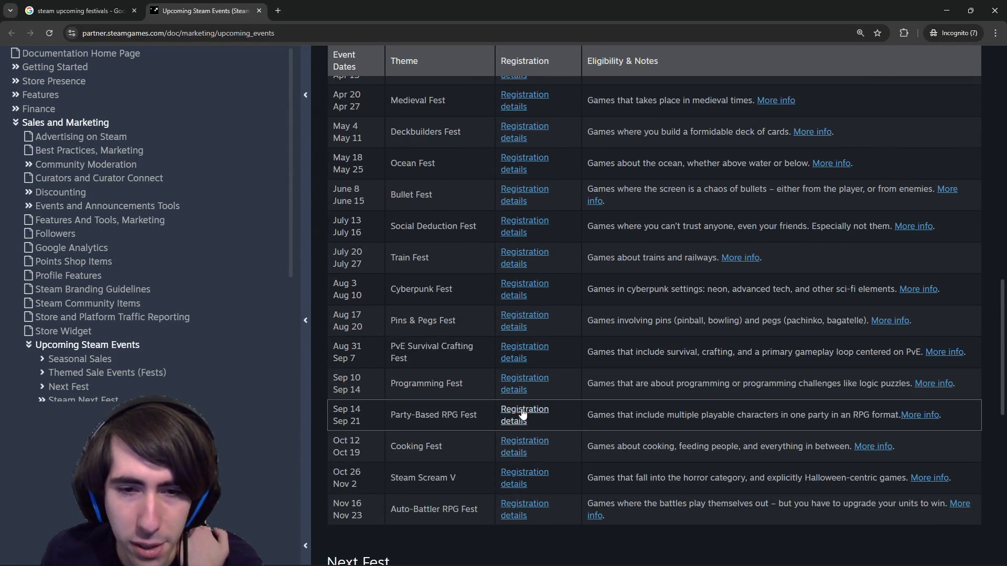
Open Party-Based RPG Fest's registration details in a new tab, glance at it, and return.
middle_click(518, 411)
left_click(322, 6)
left_click(209, 10)
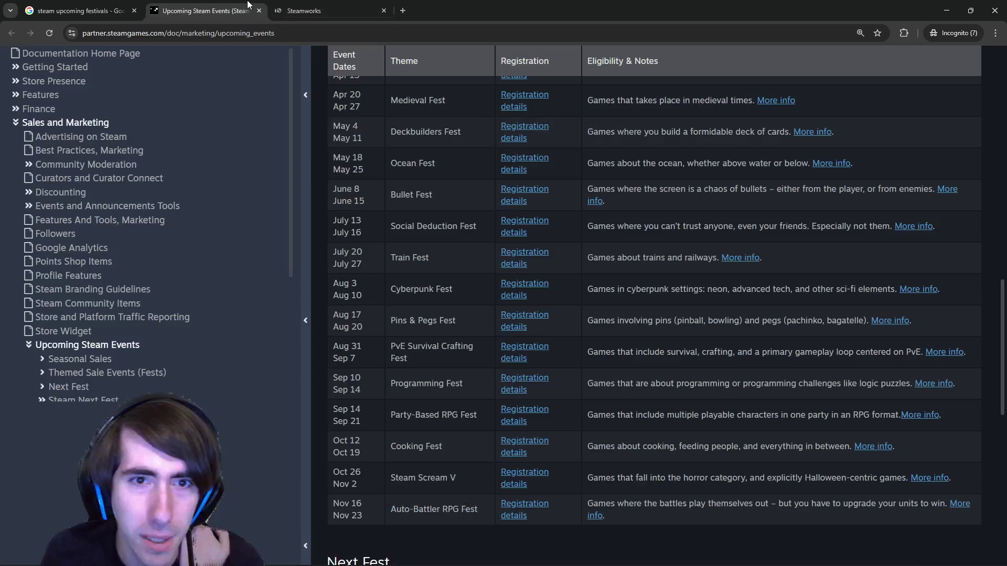
Highlight the PvE Survival Crafting and Programming Fest notes, then recheck the Steamworks sign-in tab.
left_click_drag(585, 355, 688, 352)
left_click(524, 337)
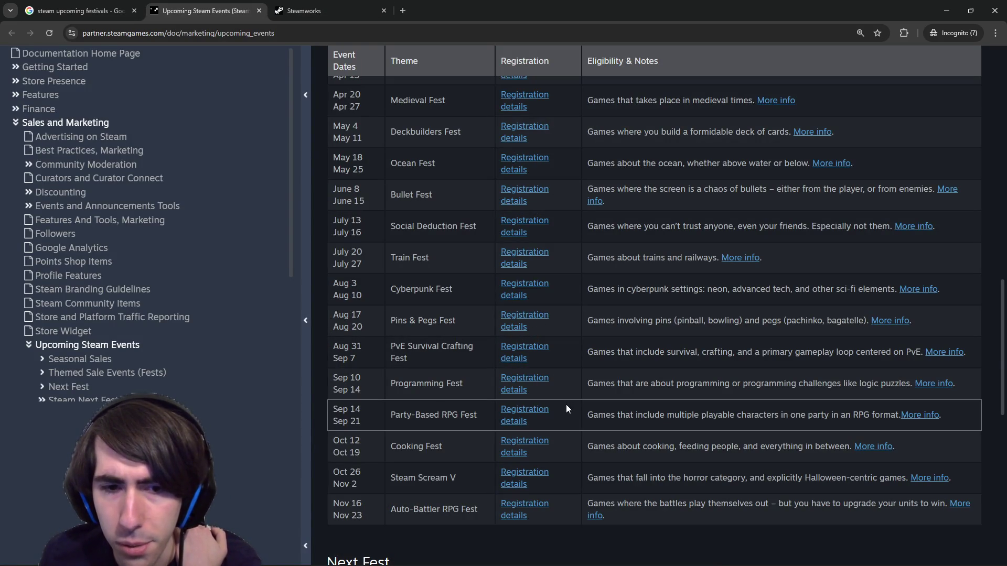
left_click_drag(592, 385, 860, 381)
left_click(860, 381)
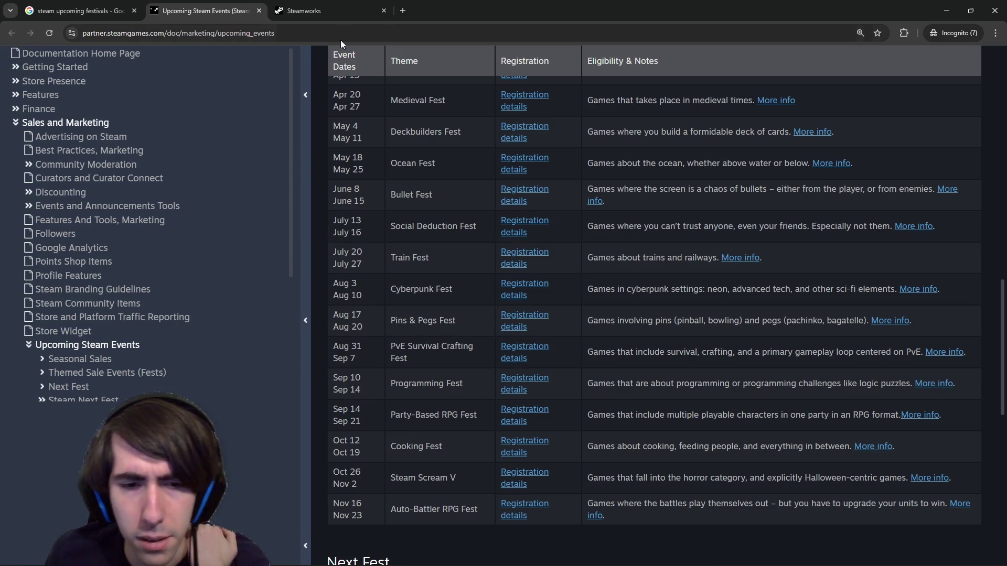
left_click(326, 11)
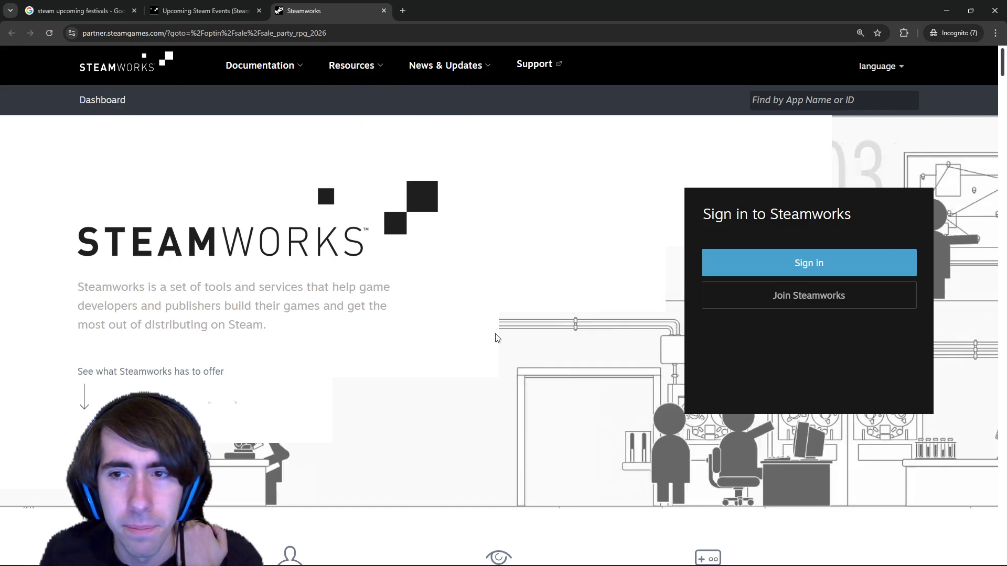
left_click(205, 10)
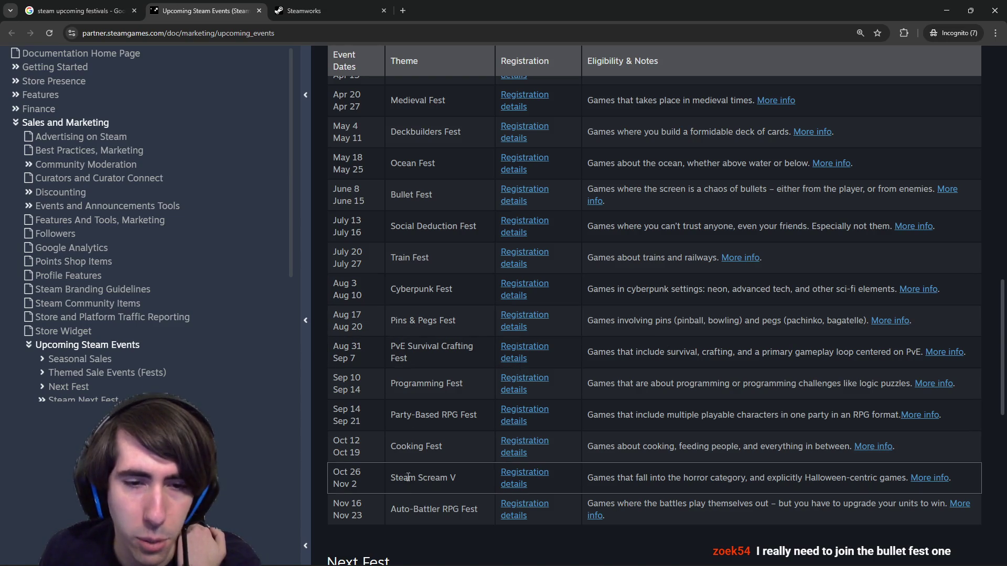
Search the page with Ctrl+F to find the Bullet Fest row, June 8 to June 15.
scroll(441, 436, "up", 2)
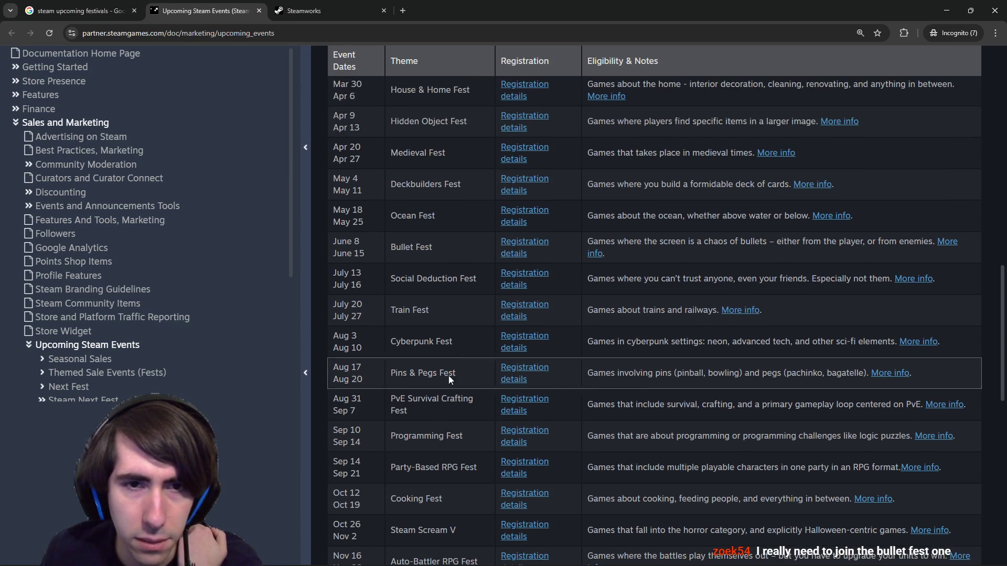
scroll(439, 346, "up", 1)
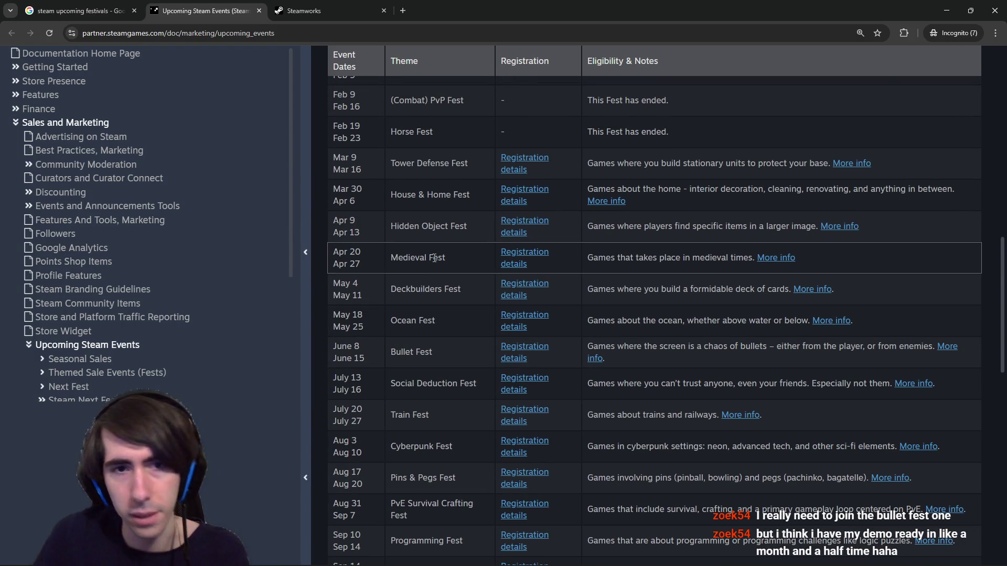
key("ctrl+f")
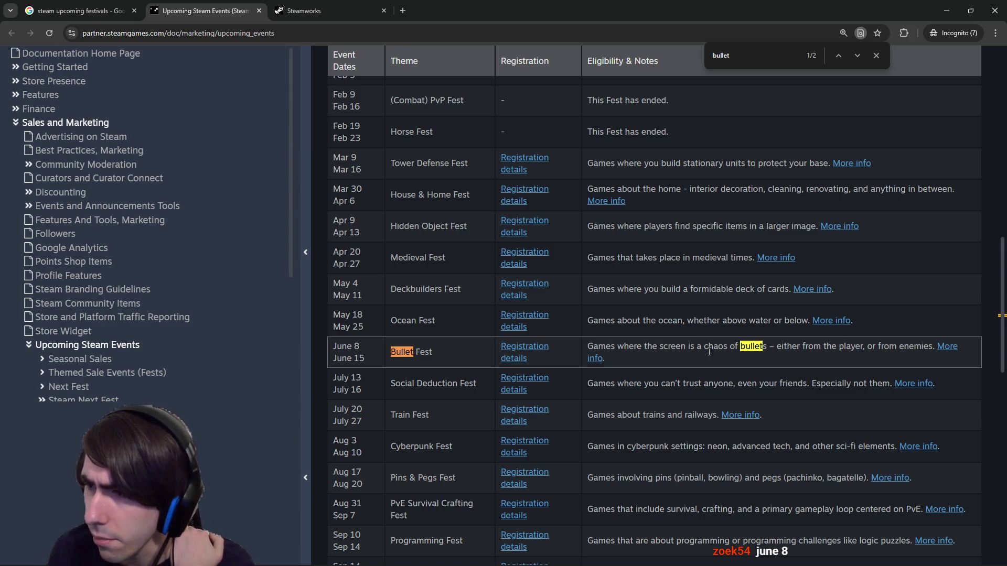
scroll(709, 352, "down", 3)
scroll(439, 262, "up", 1)
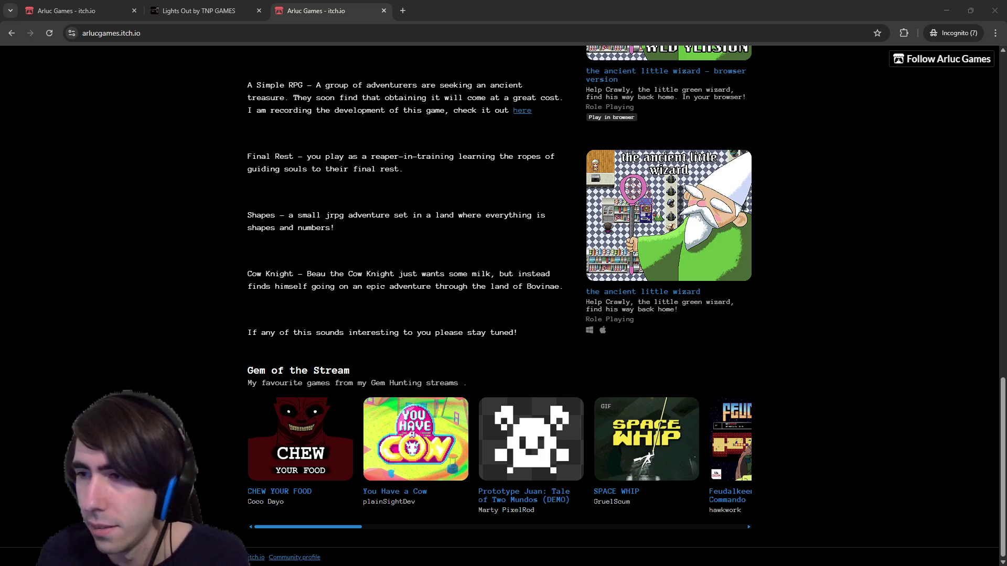
Look over the Onsento Steam store page and its 'To be announced' date, then move to YouTube.
key("alt+Tab")
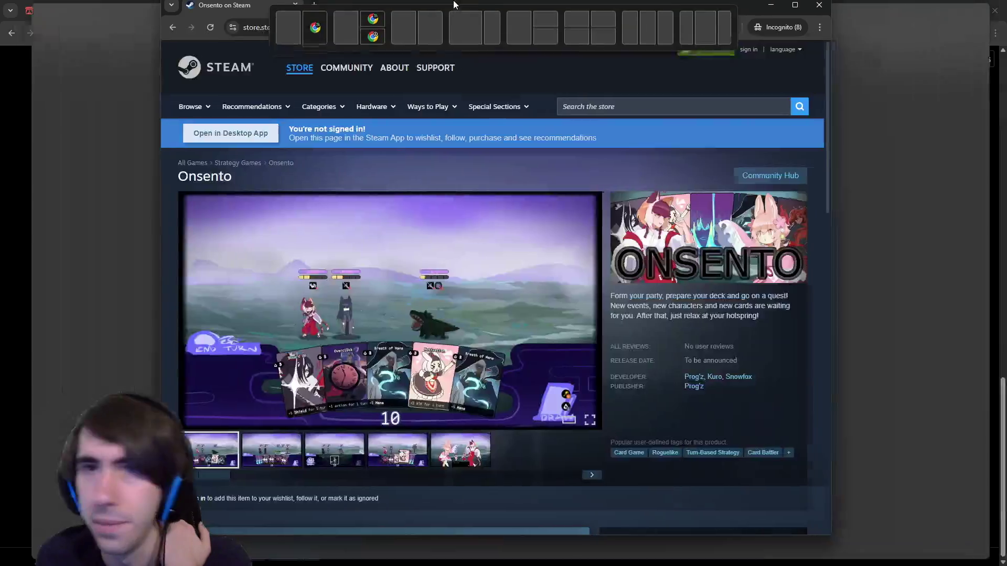
scroll(413, 206, "down", 3)
scroll(540, 225, "up", 1)
scroll(606, 233, "down", 1)
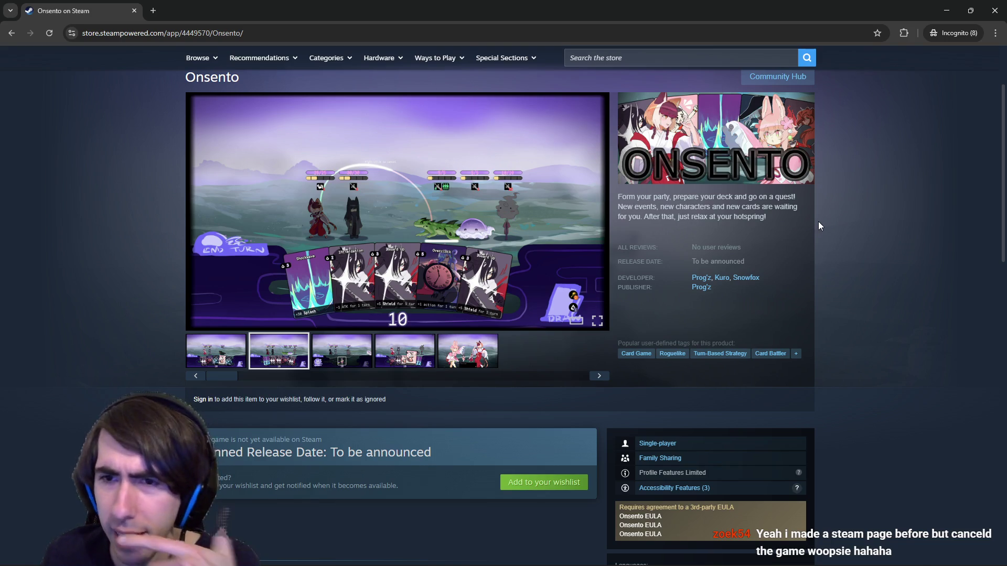
key("alt+Tab")
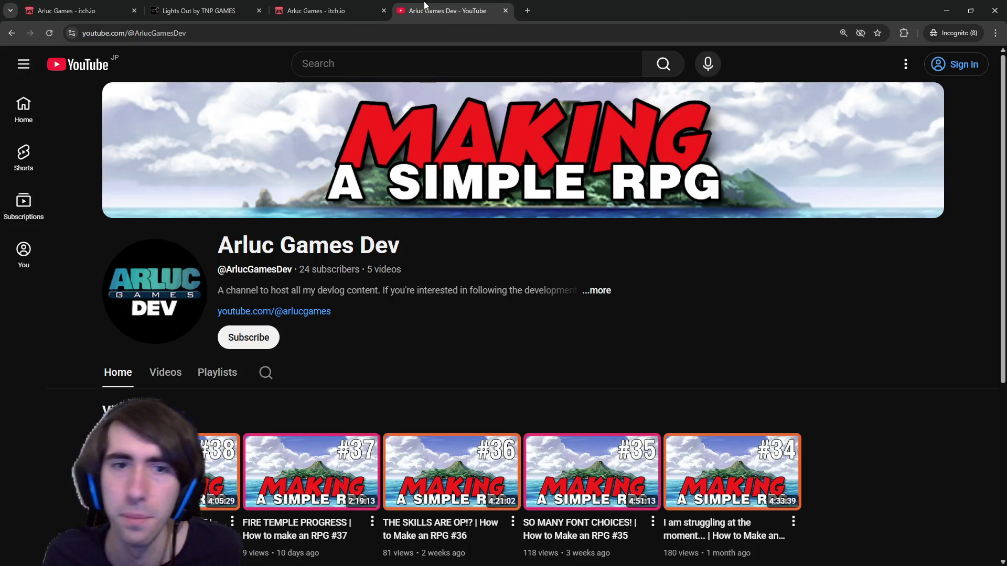
Play the 'FIRE TEMPLE COMPLETE' devlog muted, skipping ahead to about 3:43:12.
scroll(338, 291, "down", 2)
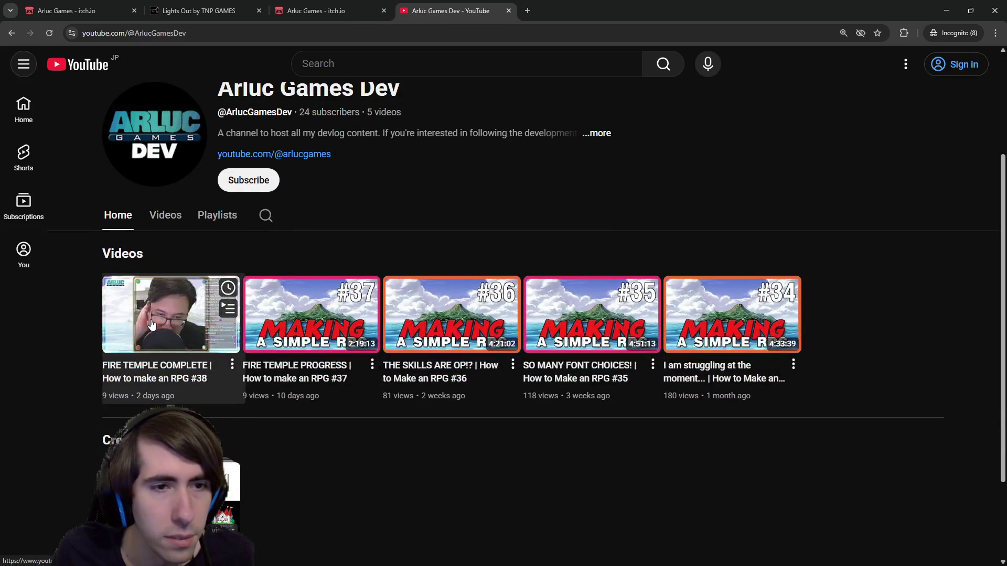
left_click(152, 325)
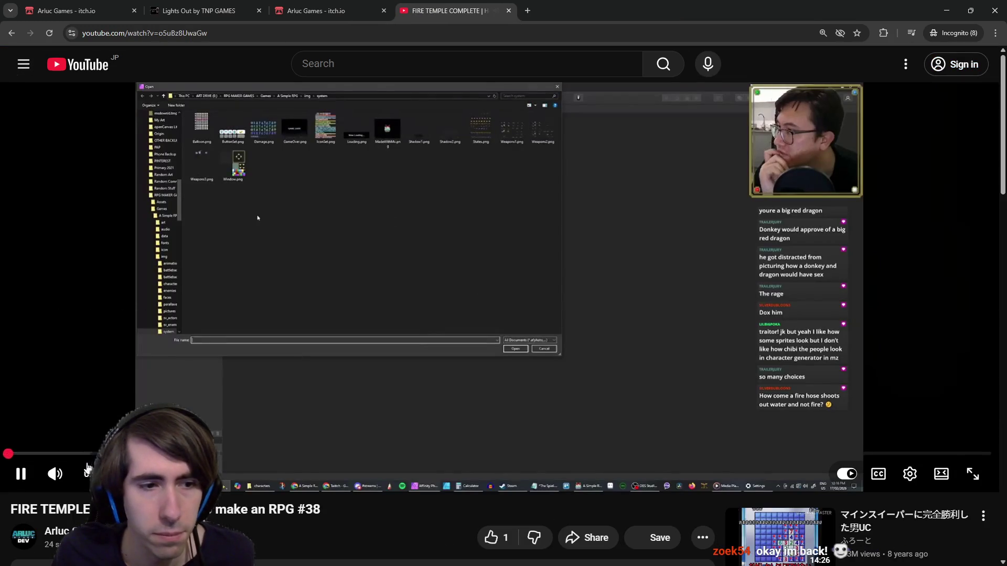
left_click(55, 474)
left_click(99, 453)
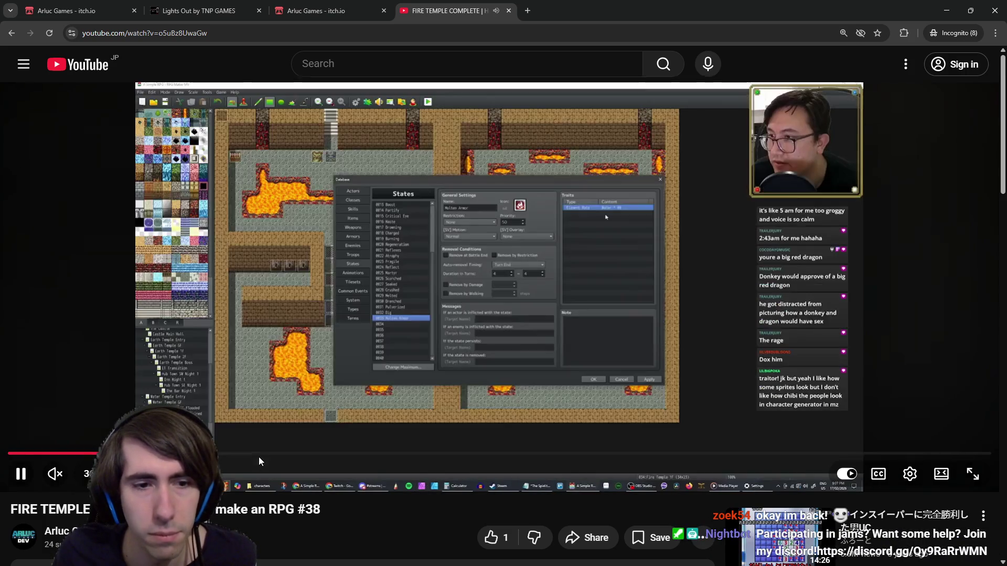
left_click(261, 454)
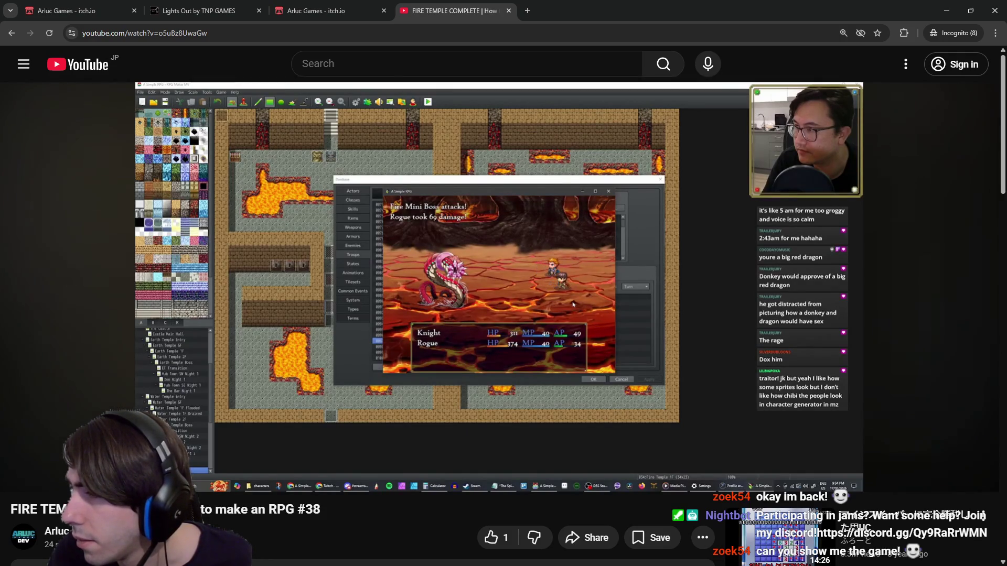
left_click_drag(432, 455, 650, 456)
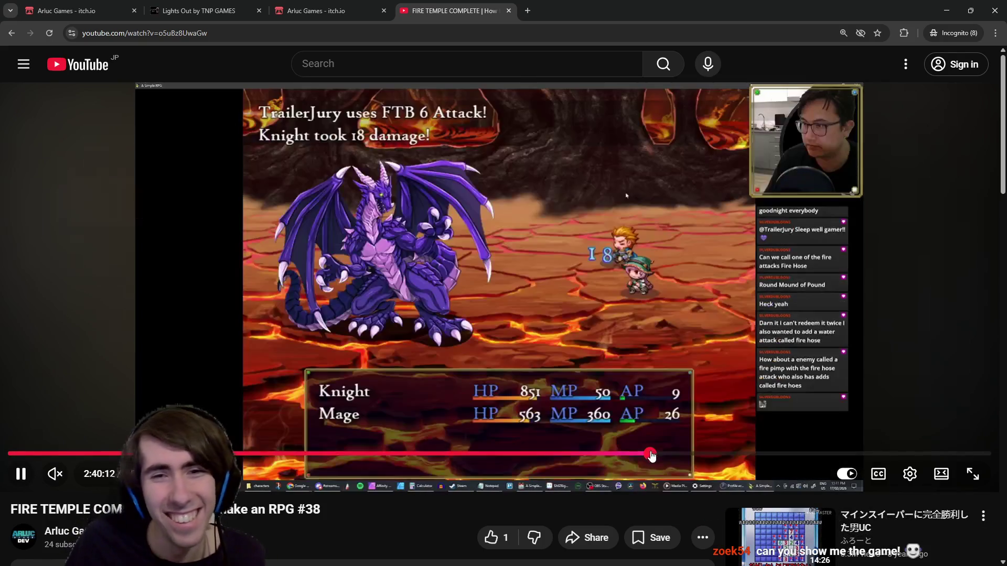
left_click(797, 454)
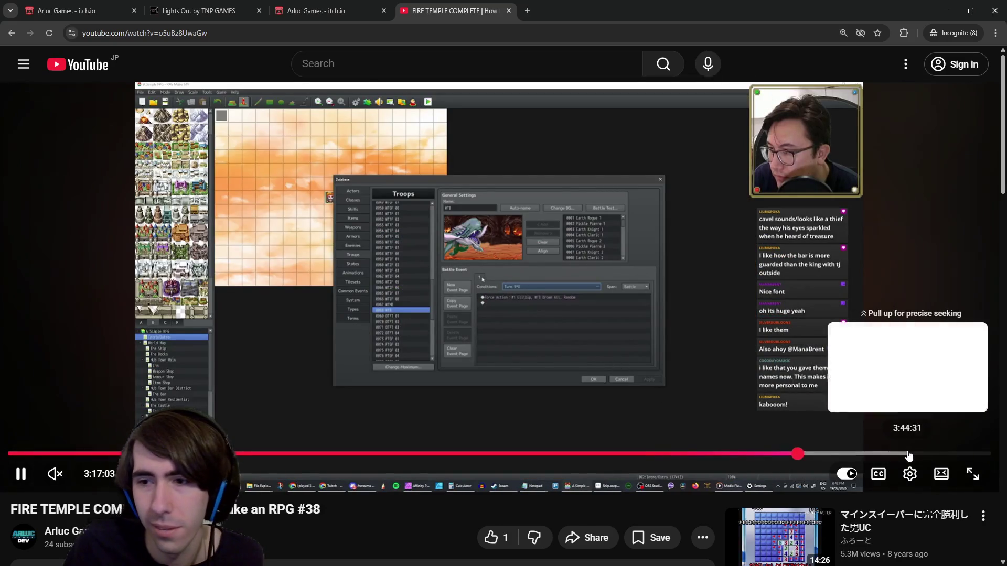
left_click(902, 454)
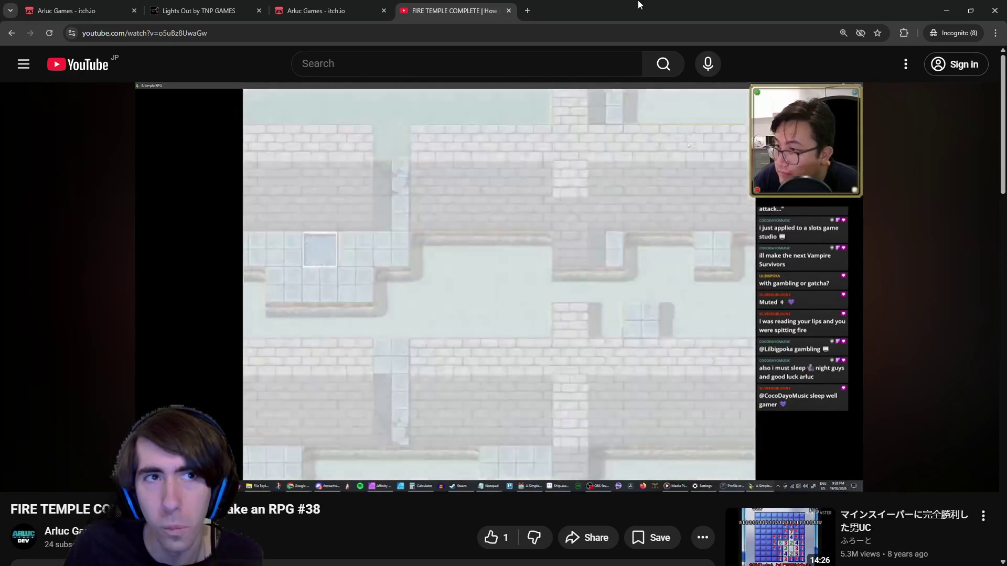
Minimize the YouTube window, close the Onsento store window, and return to Godot.
left_click(946, 11)
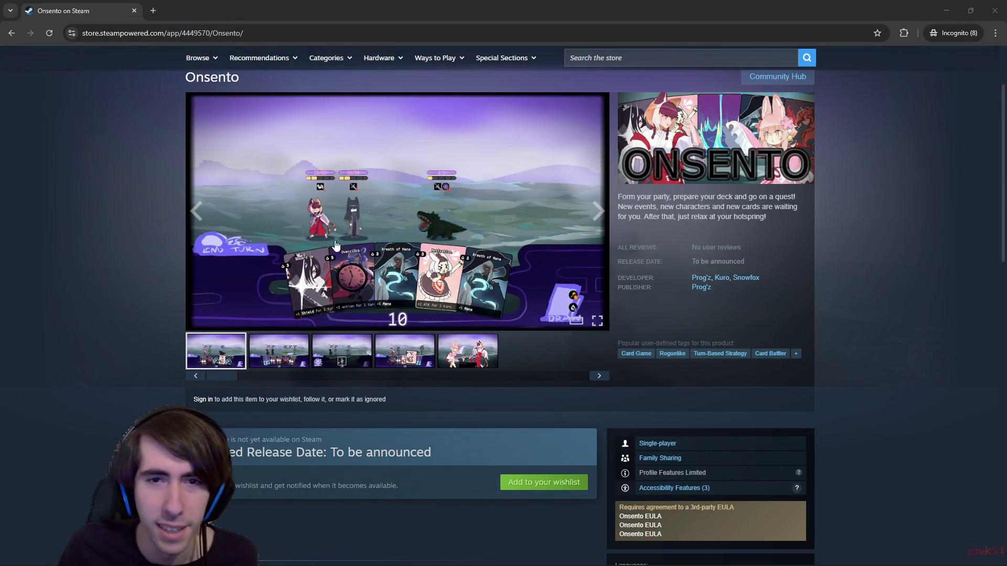
left_click(947, 11)
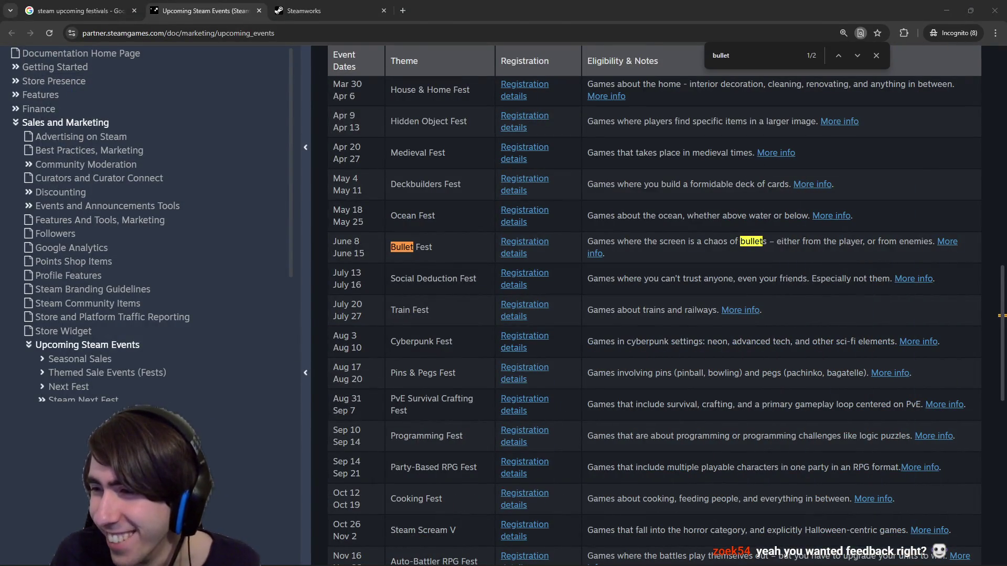
key("alt+Tab")
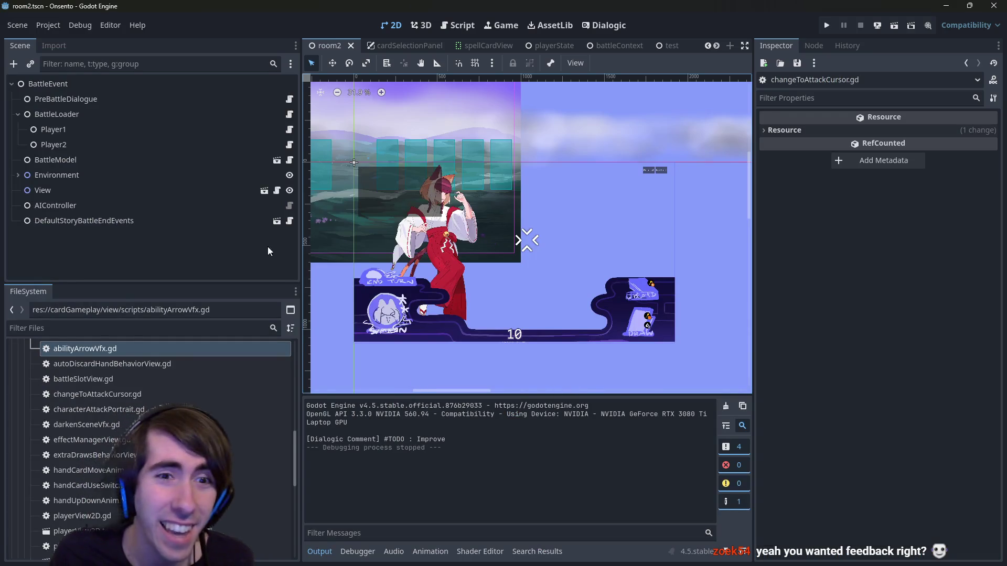
Widen the scene viewport and quick-open the tutorial1.tscn scene.
left_click_drag(299, 235, 222, 235)
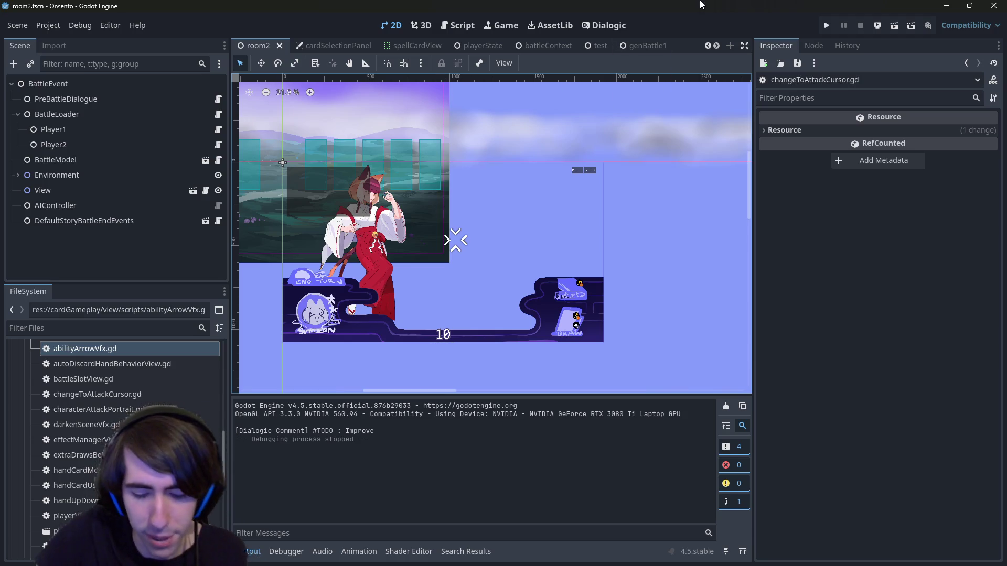
key("alt+shift+o")
type("tutoral")
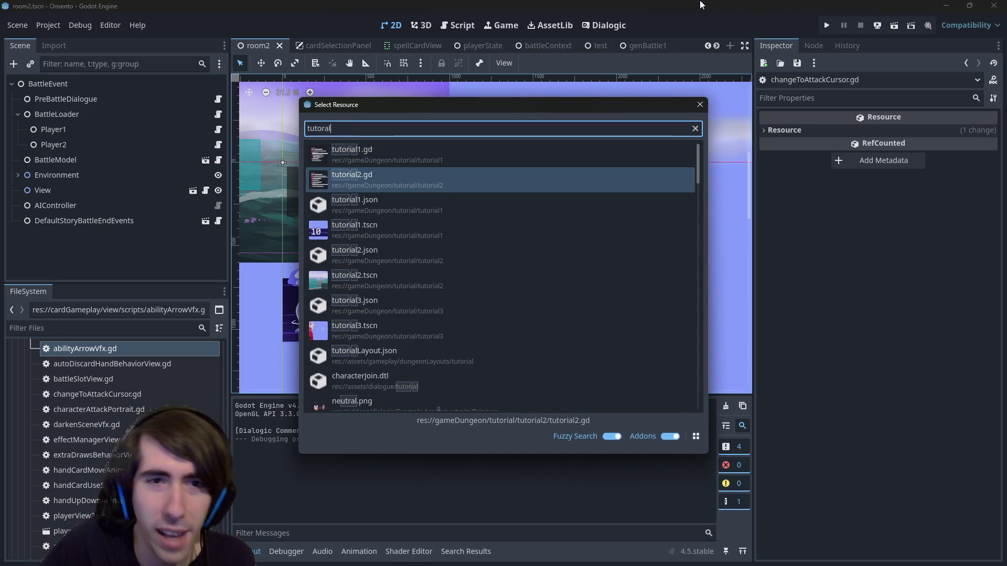
key("Down")
key("Down")
key("Return")
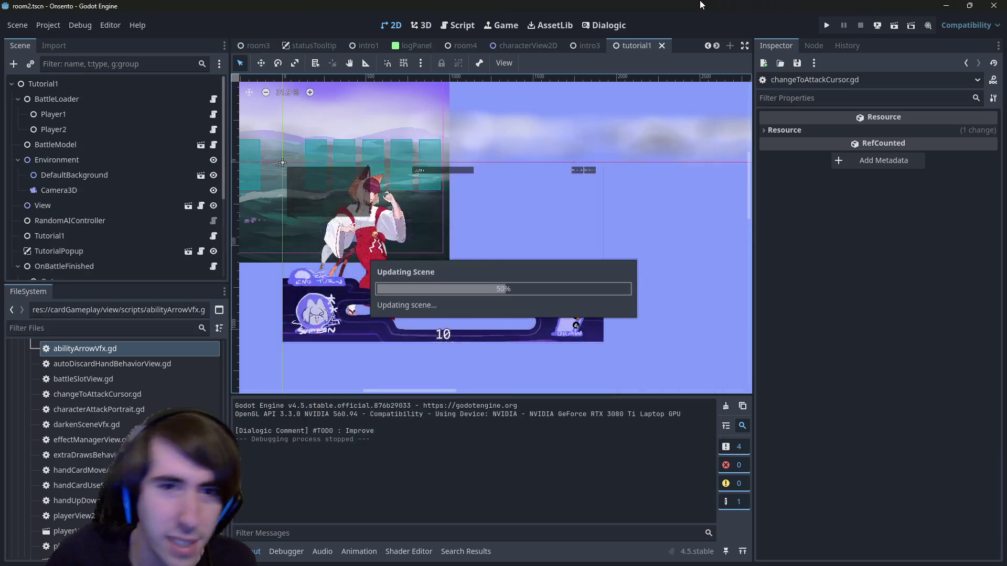
Select the View node and inspect its View Setup and Transform property sections.
left_click(26, 208)
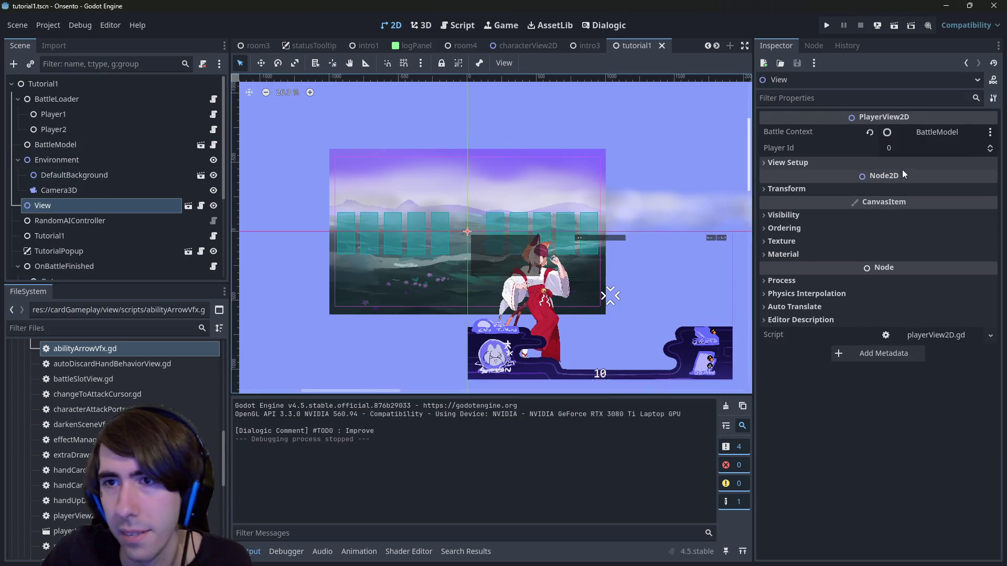
left_click(850, 164)
left_click(850, 164)
left_click(844, 189)
left_click(845, 189)
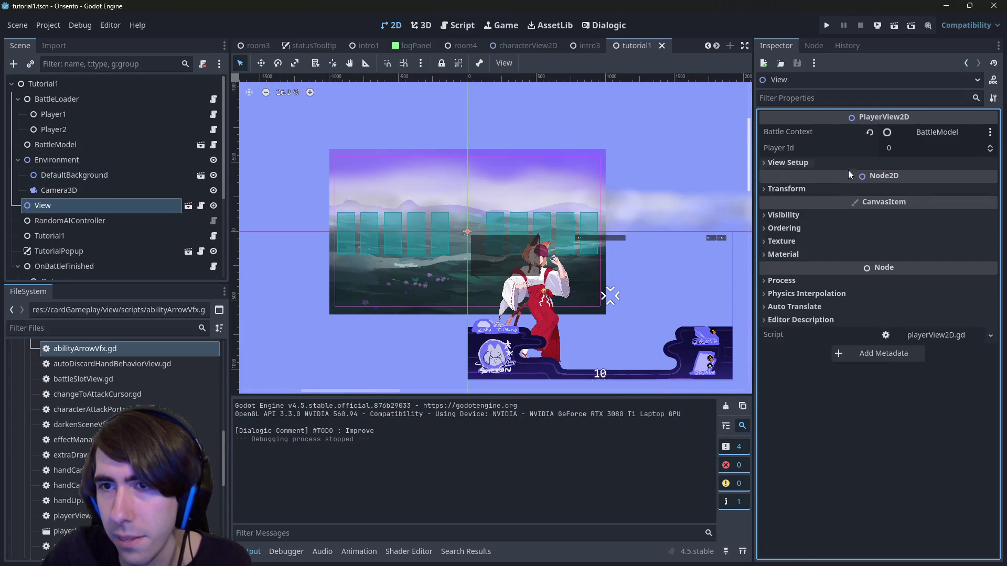
Assign the Environment node to the View's Environment property in tutorial1 and save.
left_click(848, 165)
scroll(892, 262, "down", 3)
left_click(926, 357)
double_click(493, 236)
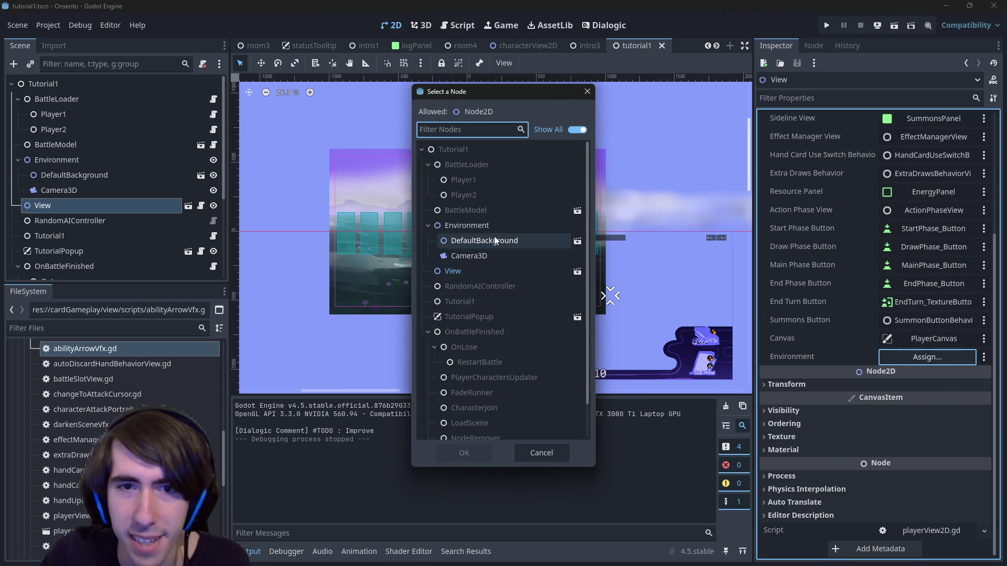
key("ctrl+s")
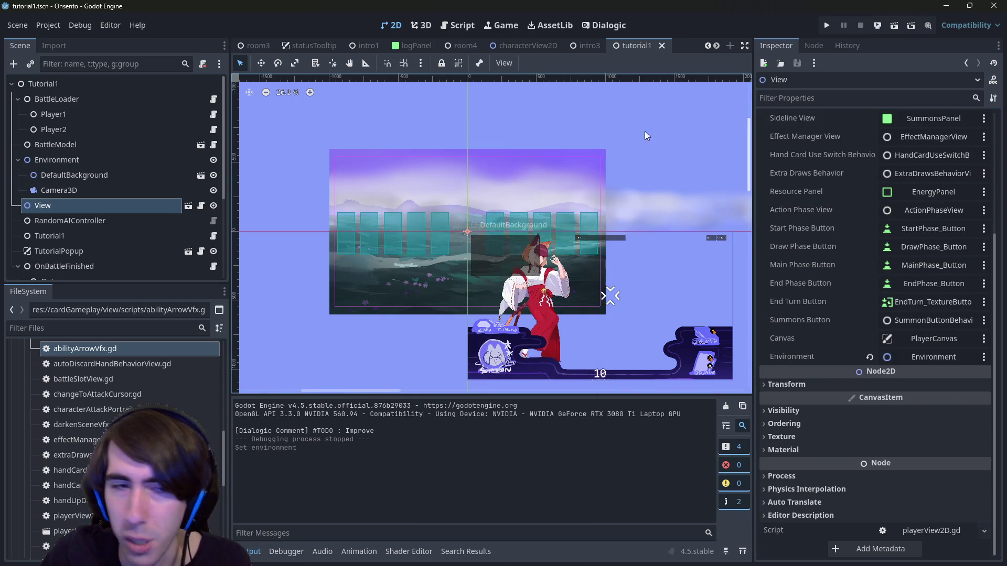
Quick-open the tutorial2.tscn scene.
key("shift+alt+o")
type("tutoria")
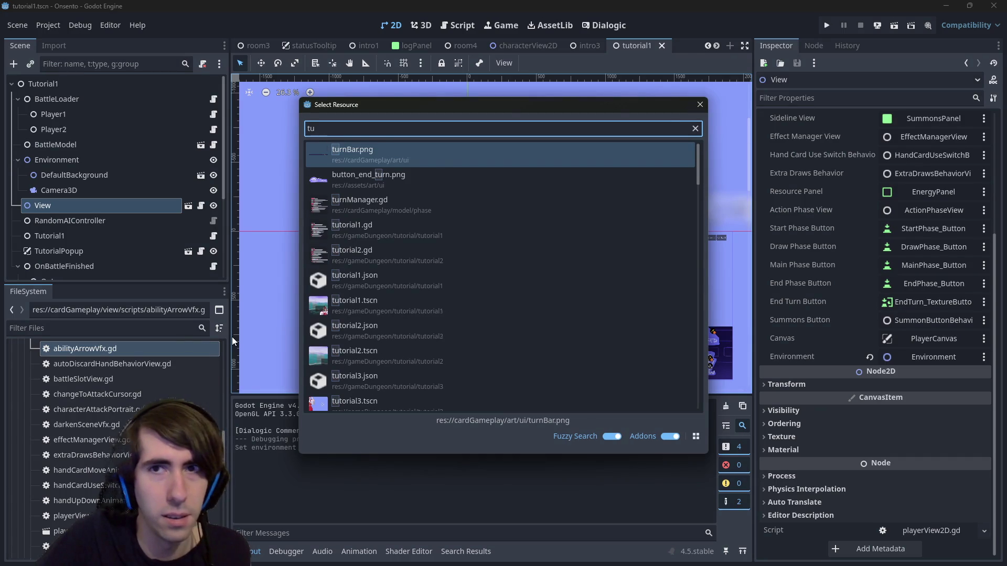
type("l2")
key("Down")
key("Down")
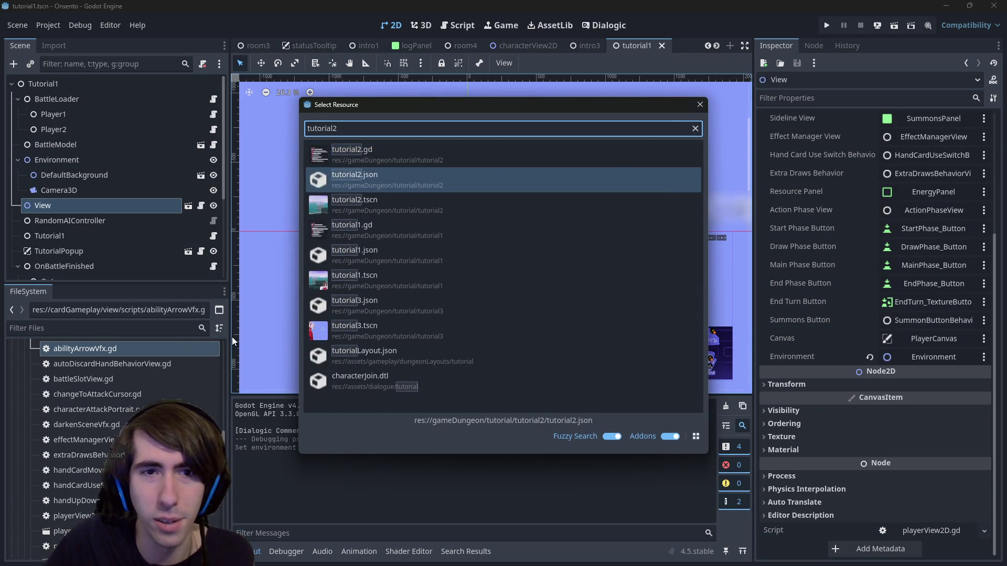
key("Return")
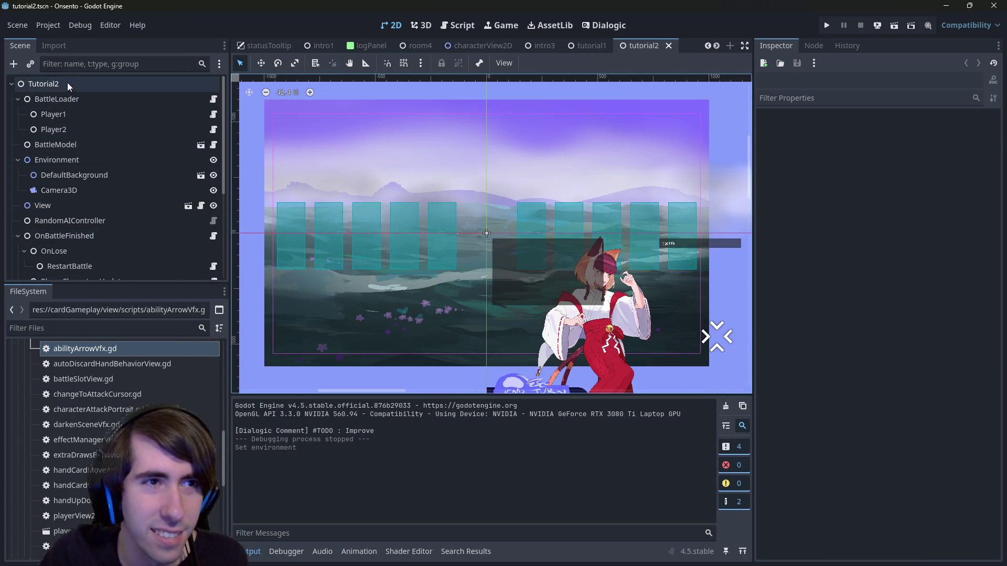
Assign the Environment node to tutorial2's View Environment property and save the scene.
left_click(43, 83)
scroll(155, 262, "down", 1)
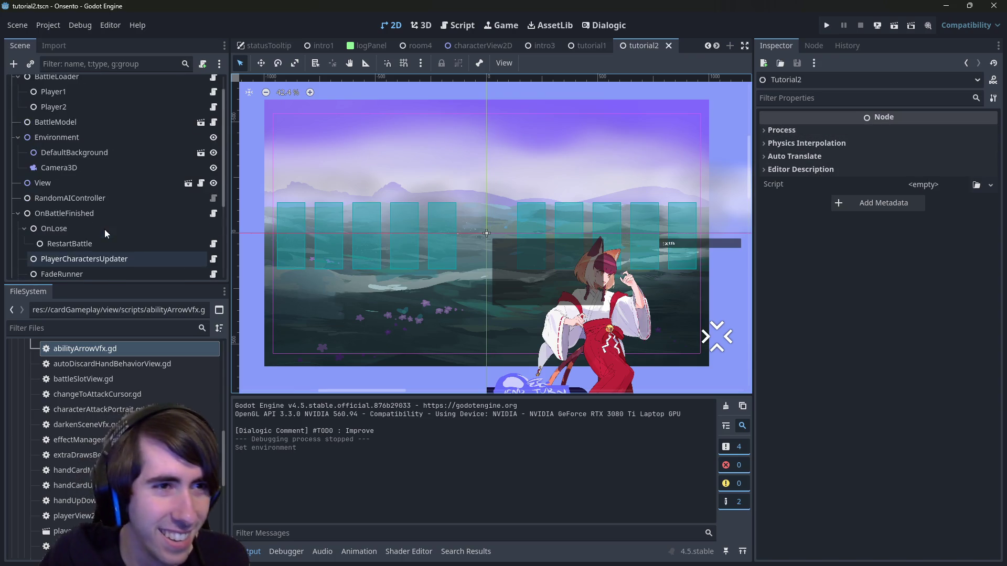
left_click(69, 184)
left_click(786, 164)
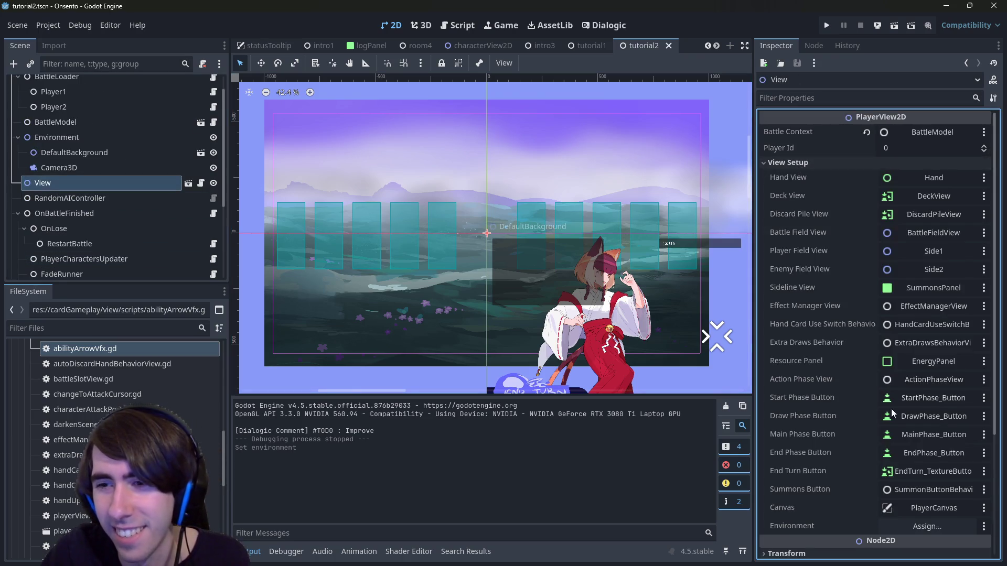
scroll(937, 474, "down", 3)
left_click(927, 471)
double_click(479, 226)
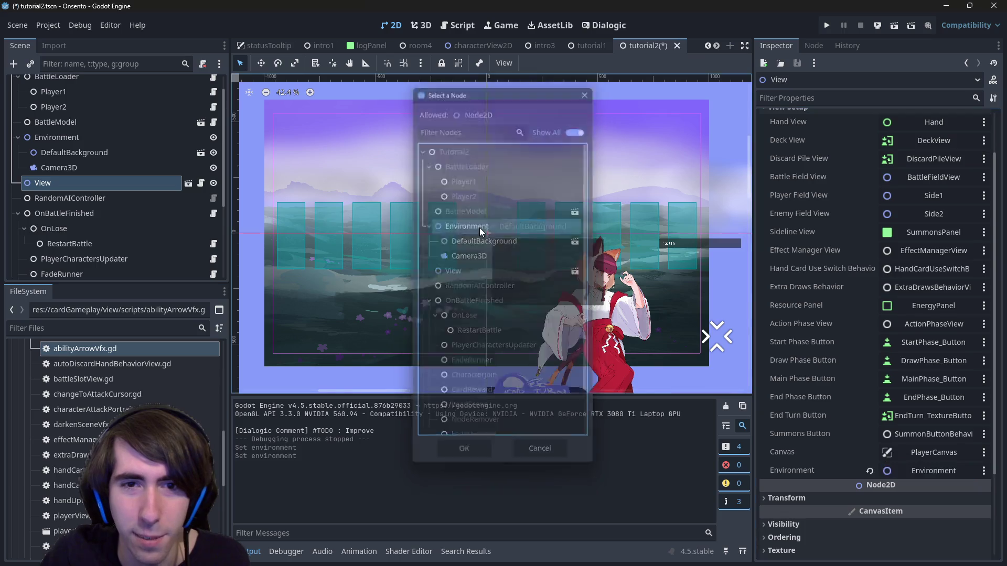
key("ctrl+s")
Quick-open tutorial3.tscn, then switch back to tutorial1 and run it.
key("shift+alt+o")
type("tutorial2")
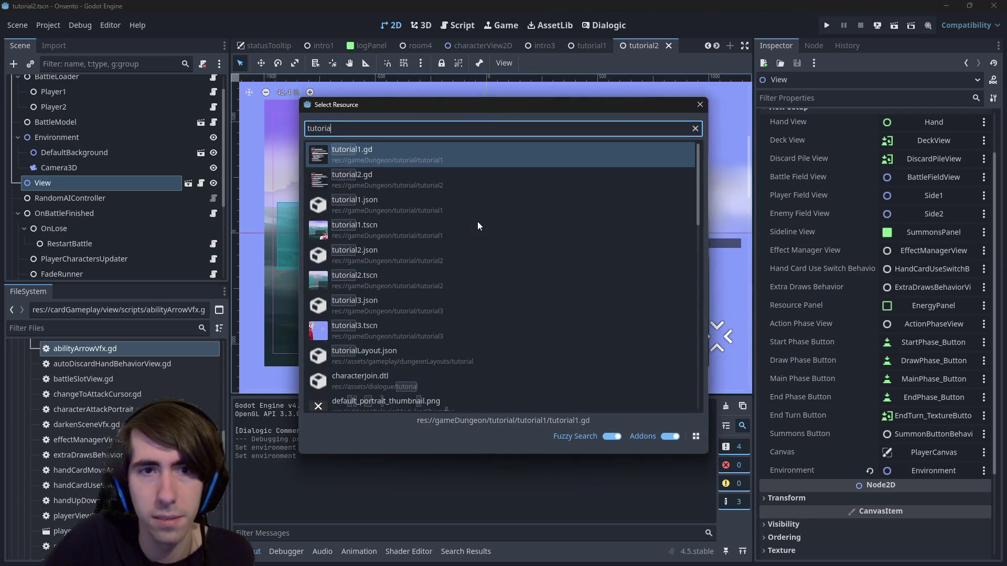
key("BackSpace")
type("3")
key("Return")
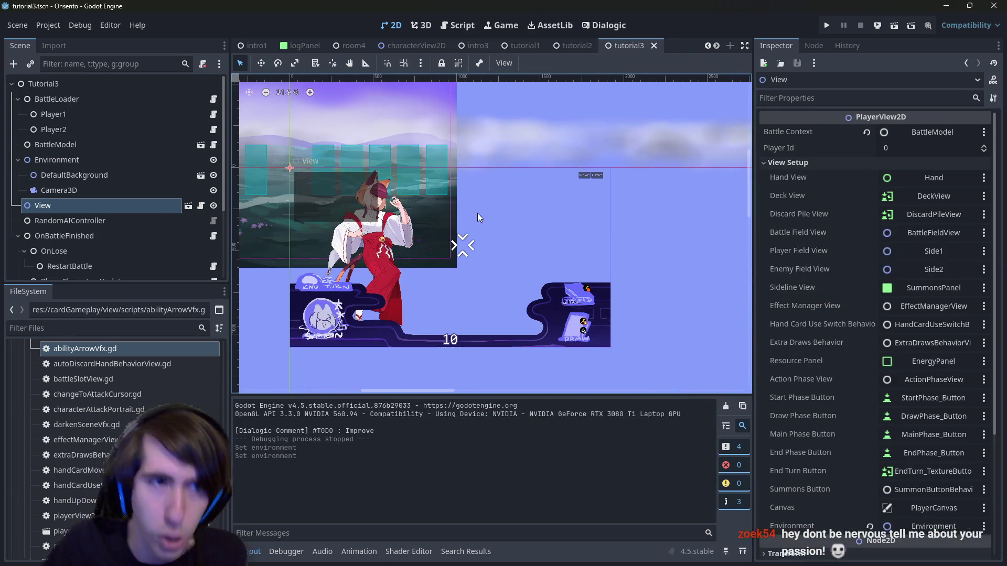
left_click(522, 45)
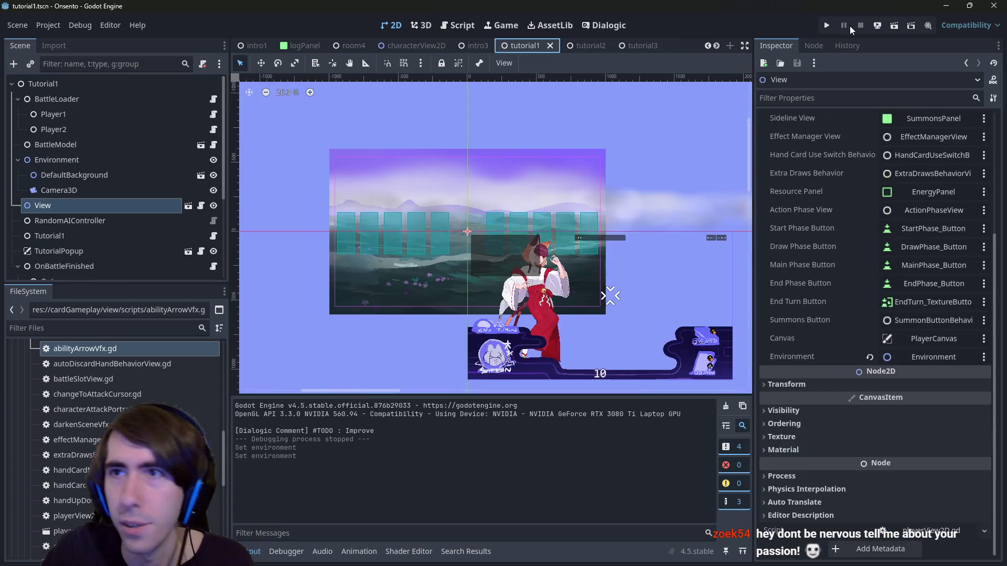
left_click(894, 25)
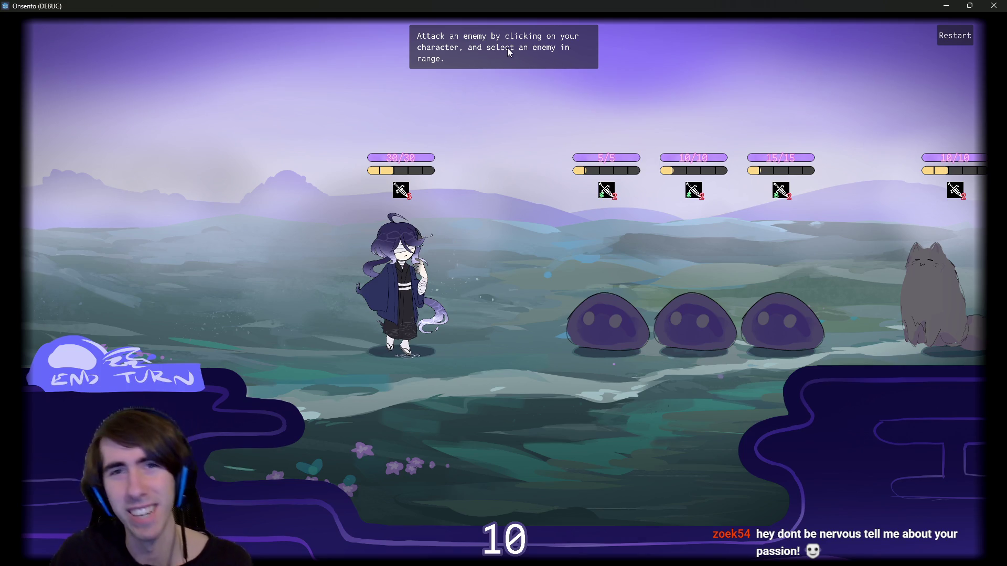
Attack the front slime with the kimono character, end the turn, and finish it off.
left_click(418, 259)
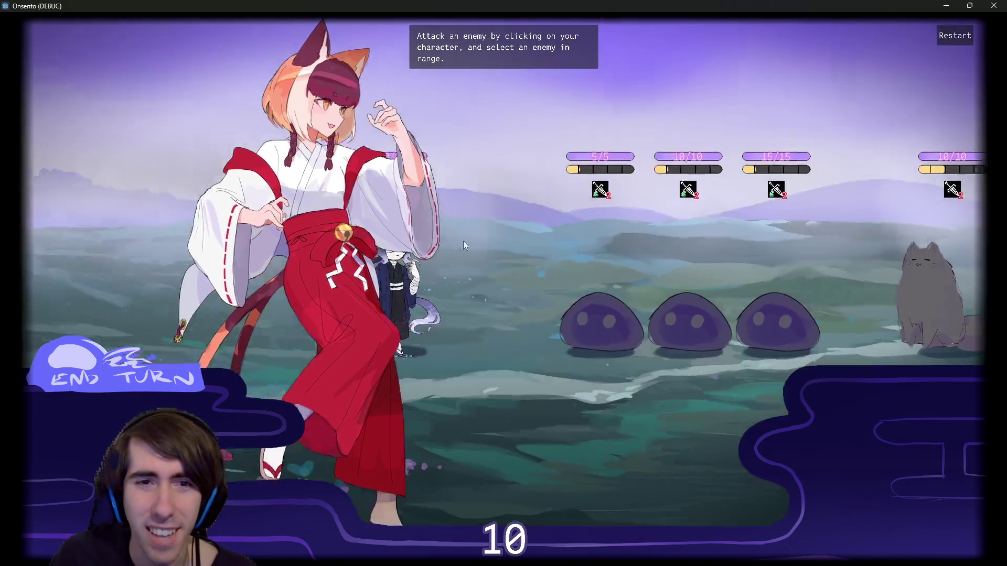
left_click(418, 233)
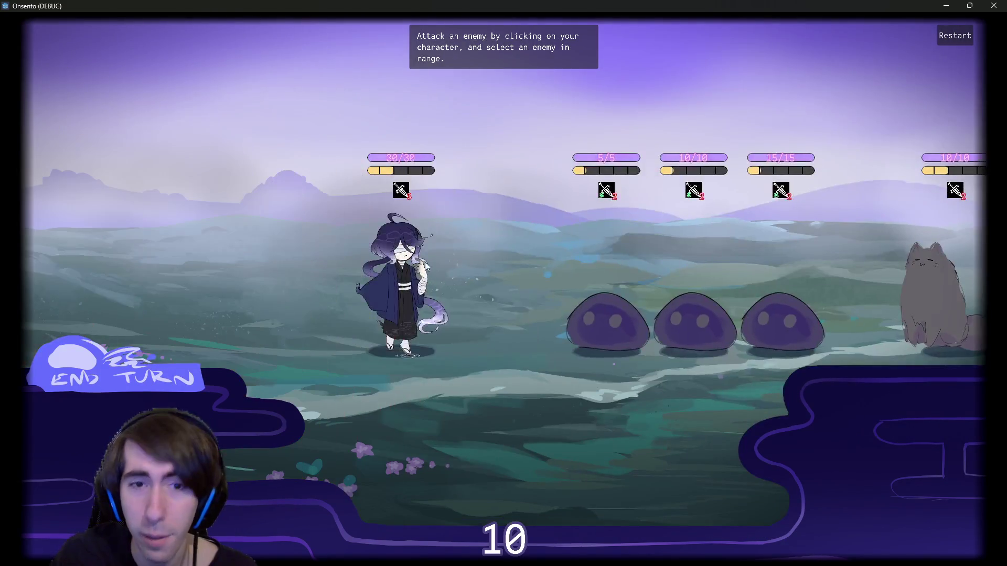
left_click(390, 280)
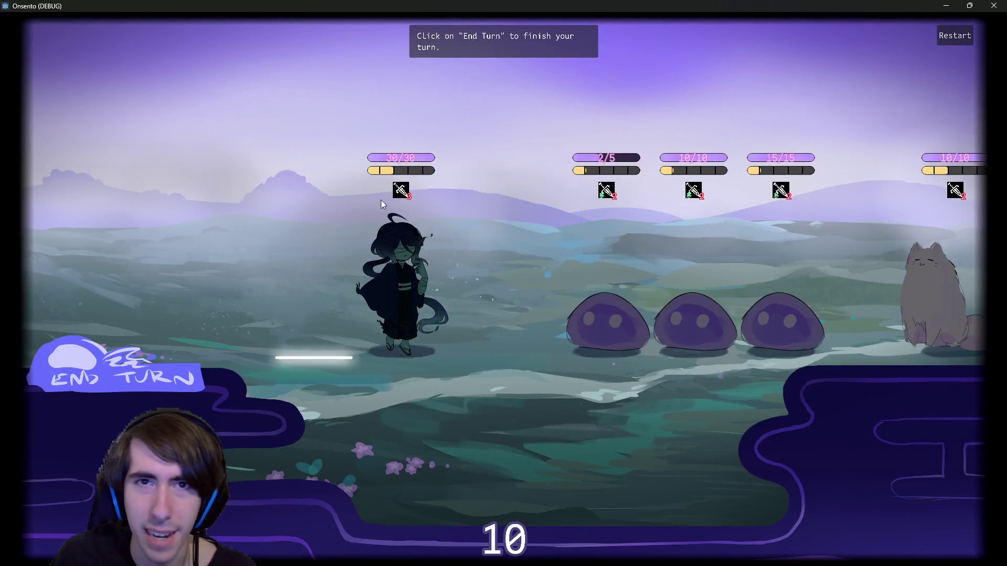
left_click(139, 362)
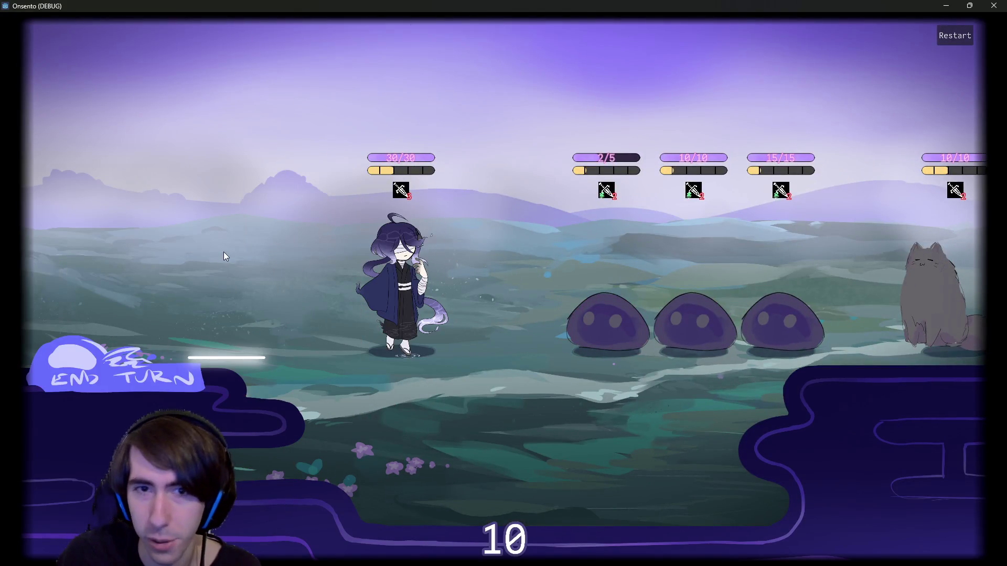
left_click(379, 279)
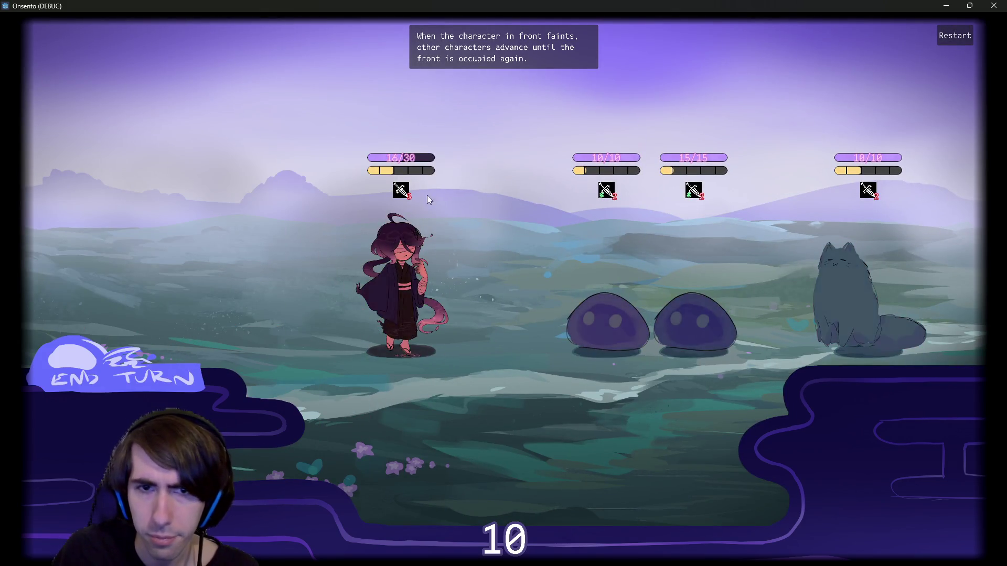
left_click(388, 273)
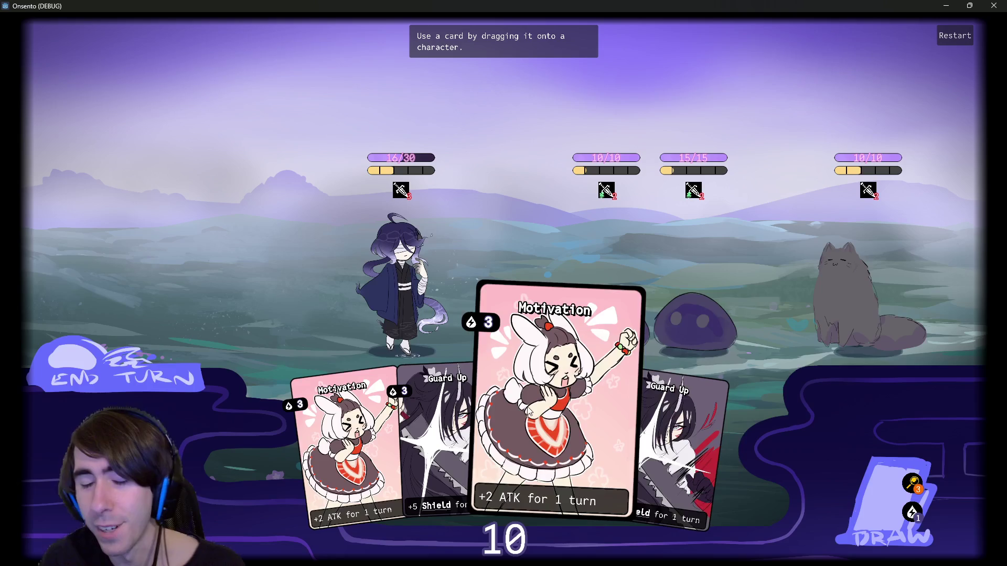
Draw a card and play Motivation twice and Overclock on the player characters.
left_click_drag(551, 461, 408, 293)
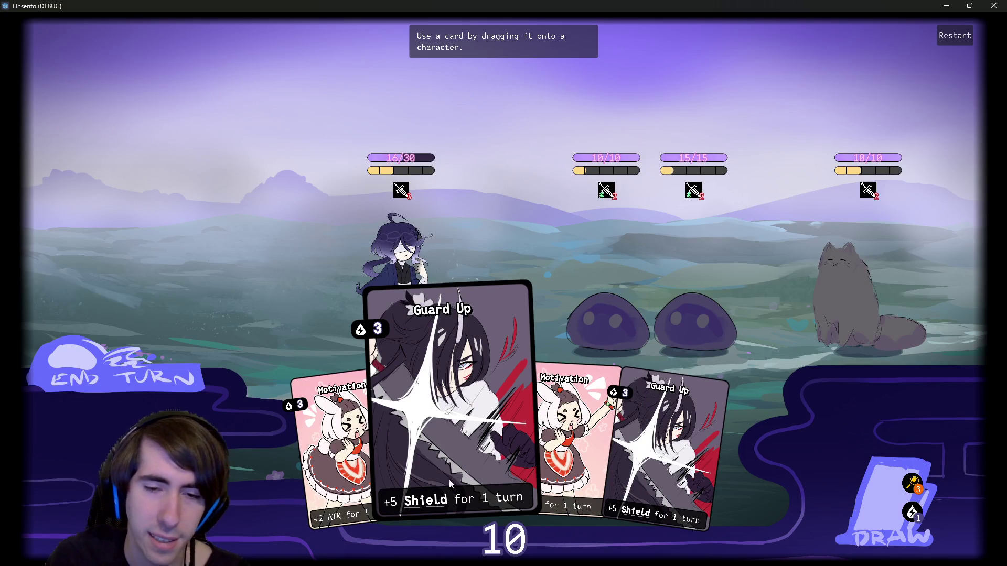
left_click(880, 511)
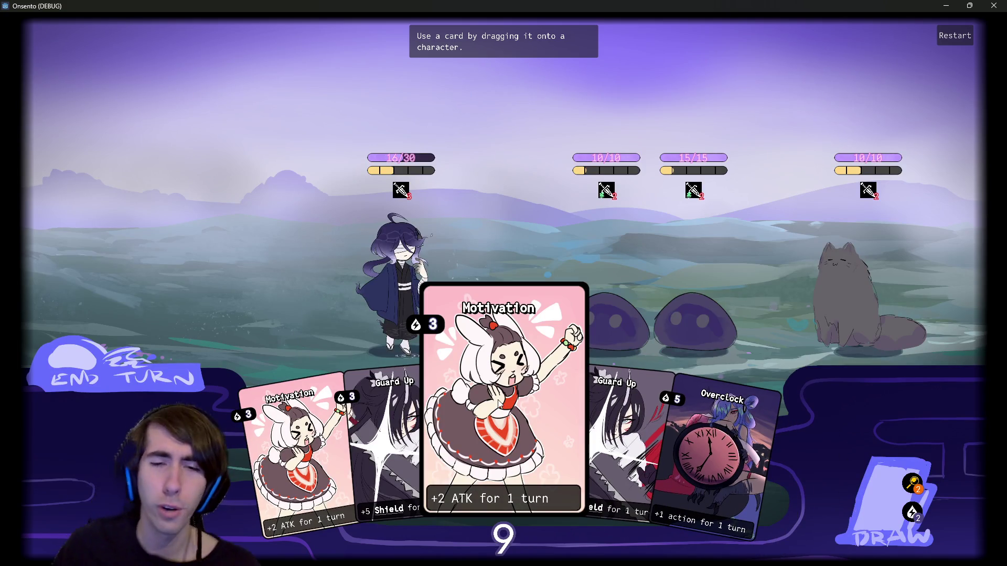
mouse_move(507, 406)
left_mouse_down()
mouse_move(461, 280)
mouse_move(405, 281)
left_mouse_up()
left_click_drag(655, 419, 411, 291)
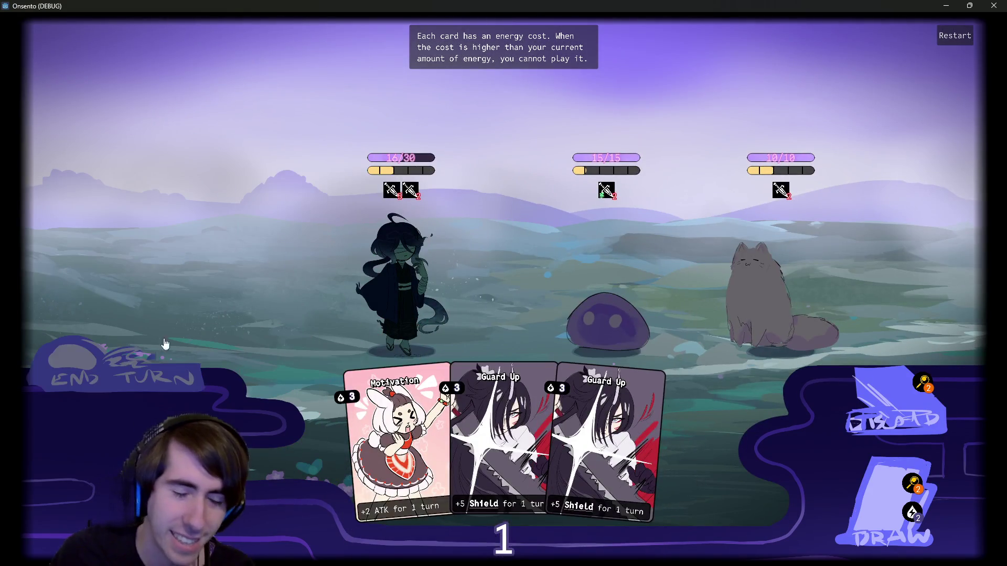
End the turn, then play Guard Up to shield the kimono character.
left_click(164, 344)
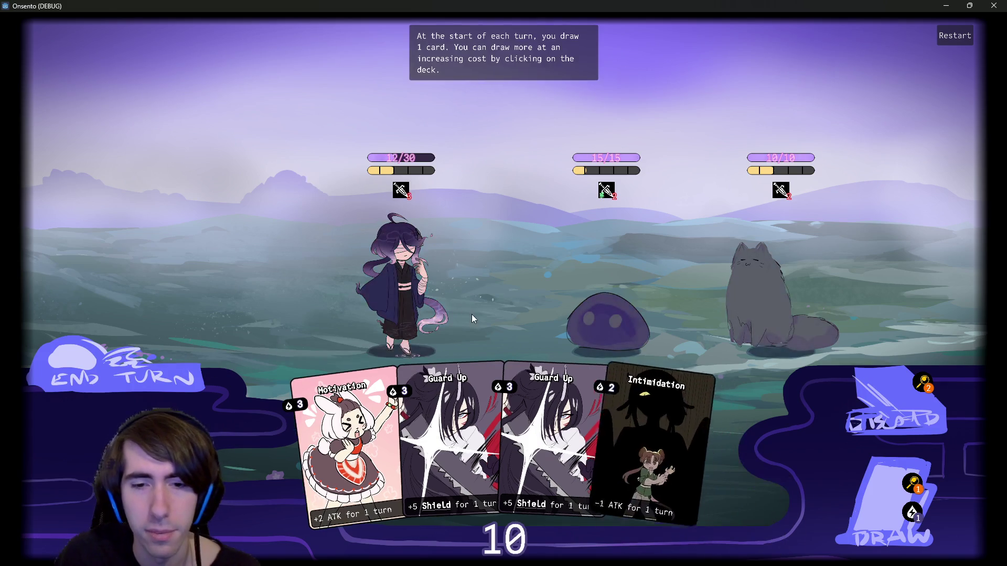
mouse_move(392, 159)
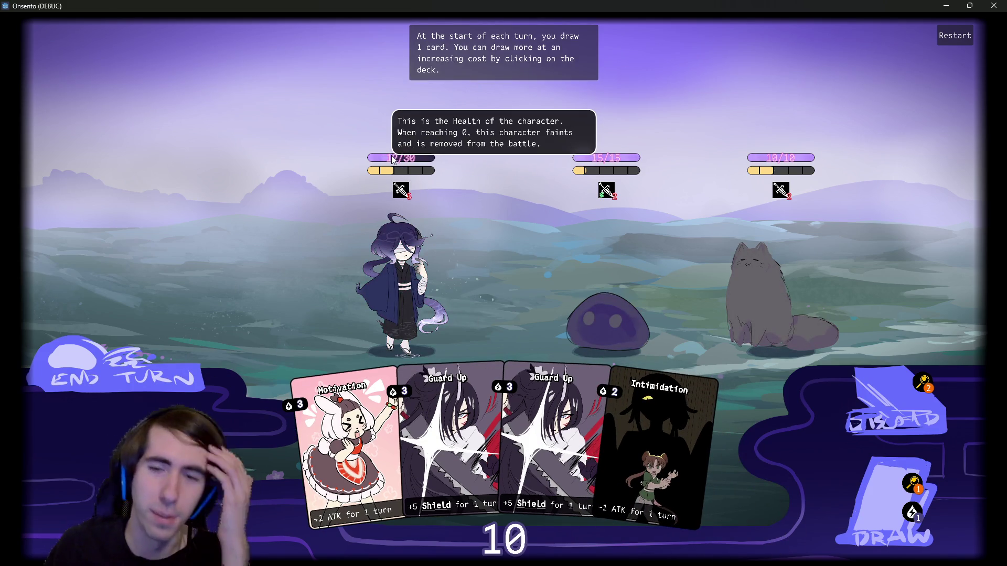
left_click_drag(451, 446, 407, 296)
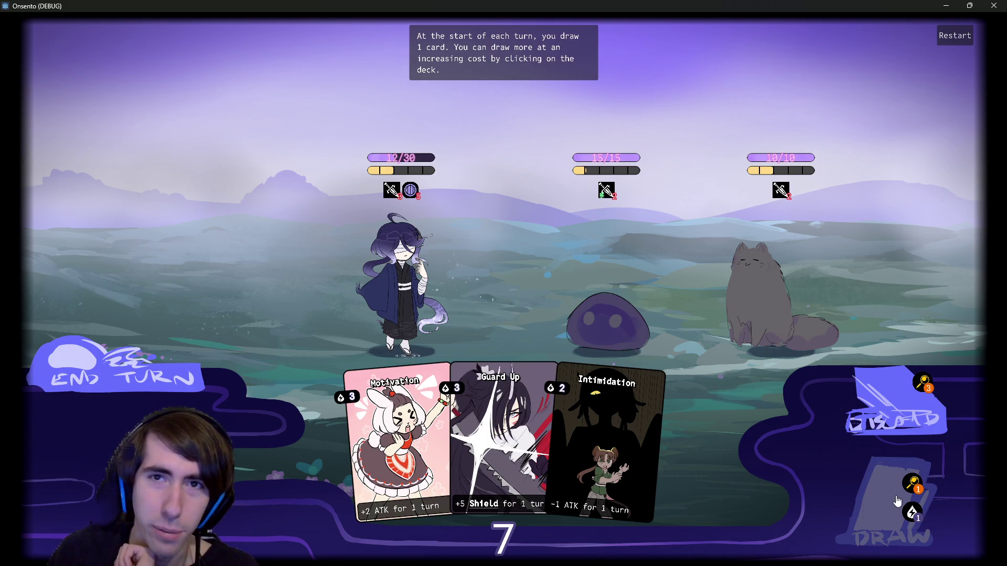
left_click(916, 521)
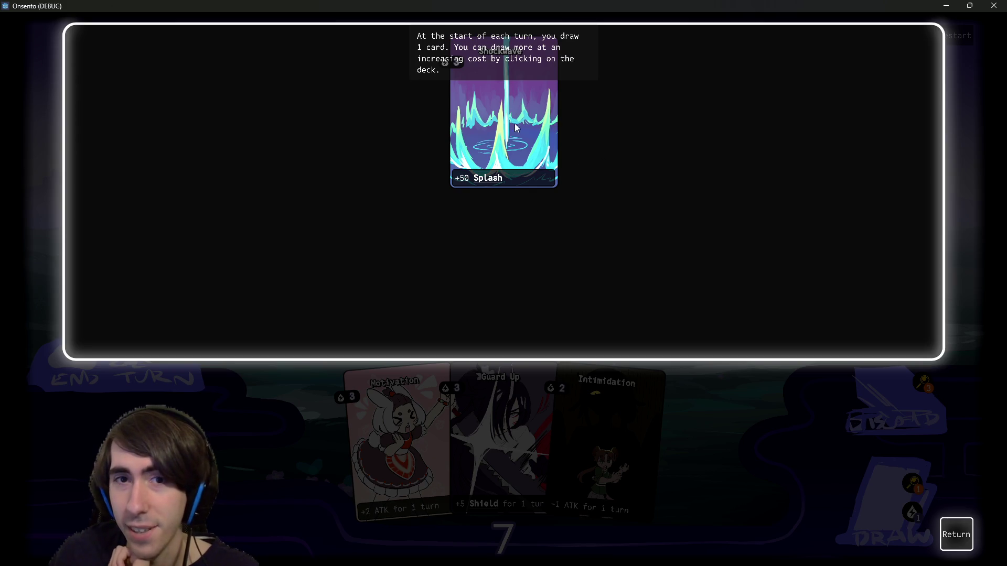
mouse_move(477, 179)
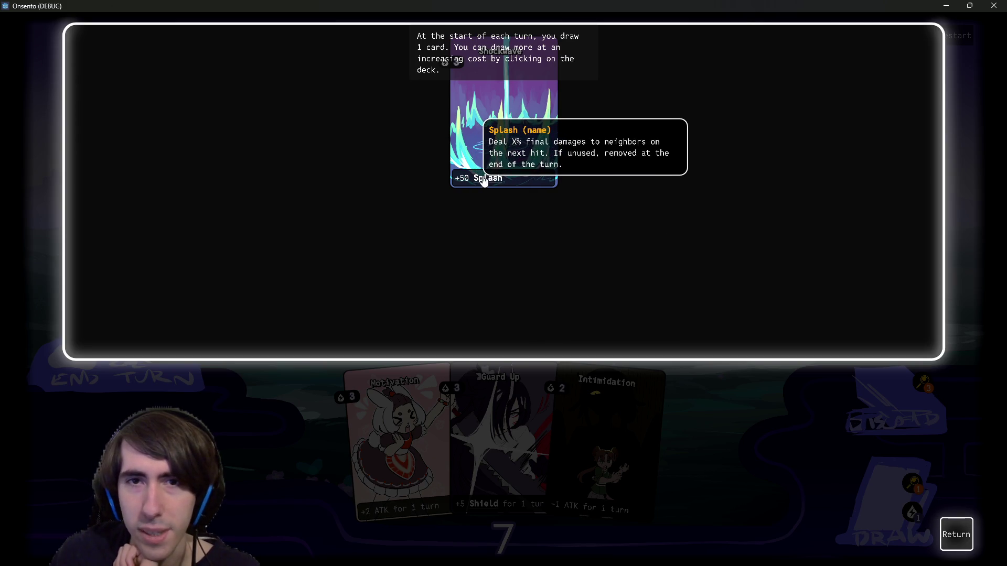
left_click(956, 534)
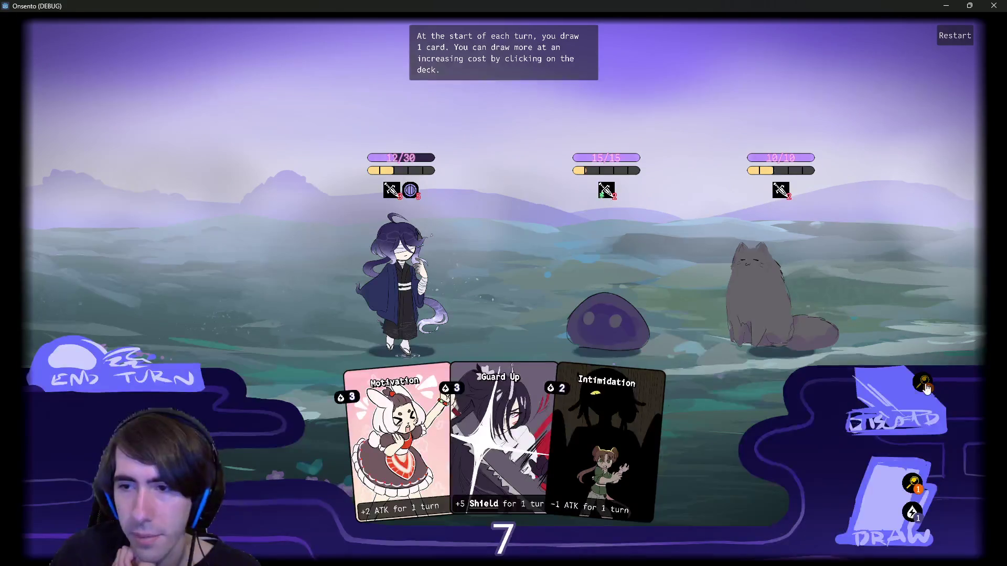
left_click(924, 385)
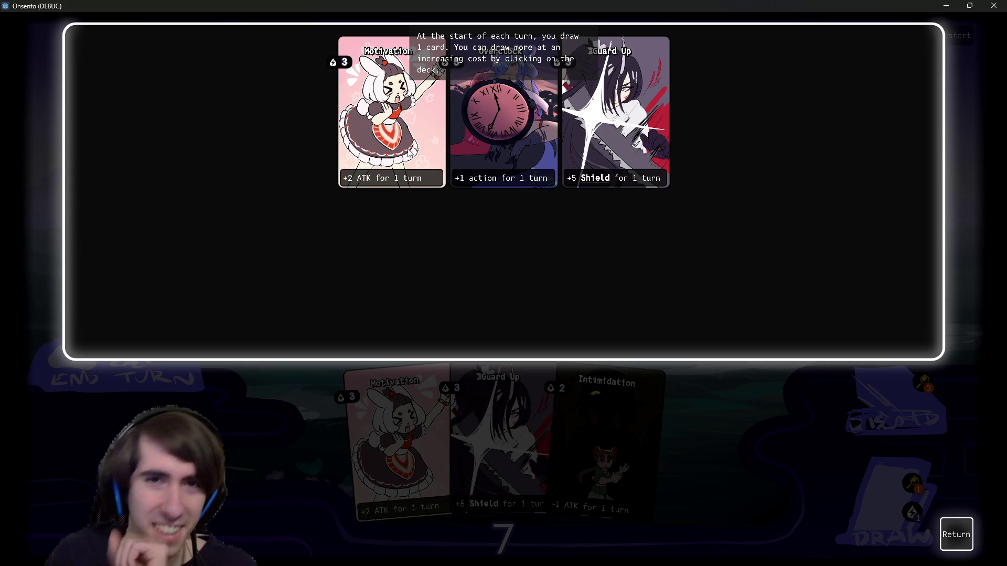
left_click(955, 534)
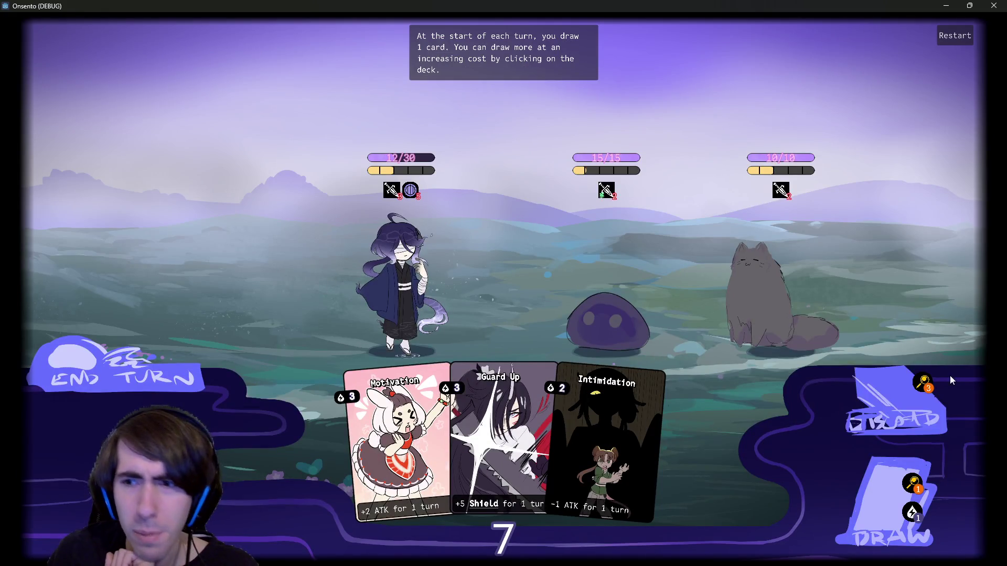
left_click(923, 383)
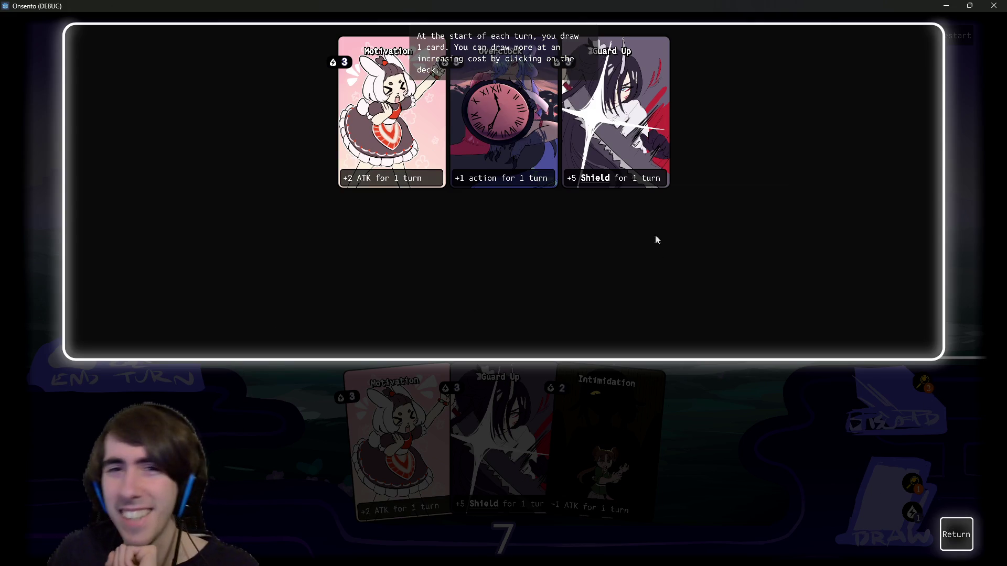
left_click(956, 534)
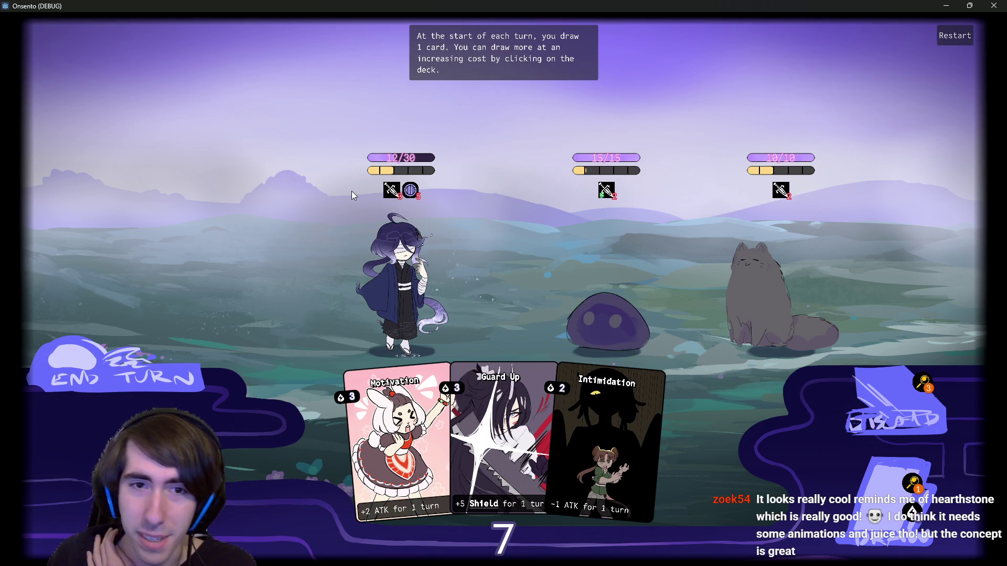
Reselect the ally character and aim its attack at the slime.
left_click(352, 191)
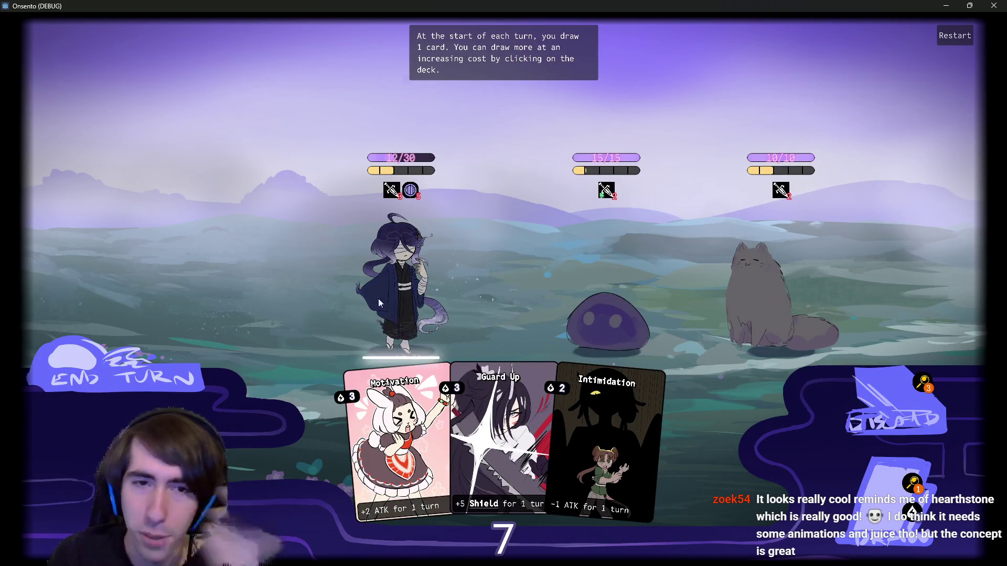
left_click(378, 298)
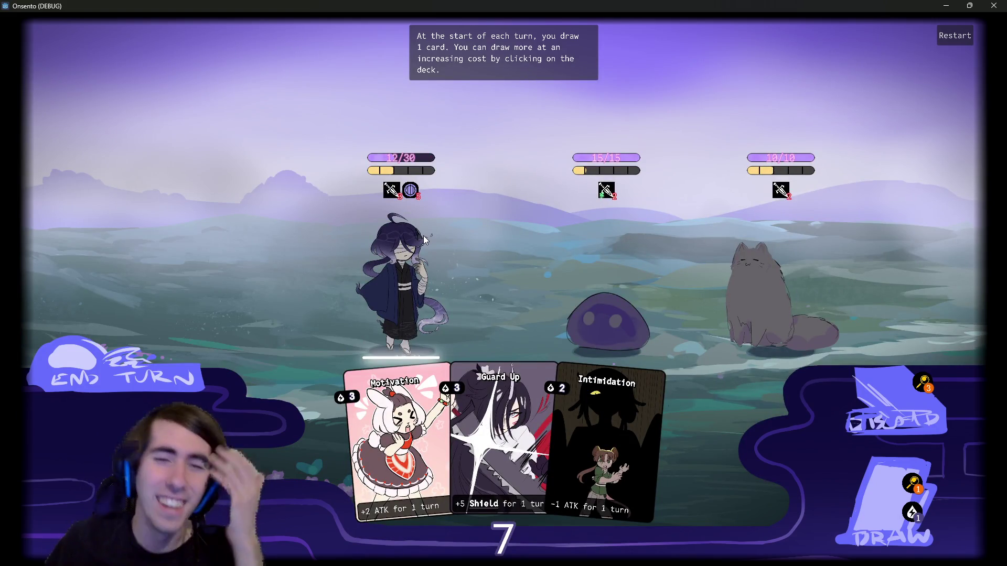
left_click(423, 235)
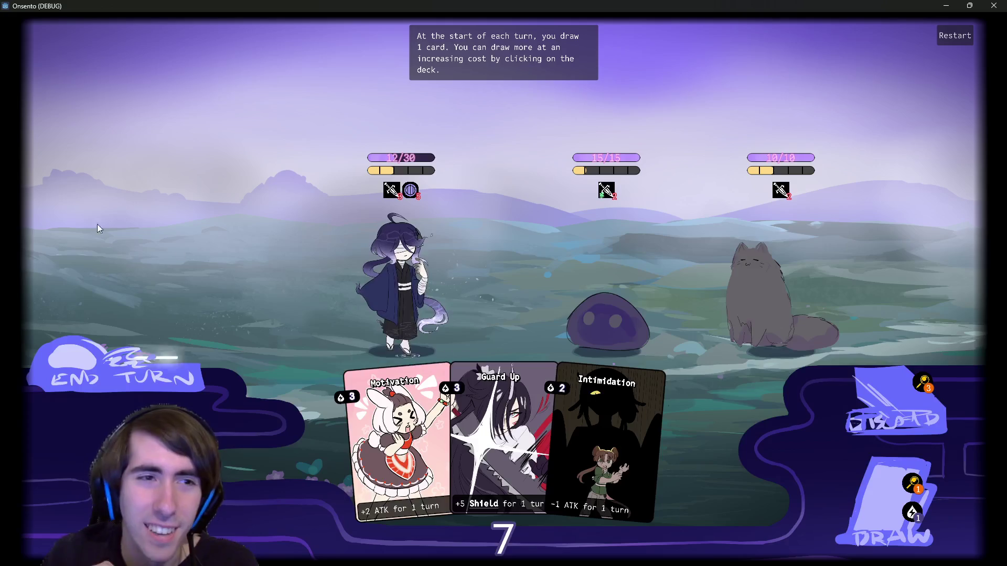
left_click(383, 259)
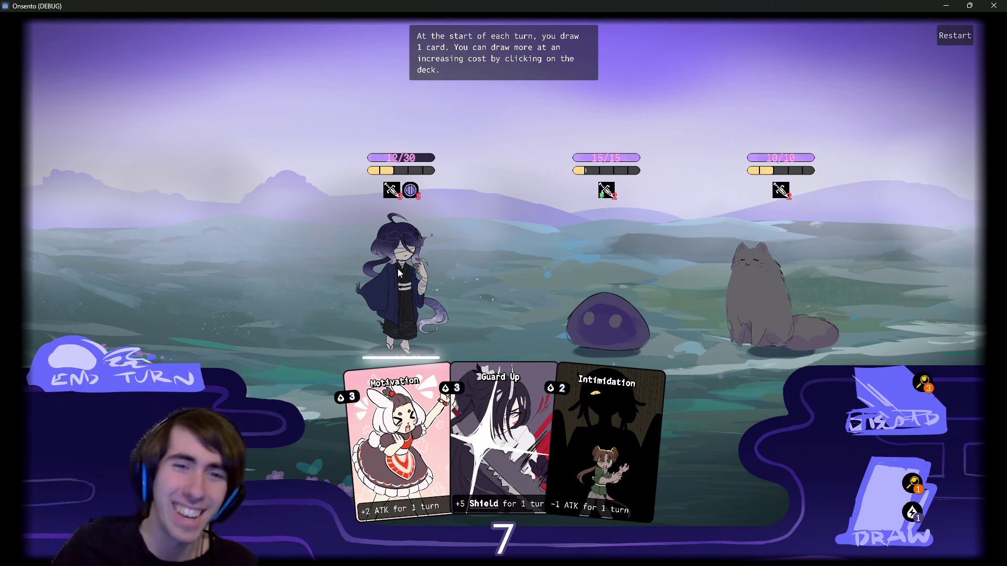
left_click(397, 269)
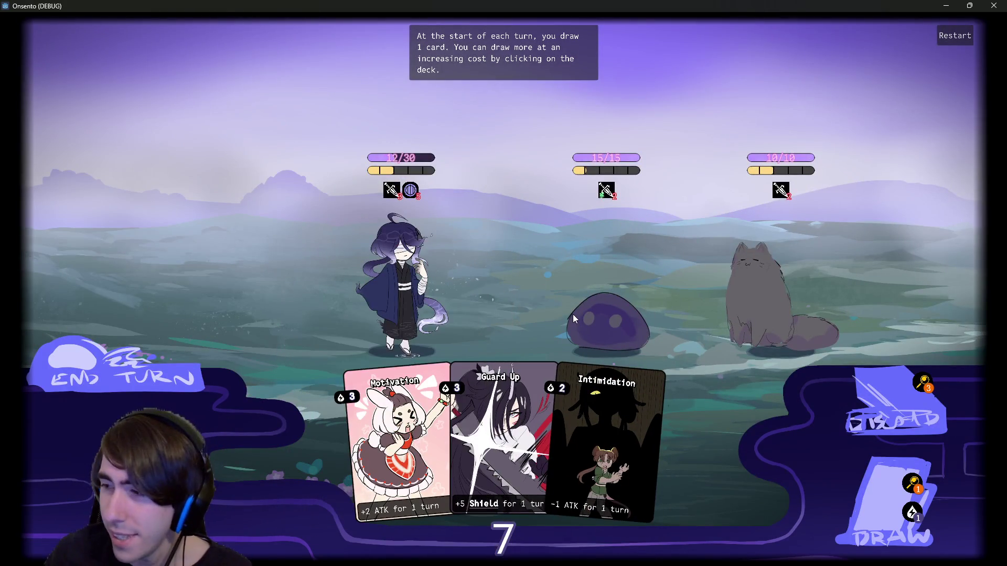
Try playing Motivation, then launch the attack, triggering the Nil 'sprite' error in changeToAttackCursor.gd.
mouse_move(414, 430)
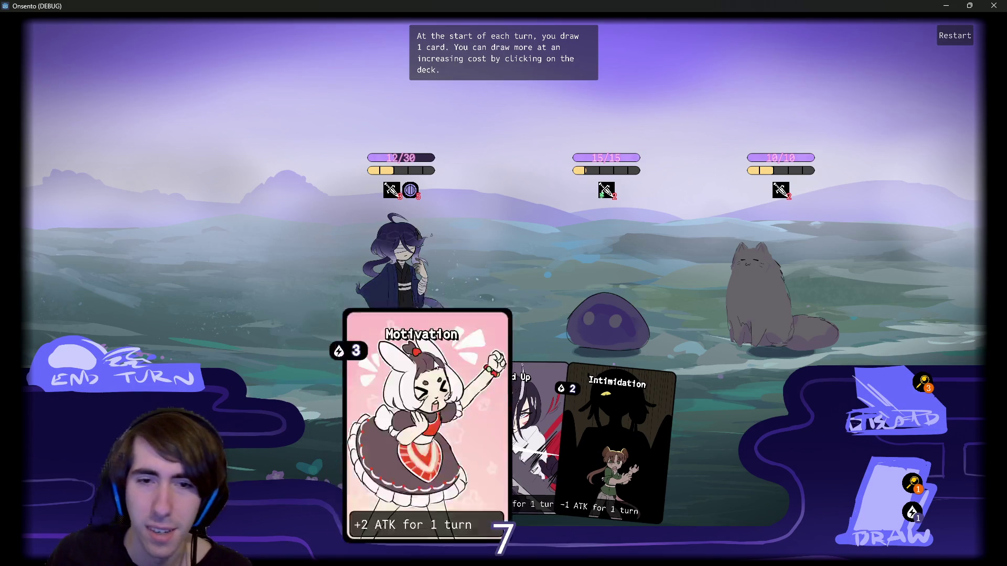
mouse_move(414, 430)
left_mouse_down()
mouse_move(499, 268)
mouse_move(489, 316)
left_mouse_up()
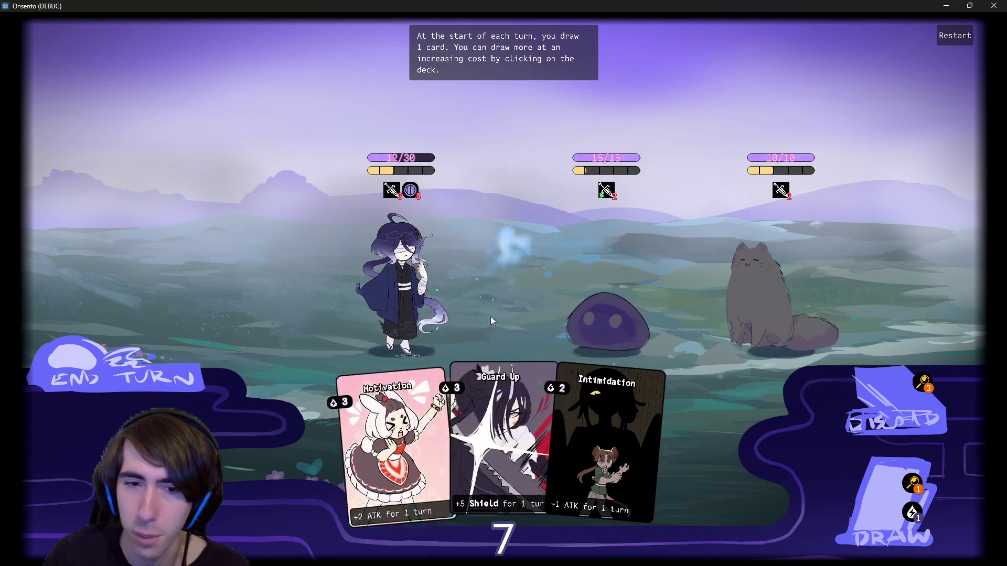
mouse_move(380, 451)
left_mouse_down()
mouse_move(546, 231)
mouse_move(393, 435)
mouse_move(539, 289)
mouse_move(527, 246)
left_mouse_up()
mouse_move(490, 389)
mouse_move(490, 389)
left_mouse_down()
mouse_move(609, 288)
mouse_move(598, 282)
left_mouse_up()
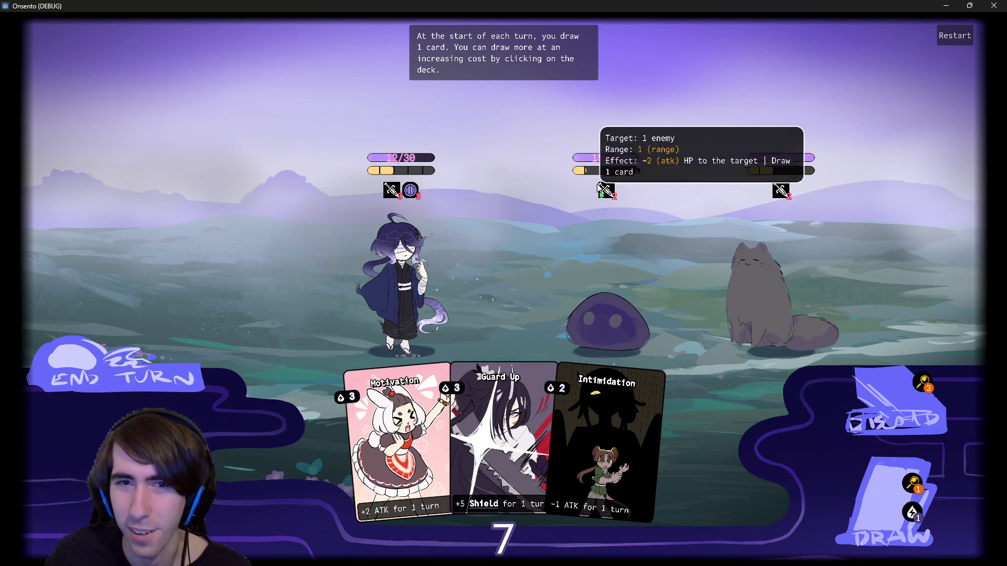
mouse_move(408, 194)
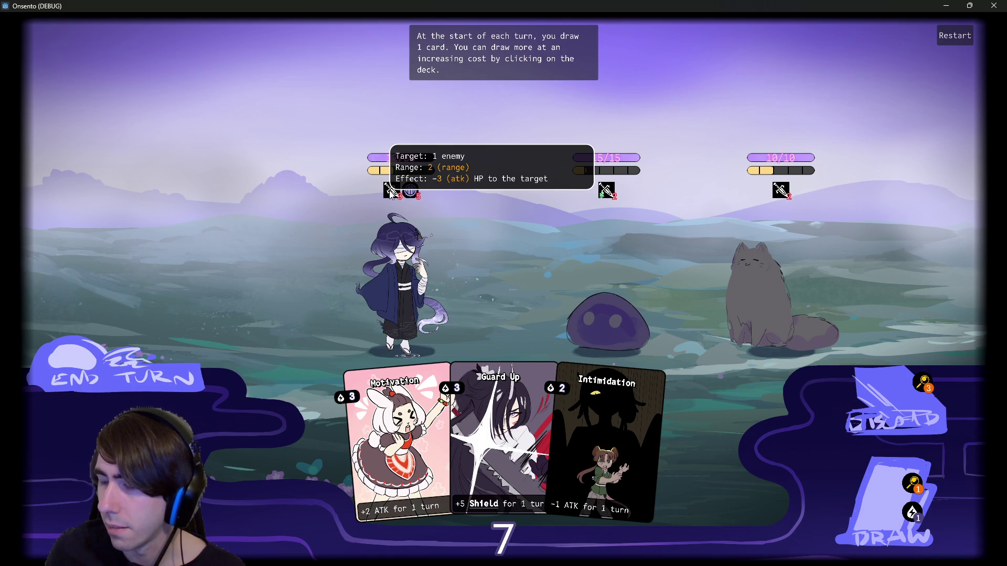
left_click(391, 190)
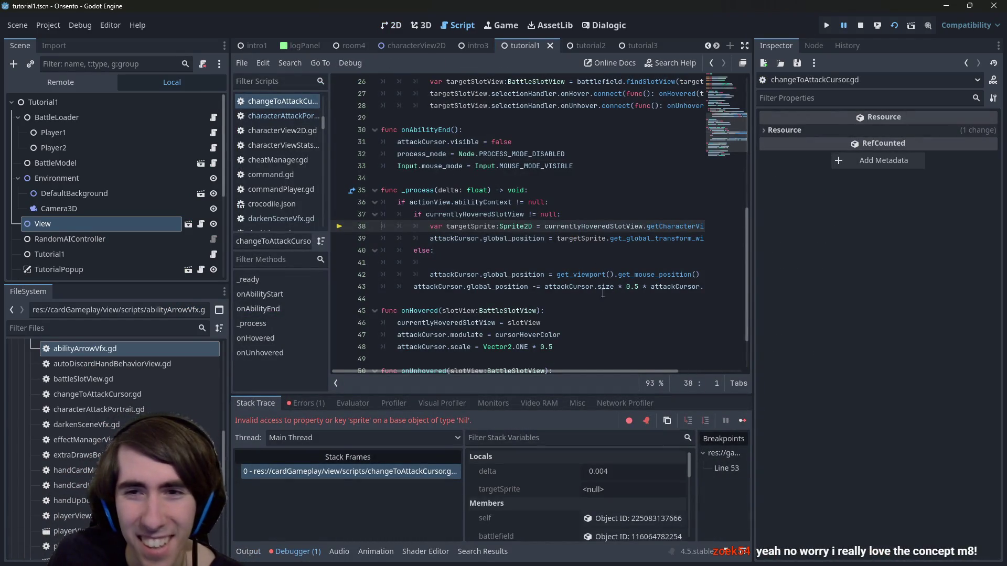
Inspect the getCharacterView lookup and currentlyHoveredSlotView on lines 37–38 of changeToAttackCursor.gd.
left_click_drag(612, 373, 693, 373)
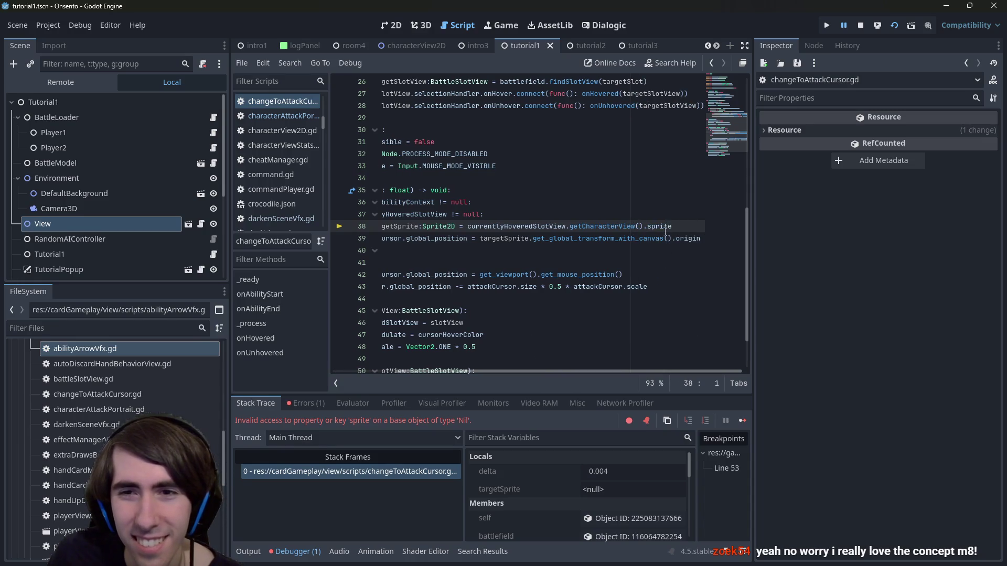
double_click(581, 226)
left_click_drag(501, 373, 404, 374)
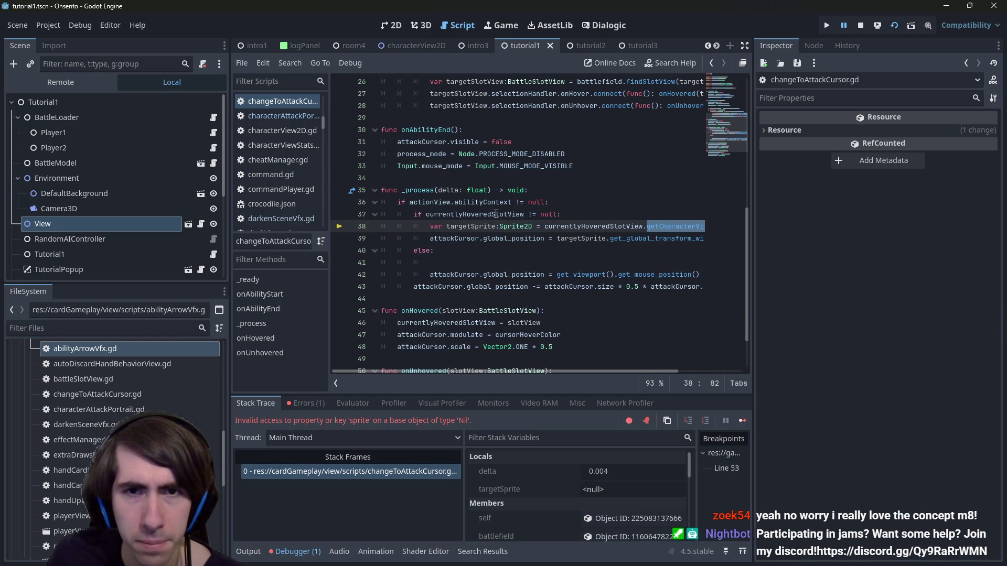
double_click(495, 214)
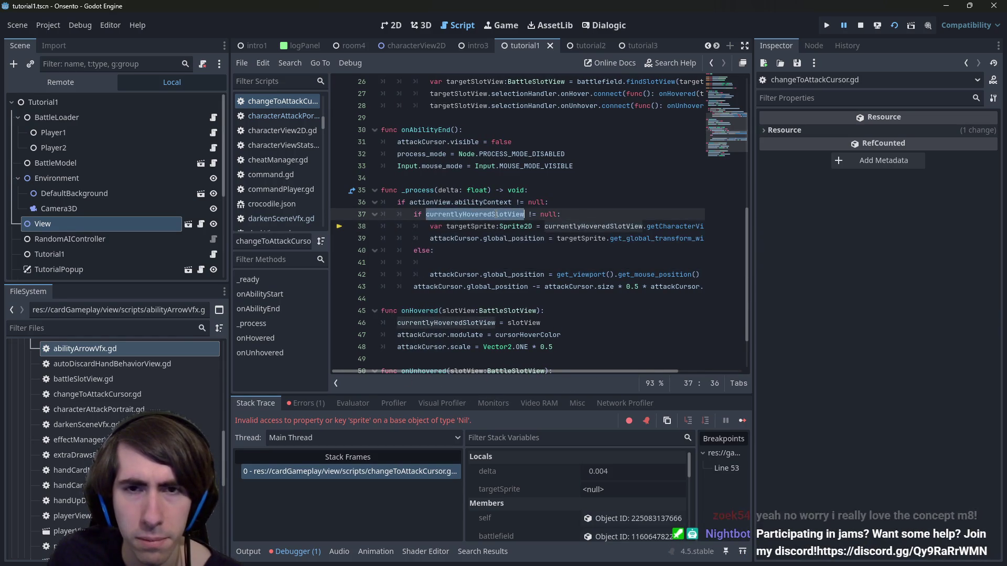
mouse_move(539, 373)
left_mouse_down()
mouse_move(582, 375)
mouse_move(525, 372)
mouse_move(678, 365)
mouse_move(508, 342)
mouse_move(677, 344)
mouse_move(522, 331)
left_mouse_up()
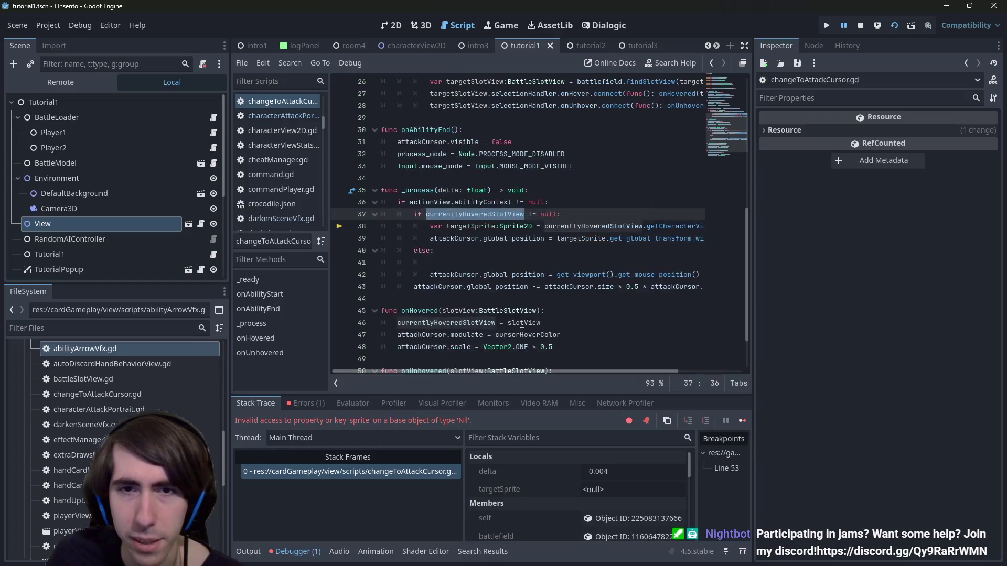
left_click(574, 219)
double_click(470, 226)
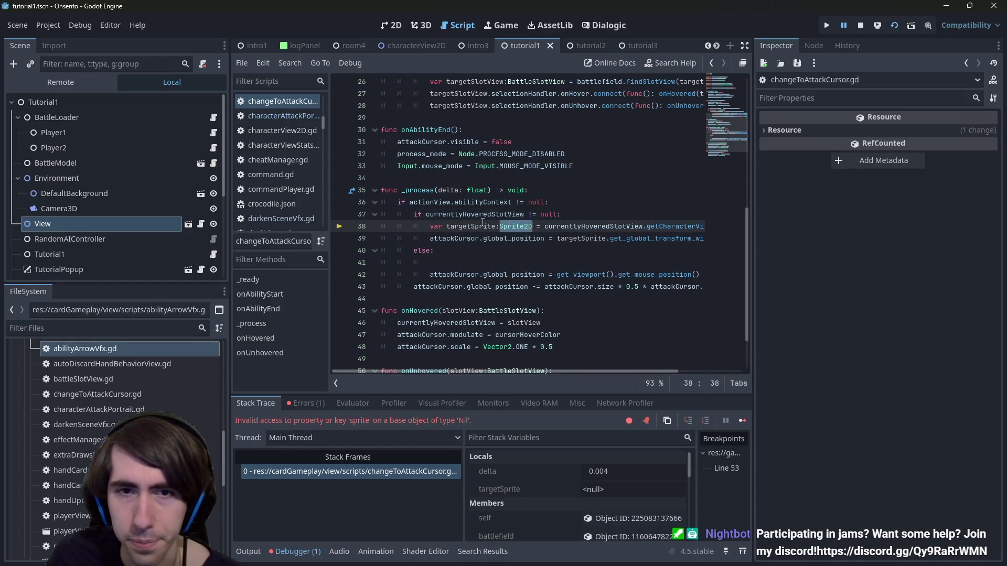
left_click_drag(589, 373, 665, 370)
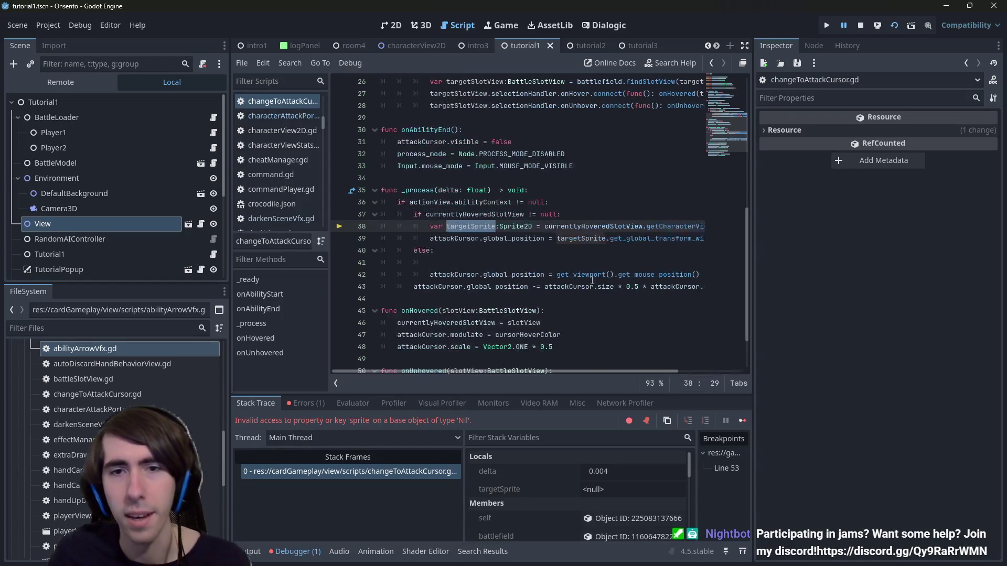
Declare 'var characterView:CharacterView' and assign it the hovered slot's character view lookup.
left_click(584, 213)
key("Return")
type("var characterView:C")
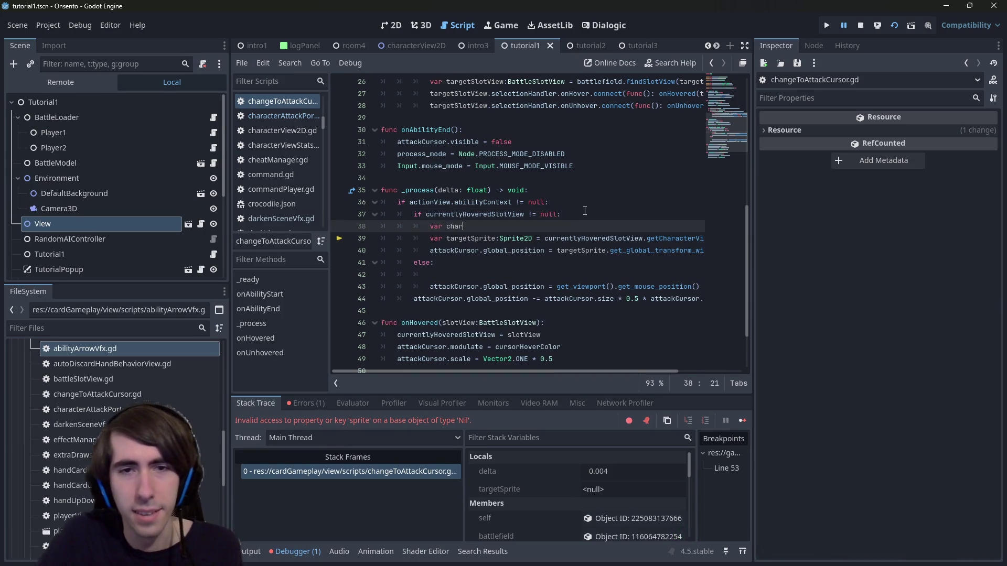
type("haracterView:Chara")
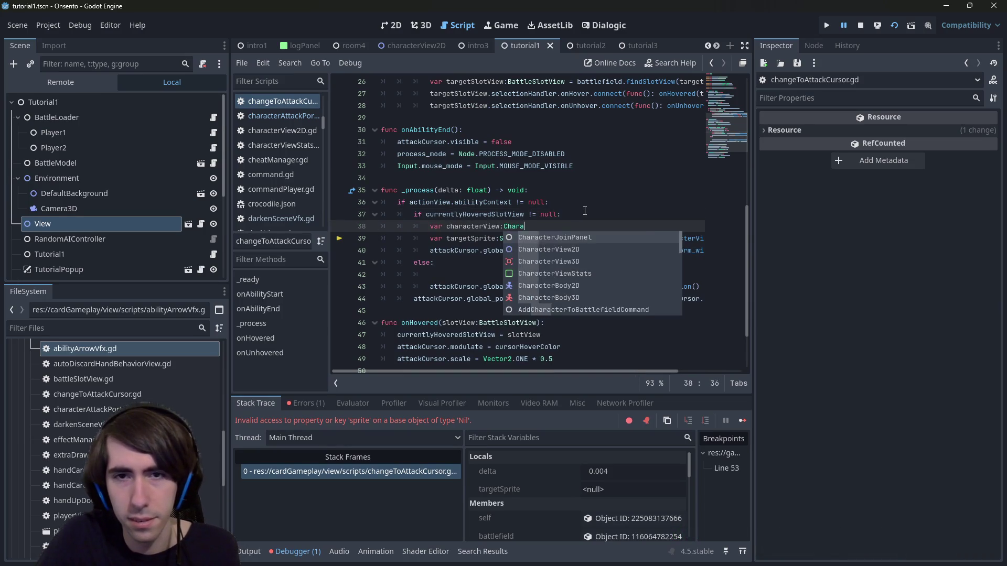
key("Return")
type("=")
key("Escape")
key("Down")
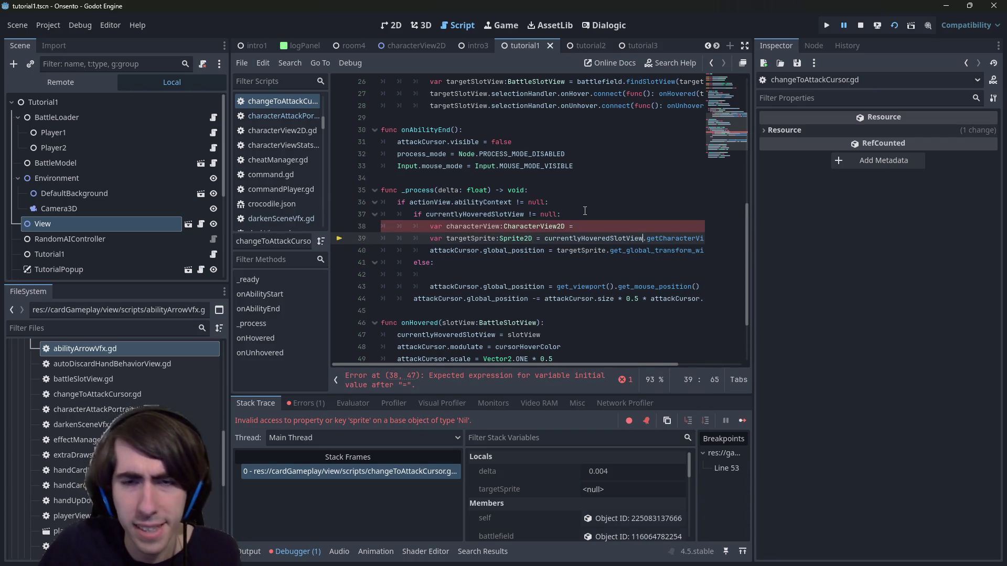
key("ctrl+Left")
key("shift+End")
key("ctrl+c")
key("Up")
key("ctrl+v")
key("BackSpace")
key("BackSpace")
key("BackSpace")
key("Down")
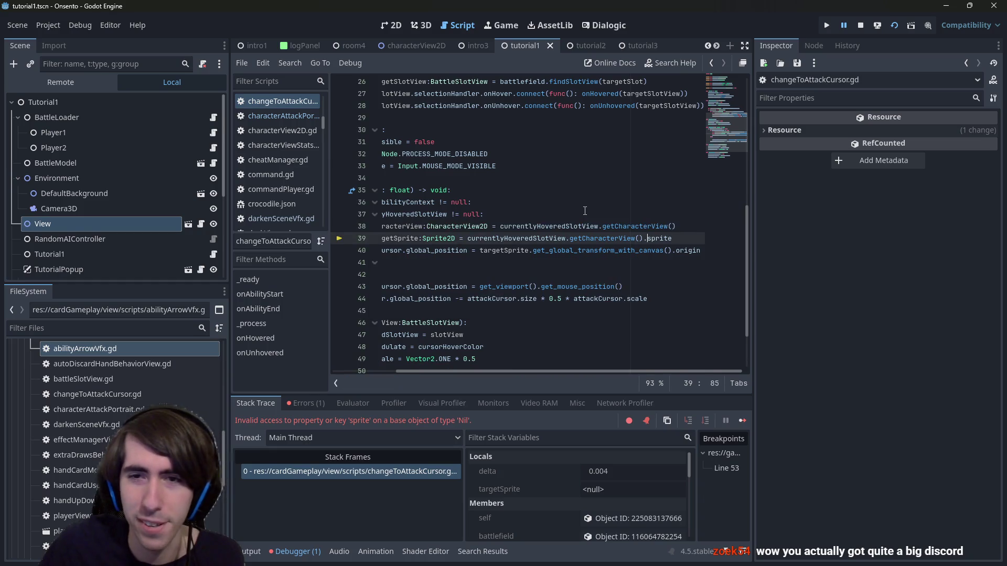
key("ctrl+shift+Left")
key("ctrl+shift+Left")
key("ctrl+shift+Left")
type("cterView:Charac")
type("terView")
Wrap the sprite lines in 'if characterView != null:', indent them, and stop debugging.
double_click(415, 226)
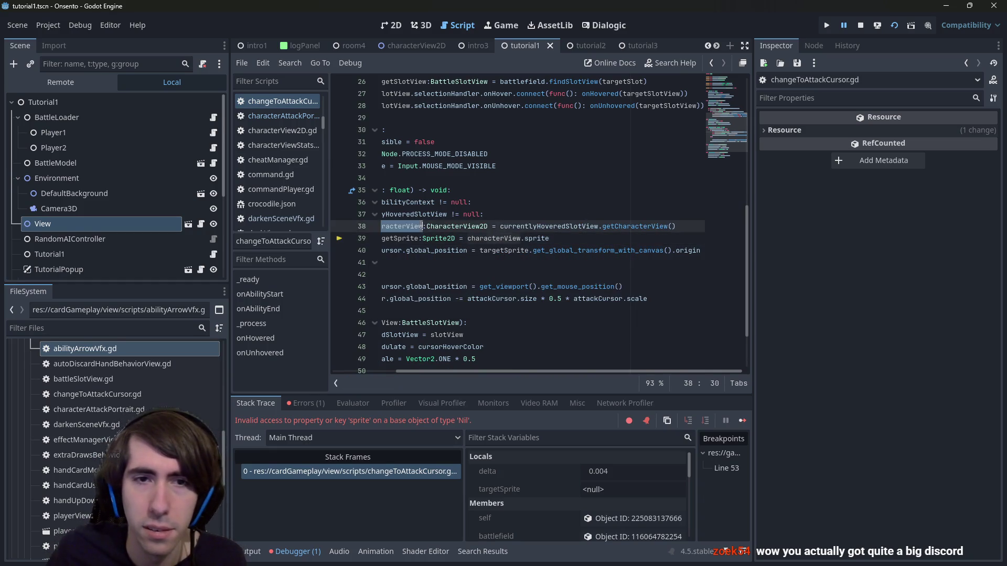
left_click(684, 225)
key("Return")
type("f characterView != null:")
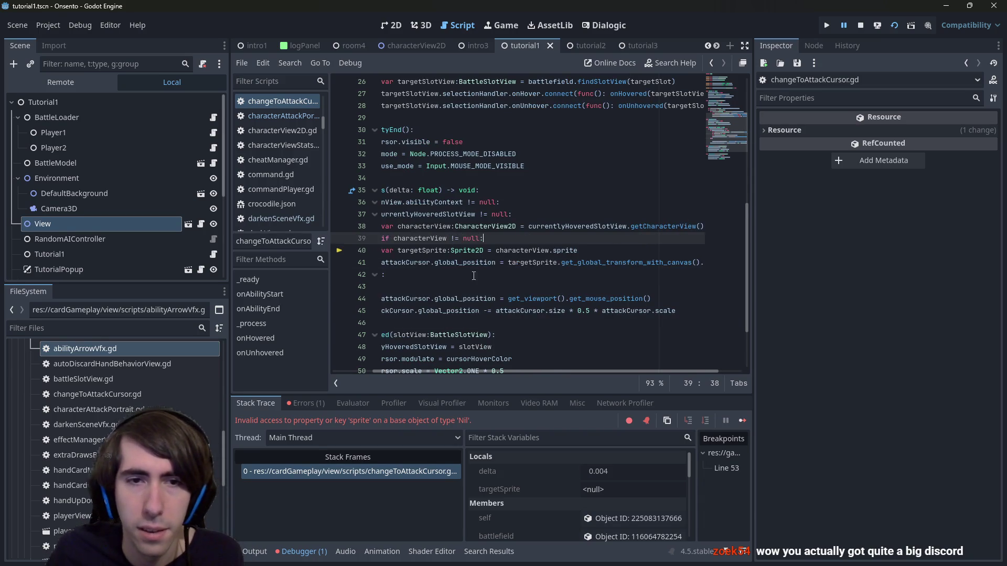
left_click(414, 274)
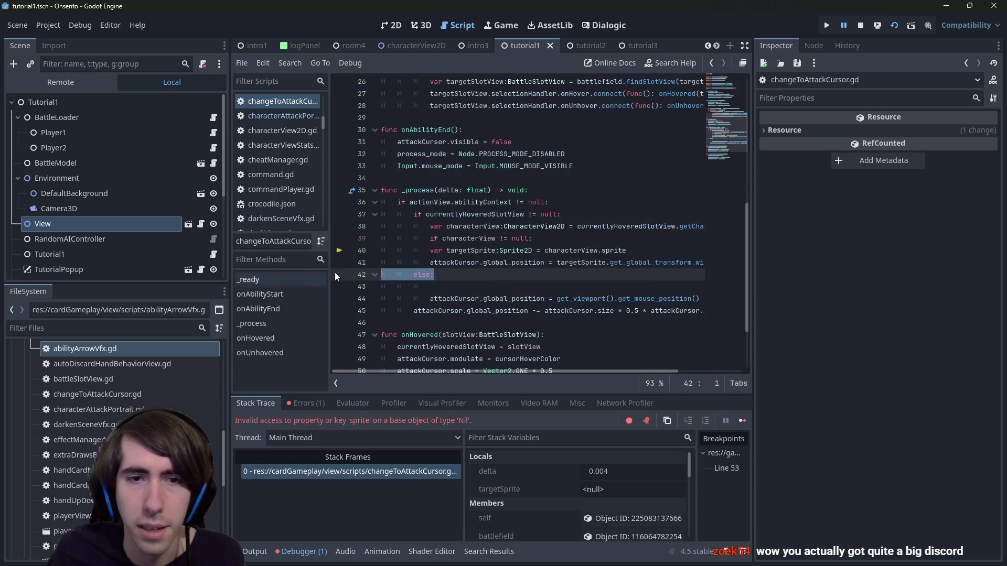
left_click_drag(383, 251, 383, 274)
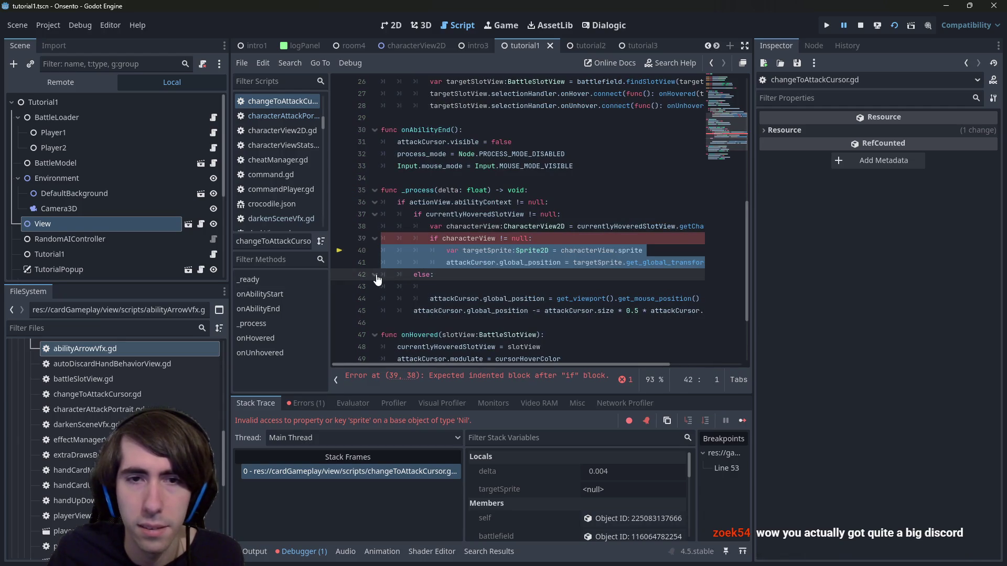
key("Tab")
left_click(513, 250)
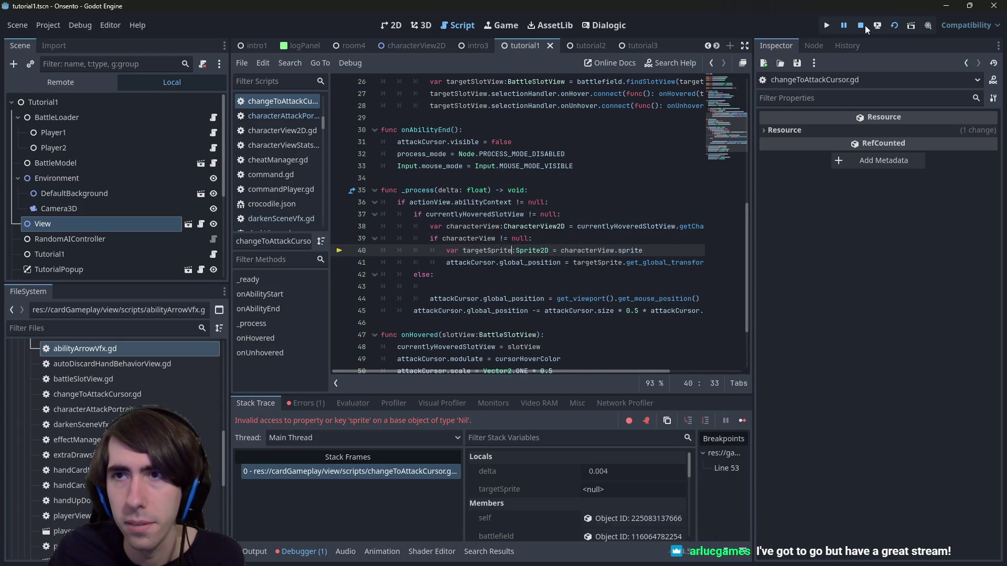
left_click(861, 25)
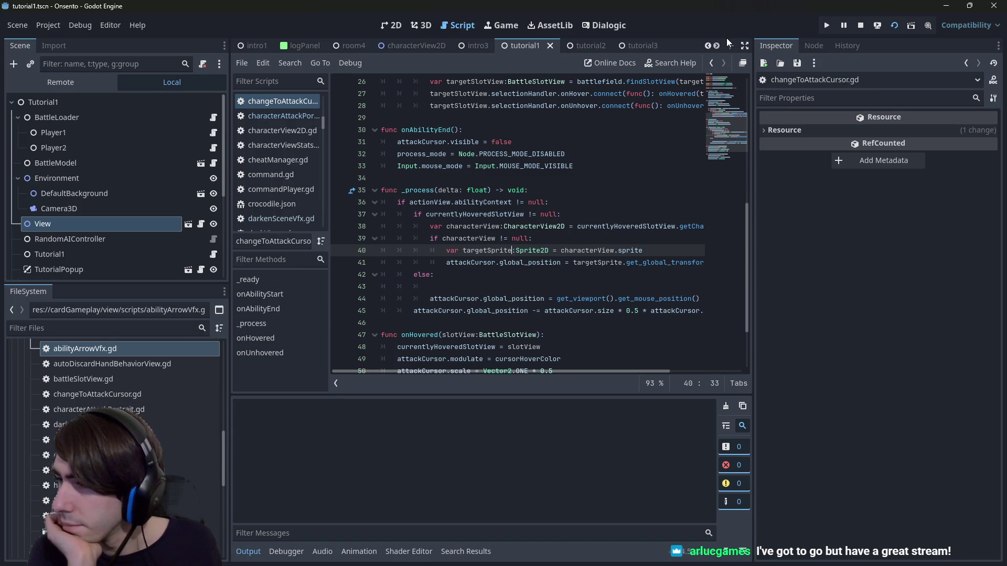
Rerun Onsento with F5 to retest the attack tutorial, then maximise the Google Drive window.
key("F5")
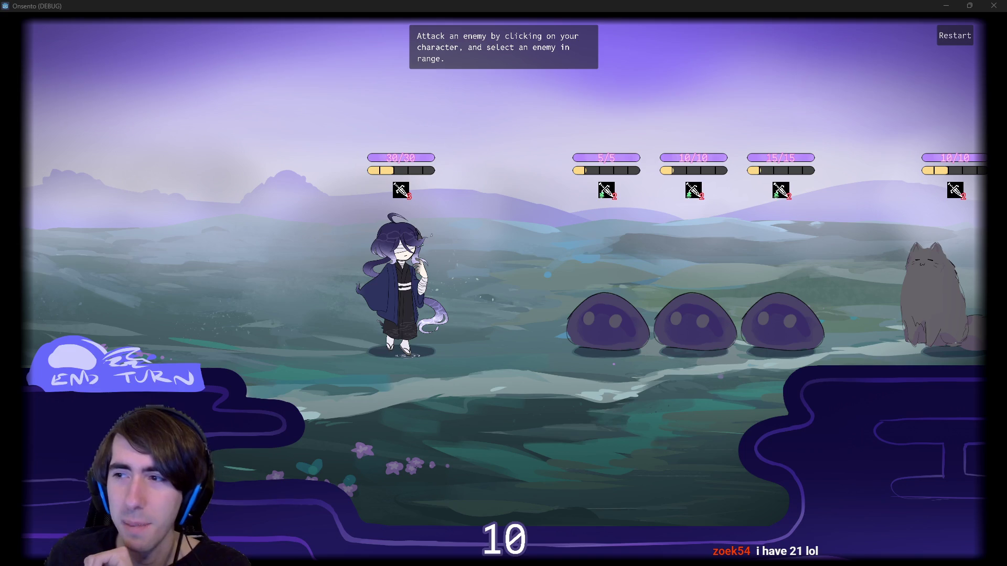
key("alt+Tab")
double_click(608, 98)
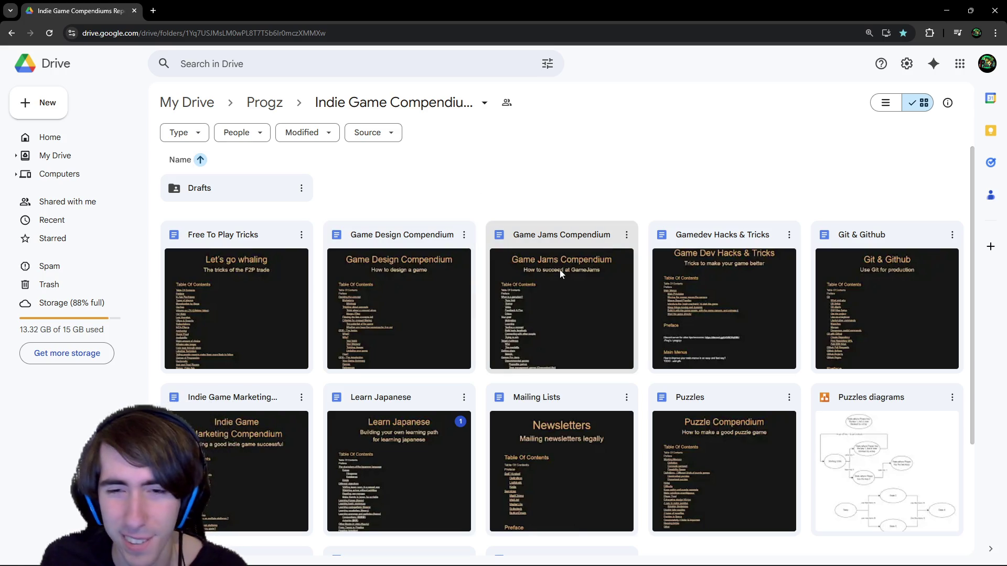
Browse the compendiums folder and open the Indie Game Marketing Compendium.
scroll(577, 269, "down", 2)
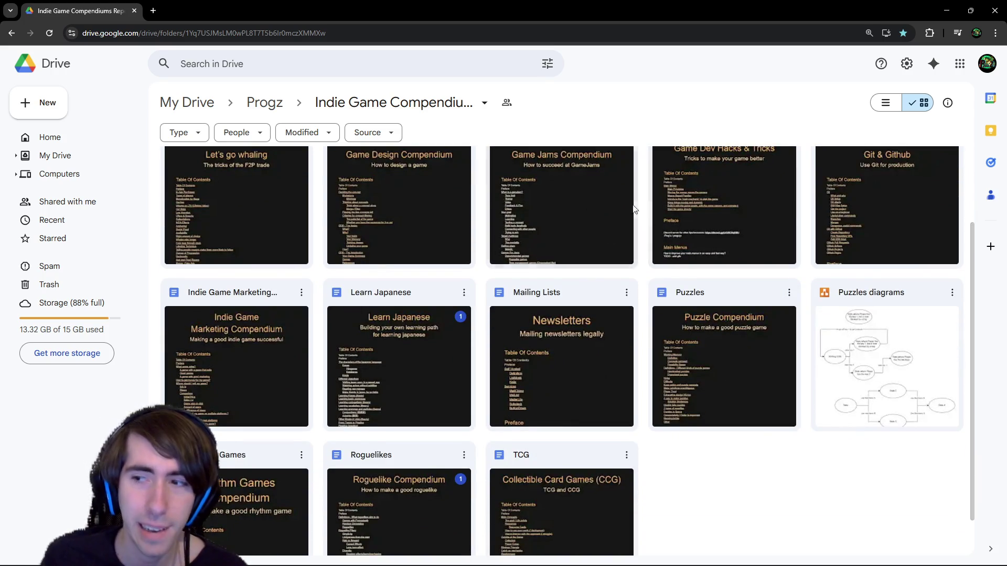
scroll(577, 310, "up", 1)
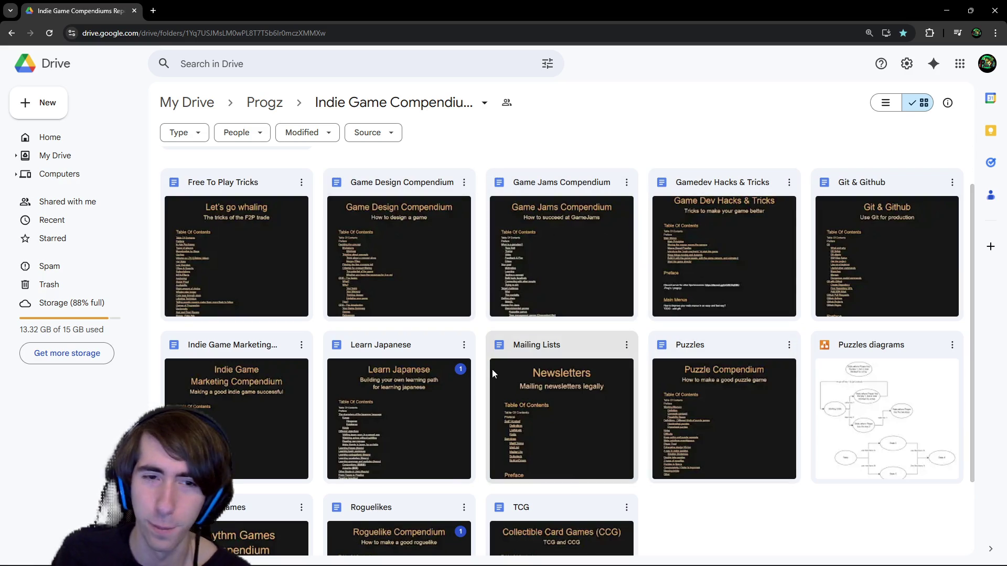
scroll(492, 370, "down", 2)
left_click(241, 306)
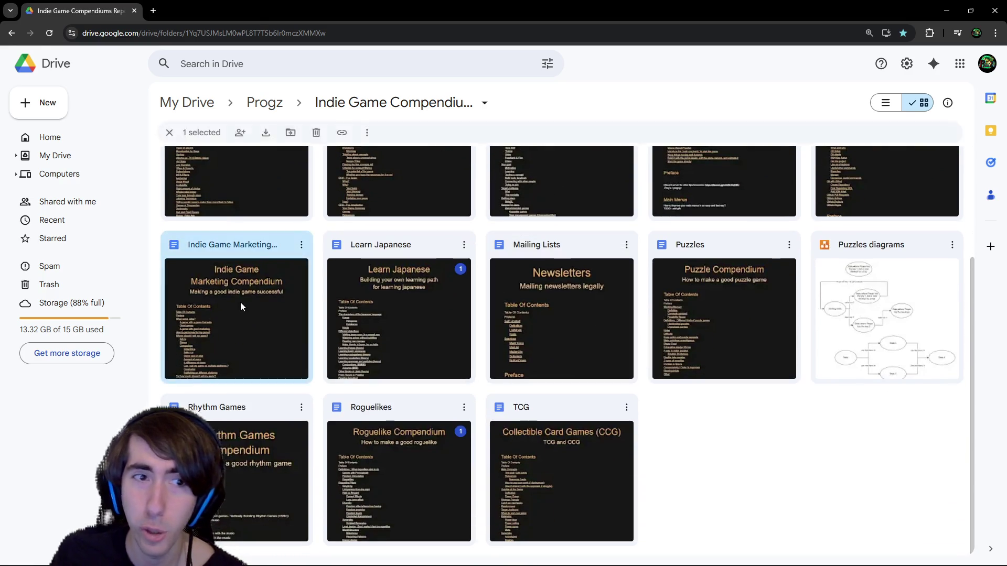
double_click(241, 306)
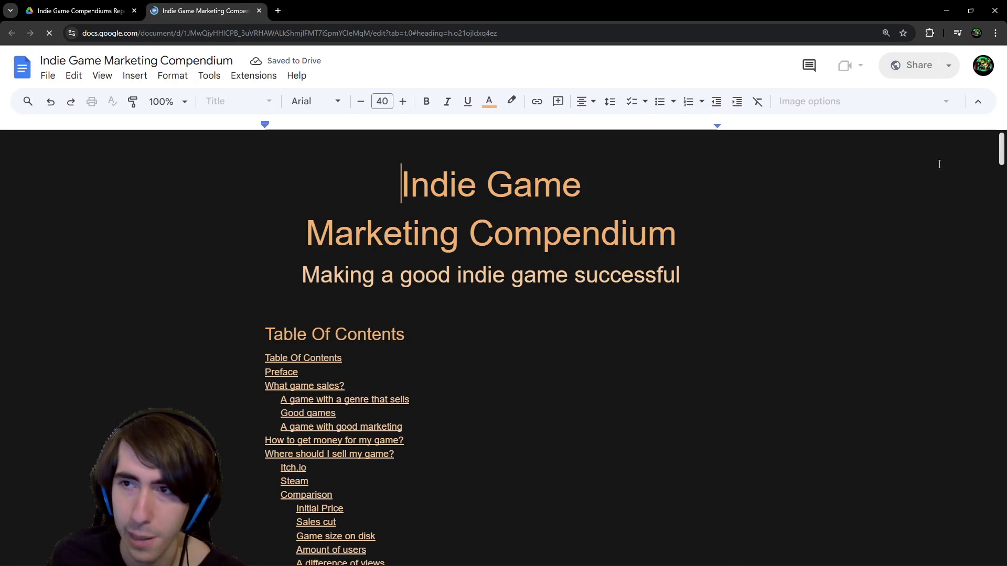
Skim the marketing compendium, return to the Drive folder, and open the Puzzles doc.
mouse_move(1003, 147)
left_mouse_down()
mouse_move(995, 325)
mouse_move(911, 359)
mouse_move(912, 370)
left_mouse_up()
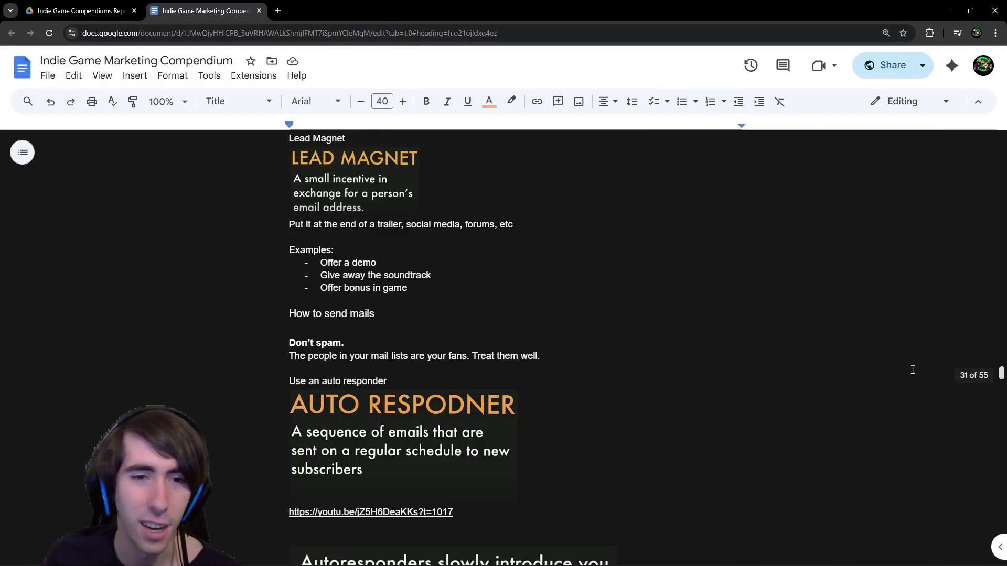
scroll(559, 335, "down", 8)
left_click(84, 10)
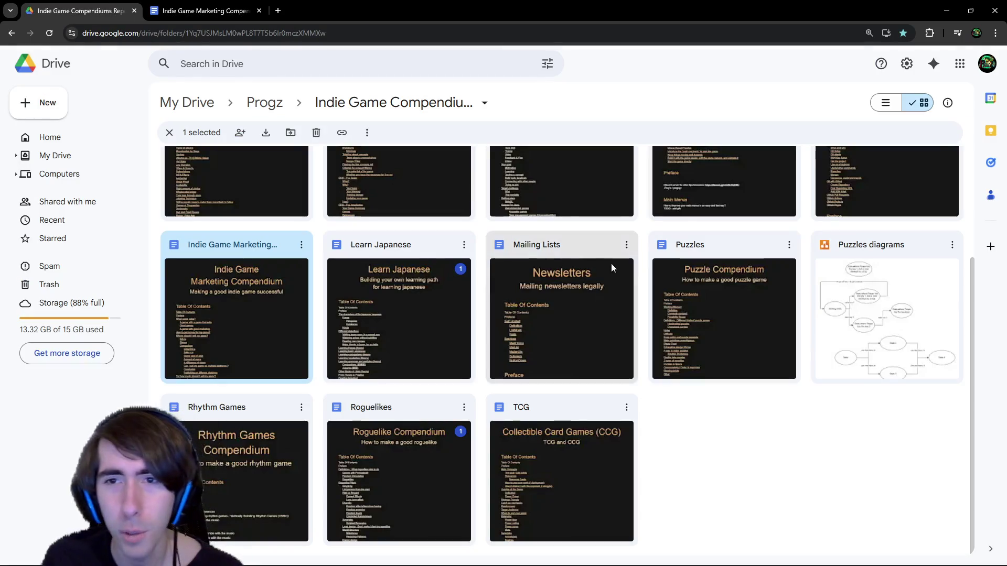
double_click(699, 296)
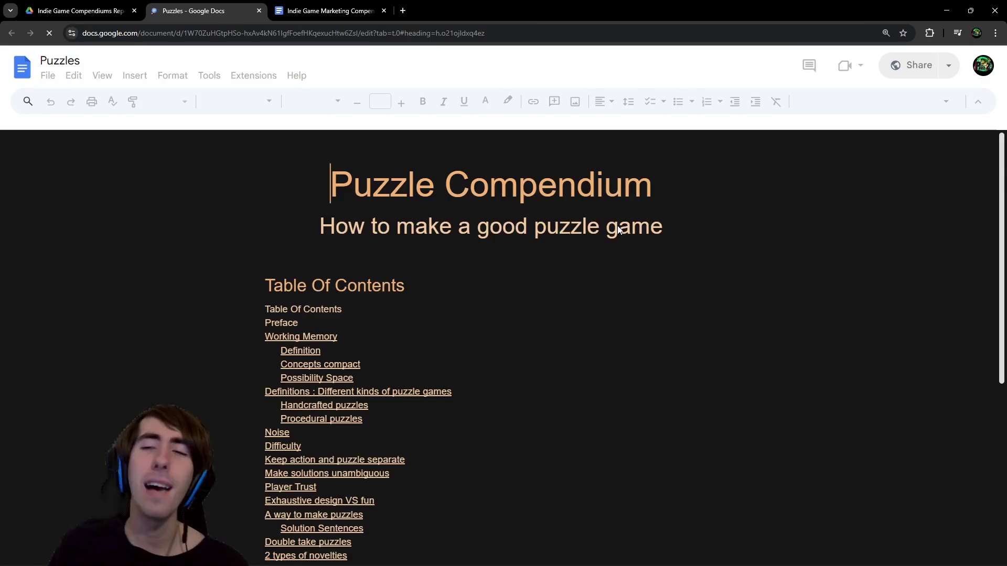
Read down the Puzzles doc, previewing the Double take puzzles and 2 types of novelties links.
scroll(612, 229, "down", 7)
scroll(653, 220, "down", 20)
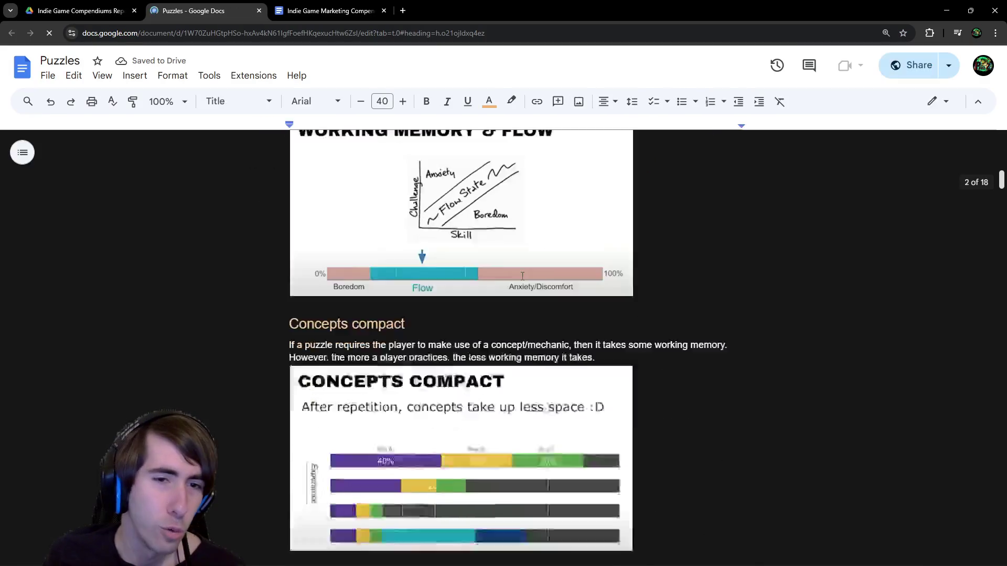
scroll(520, 273, "down", 20)
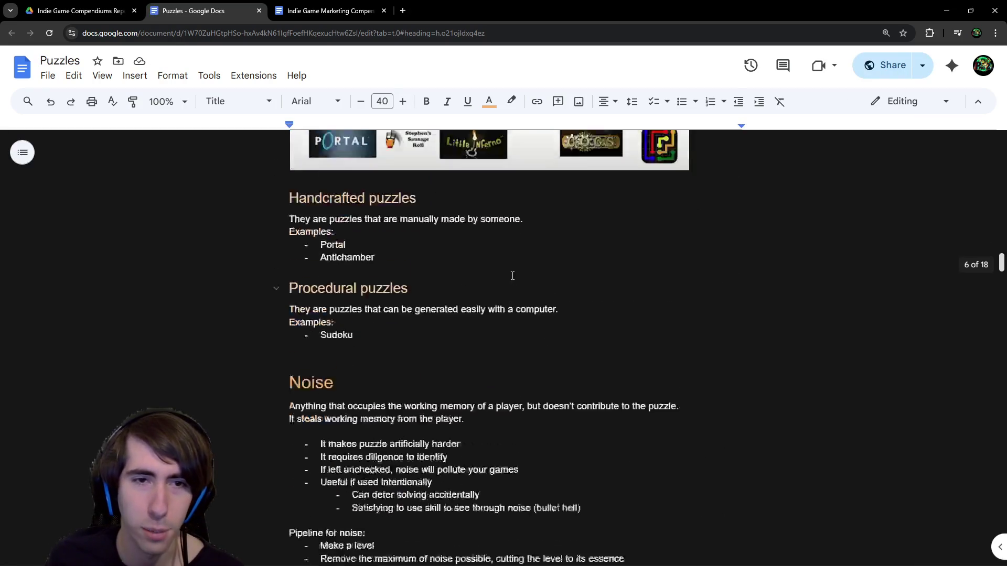
scroll(462, 283, "down", 20)
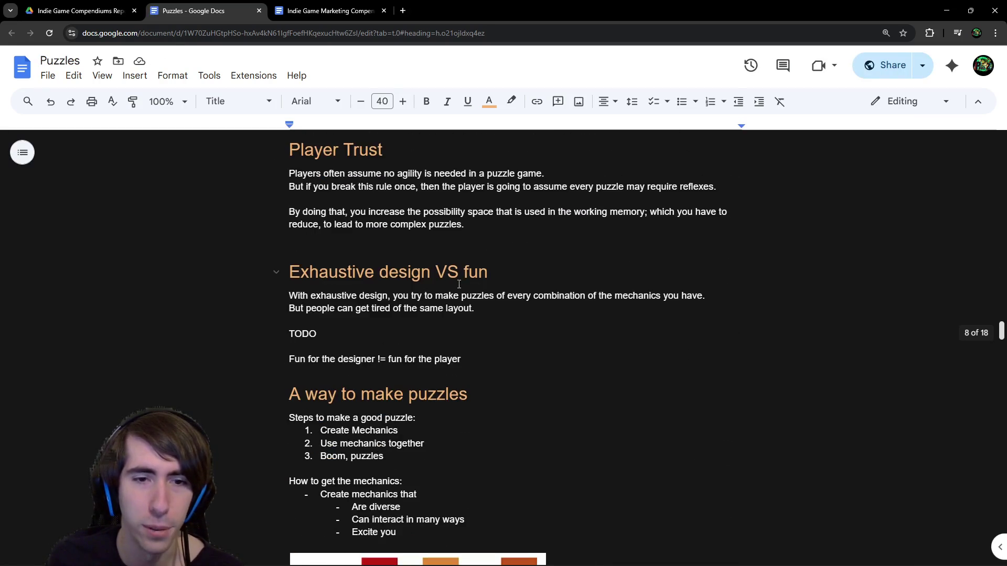
scroll(457, 283, "down", 10)
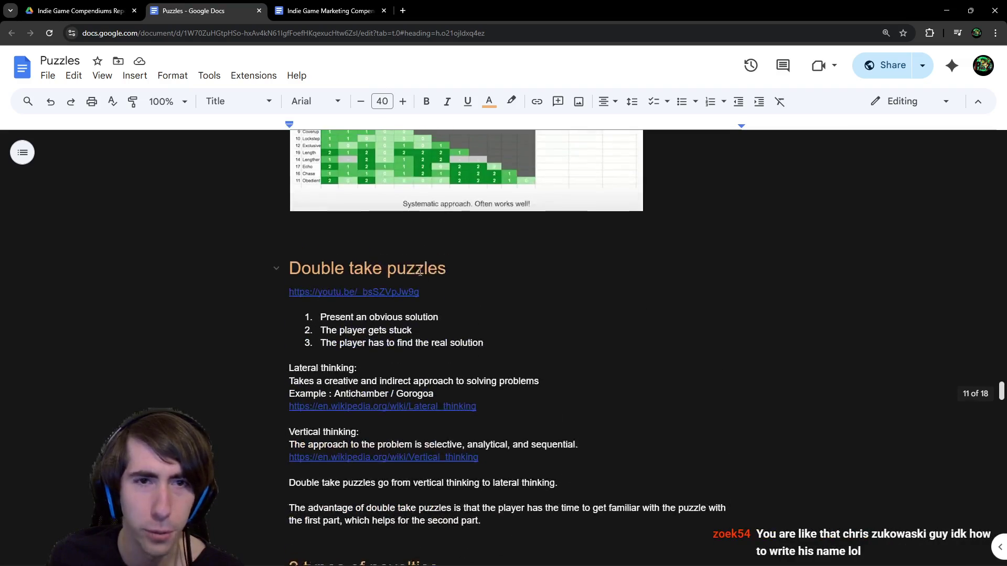
left_click(403, 299)
scroll(524, 237, "down", 3)
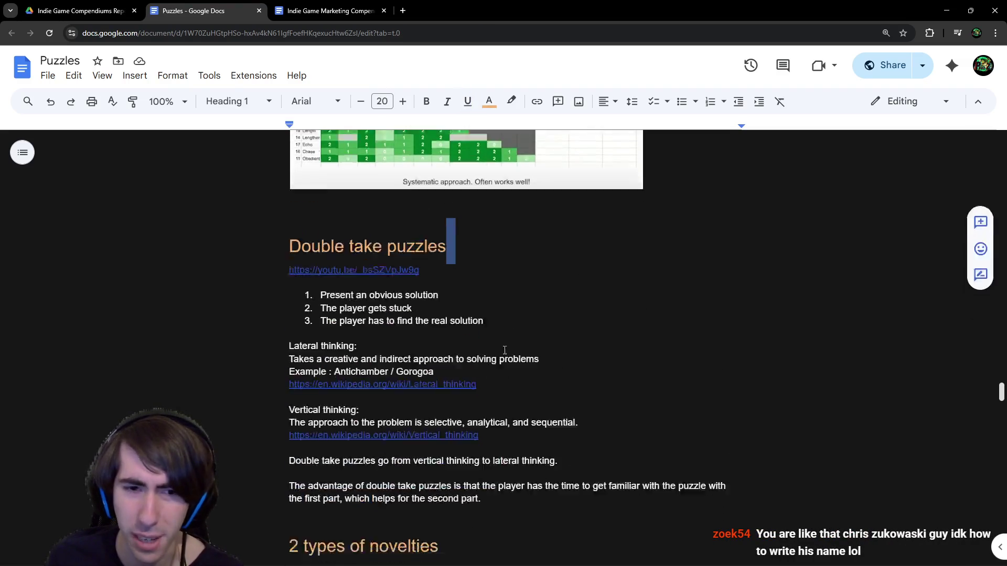
key("Down")
key("Down")
key("Down")
scroll(517, 266, "up", 3)
scroll(424, 310, "down", 6)
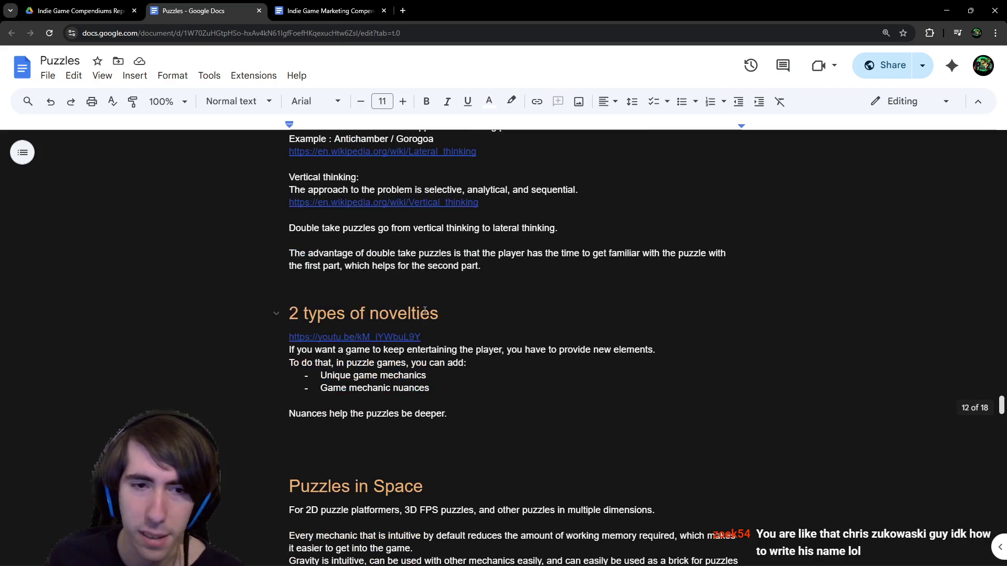
left_click(397, 336)
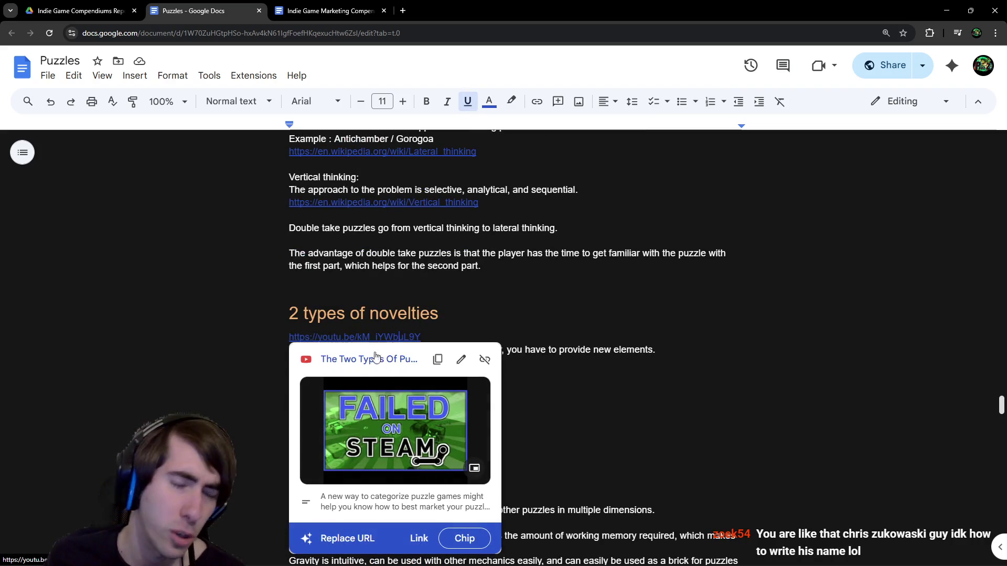
Scroll back up through the Puzzles doc, then switch to the Indie Game Marketing Compendium.
scroll(505, 258, "up", 8)
scroll(505, 257, "up", 11)
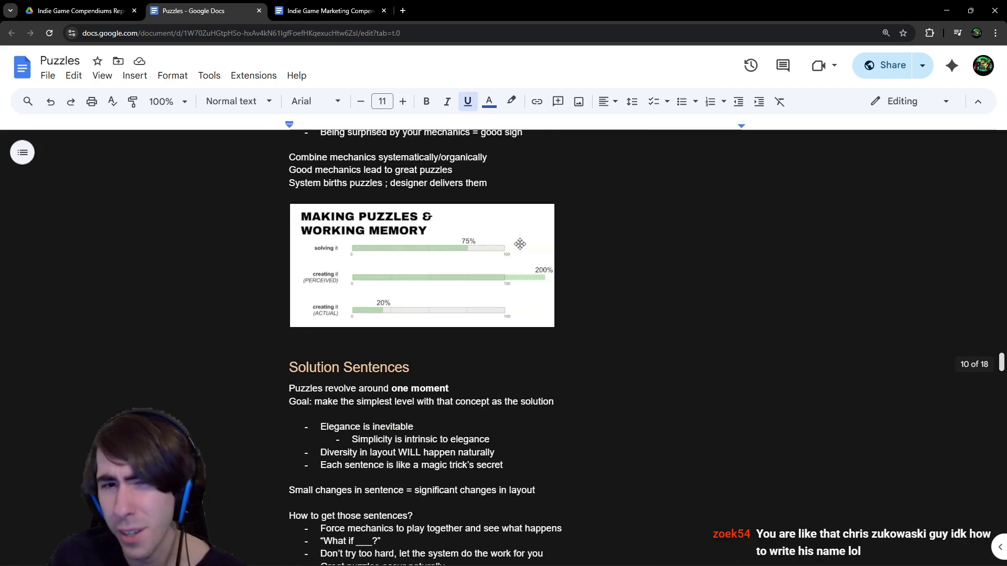
scroll(412, 366, "up", 3)
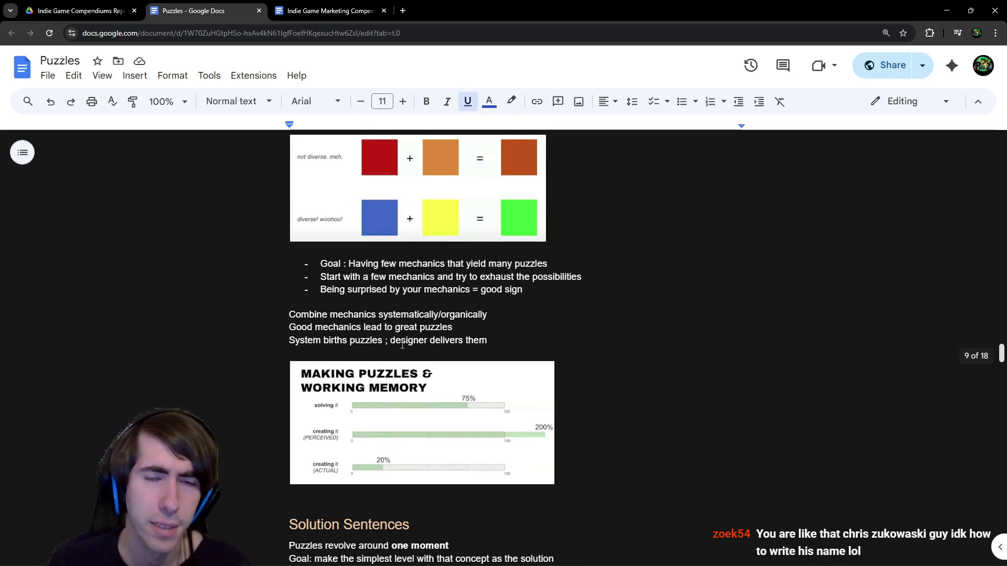
scroll(414, 315, "up", 5)
middle_click(427, 265)
scroll(428, 265, "down", 2)
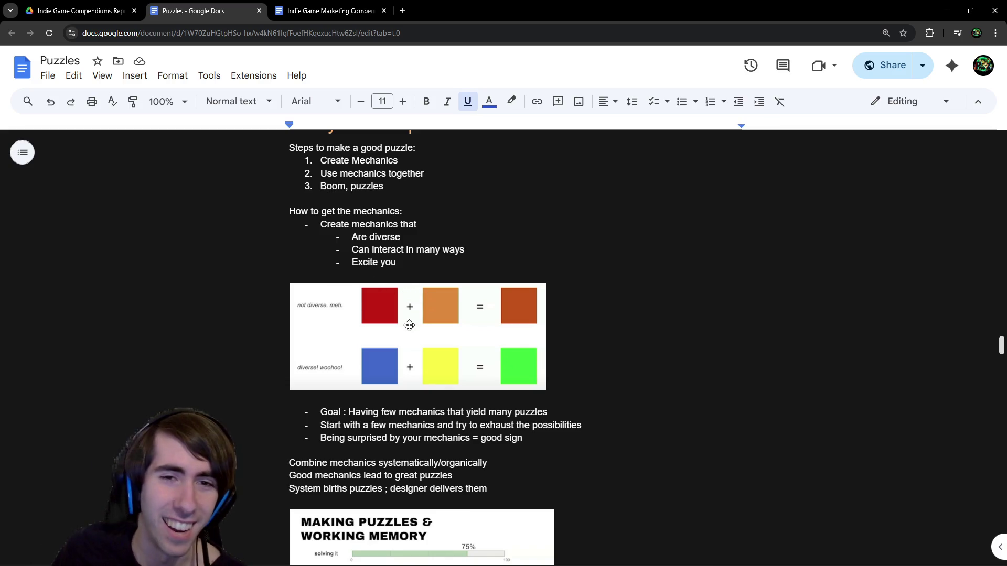
scroll(409, 323, "up", 2)
scroll(413, 287, "up", 3)
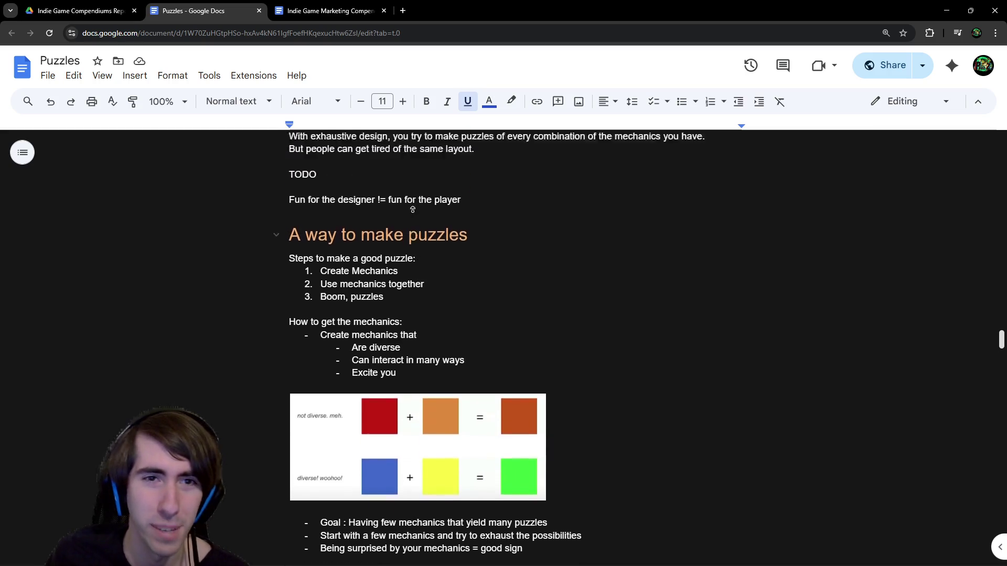
left_click(325, 11)
Check a video link in the marketing compendium and scroll up through the doc.
scroll(545, 223, "up", 20)
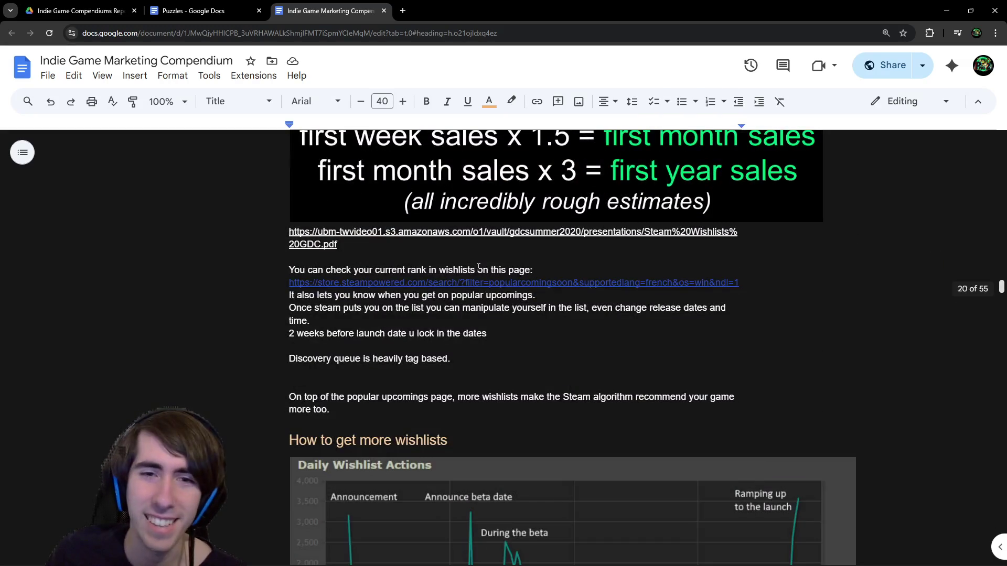
left_click(480, 283)
scroll(482, 292, "up", 9)
scroll(482, 292, "up", 9)
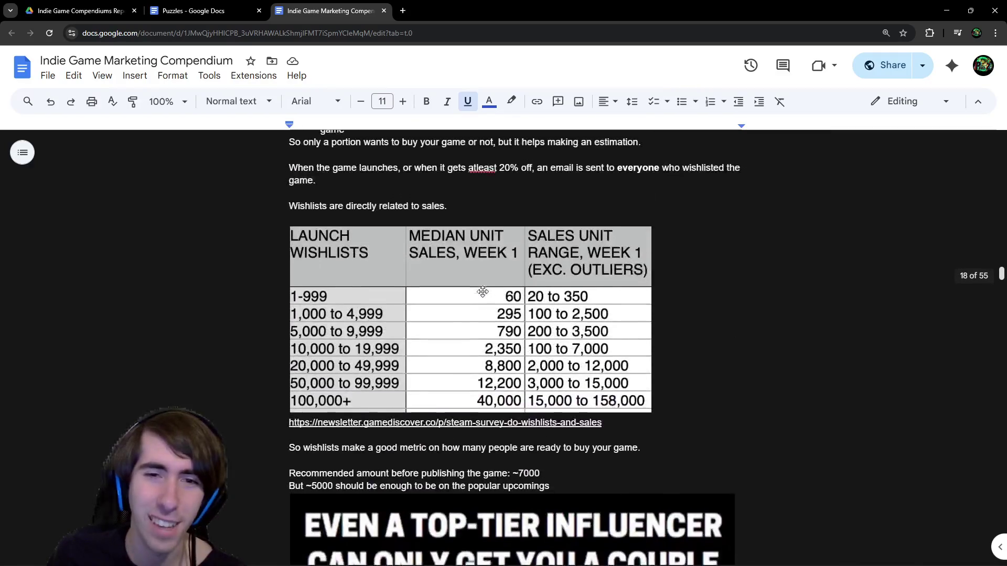
scroll(395, 426, "up", 9)
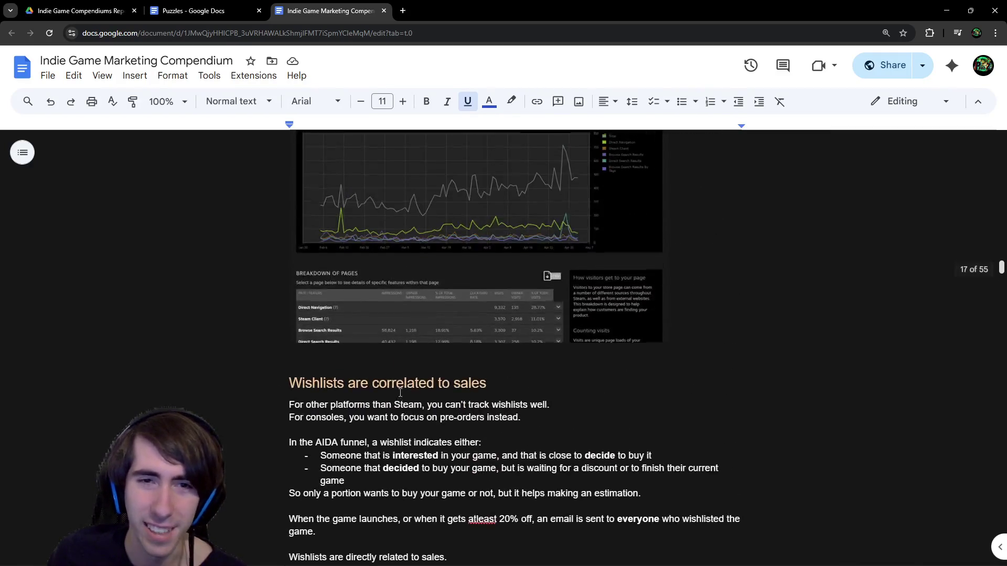
scroll(445, 328, "up", 15)
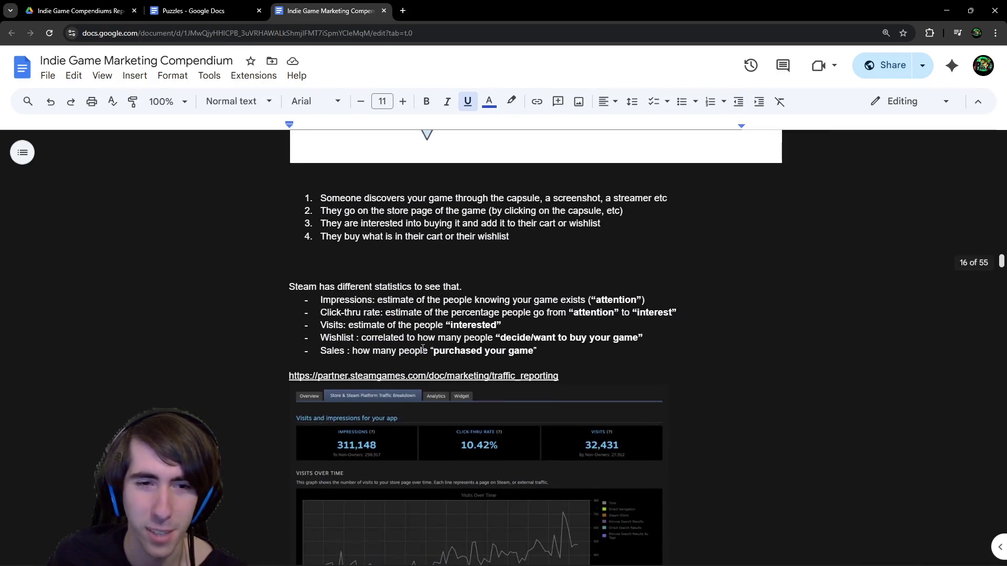
scroll(502, 322, "up", 1)
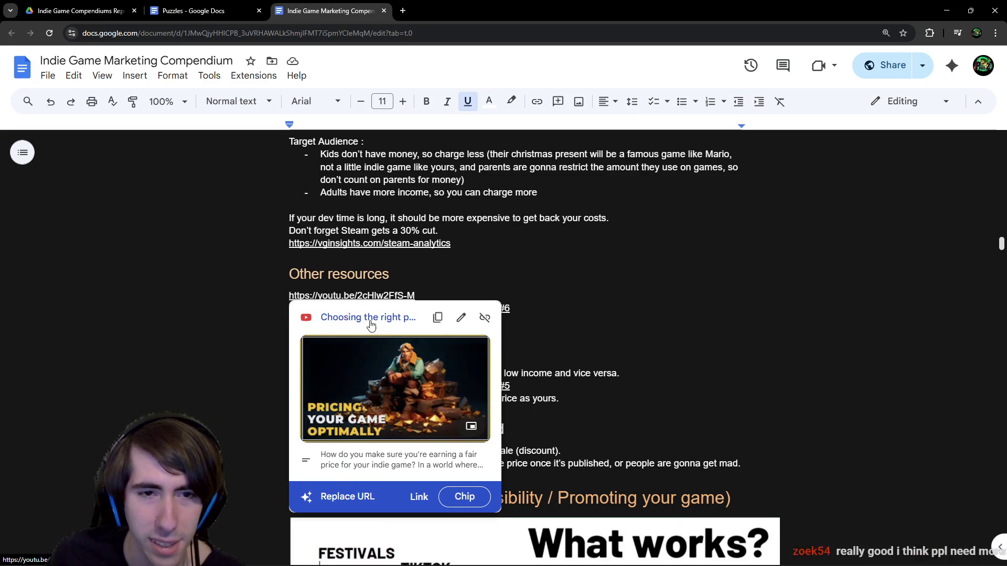
Scroll up to the genre chart and preview the first YouTube link, 'How To Market A Game'.
scroll(473, 284, "up", 12)
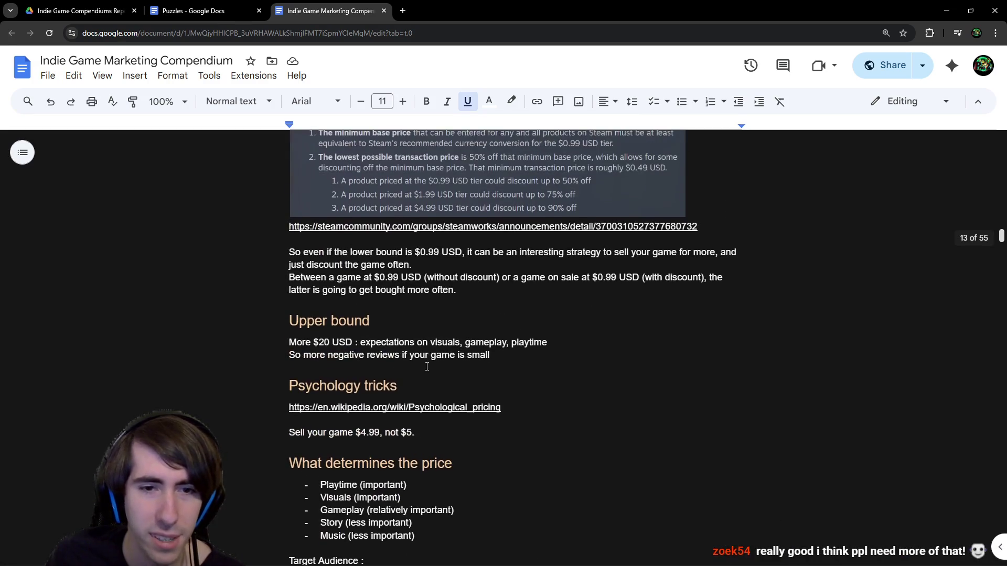
scroll(435, 387, "up", 15)
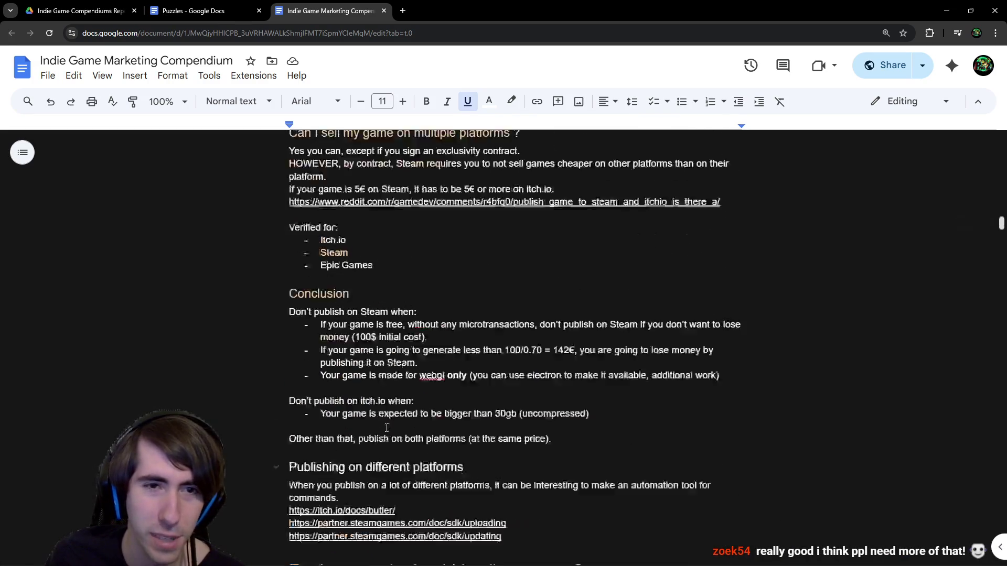
scroll(397, 416, "up", 15)
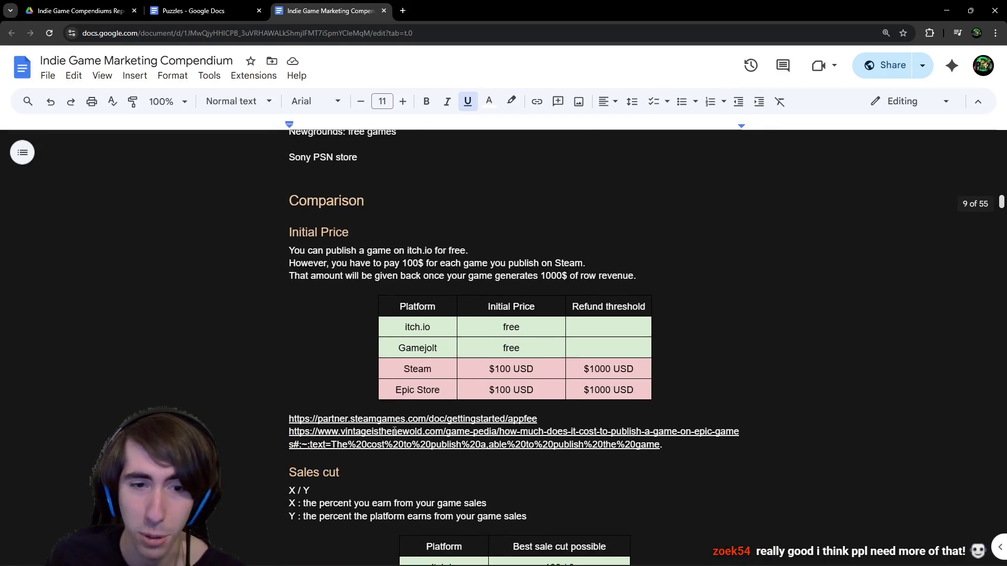
scroll(382, 412, "up", 15)
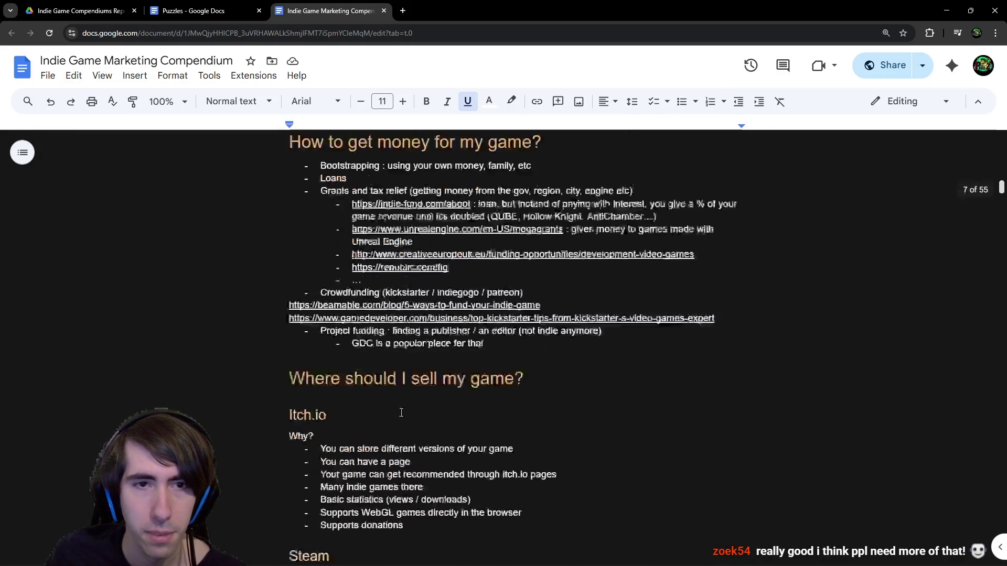
scroll(381, 331, "up", 7)
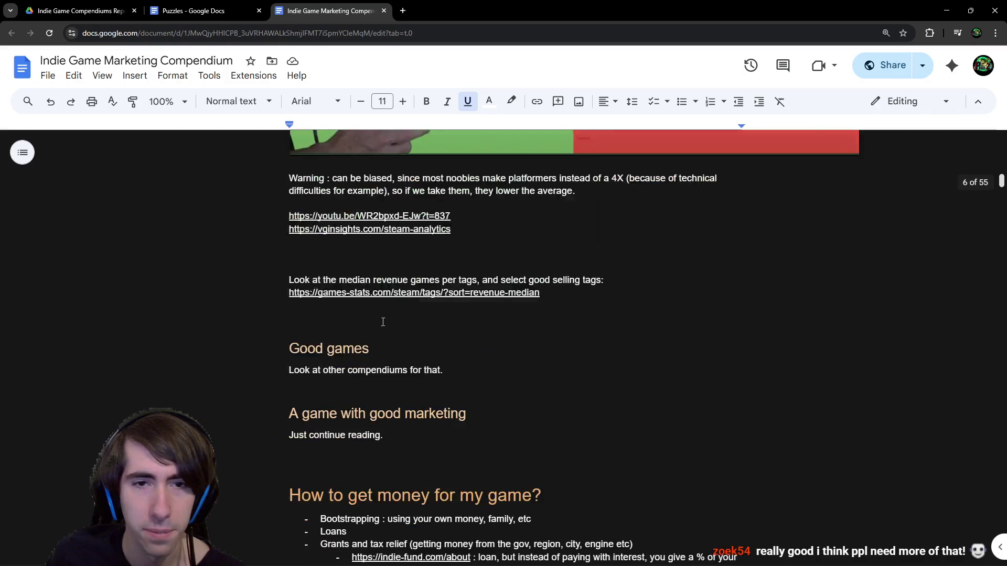
scroll(439, 346, "up", 1)
scroll(377, 367, "down", 3)
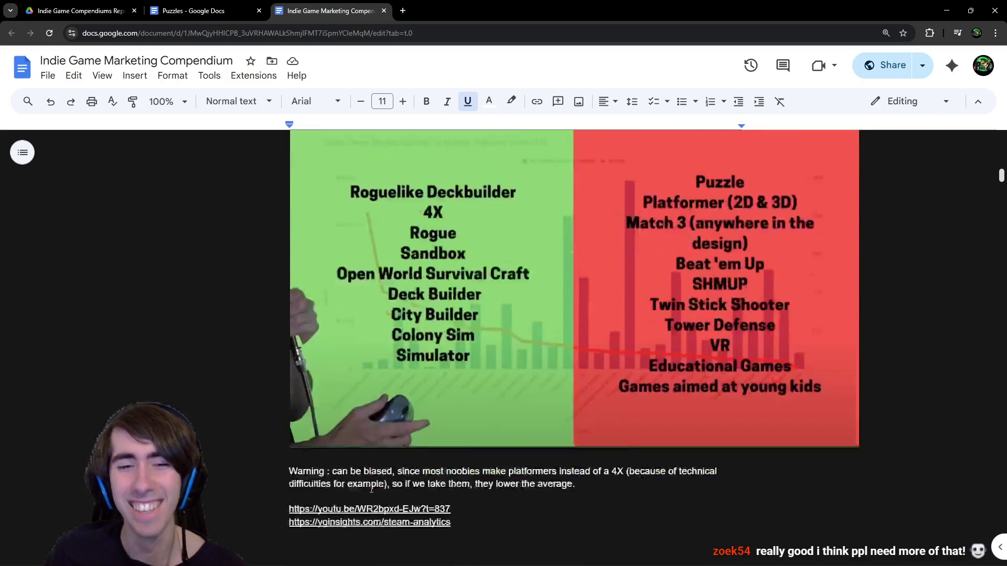
left_click(373, 426)
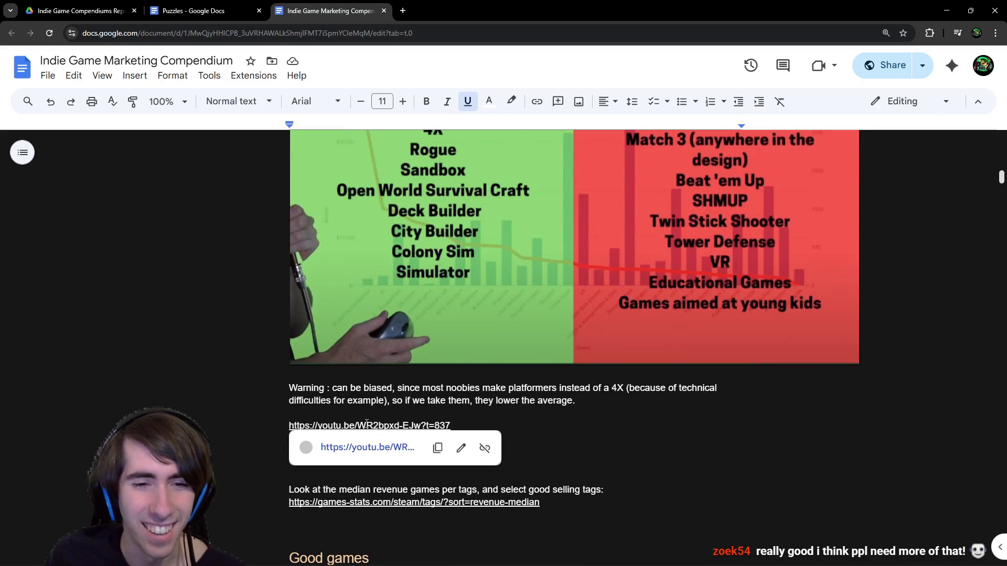
scroll(401, 358, "down", 2)
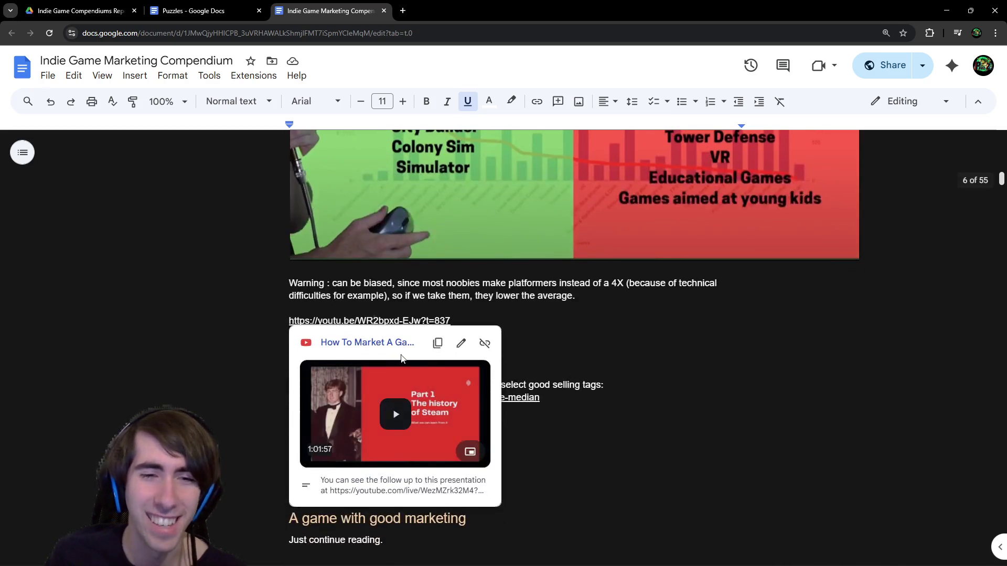
mouse_move(380, 411)
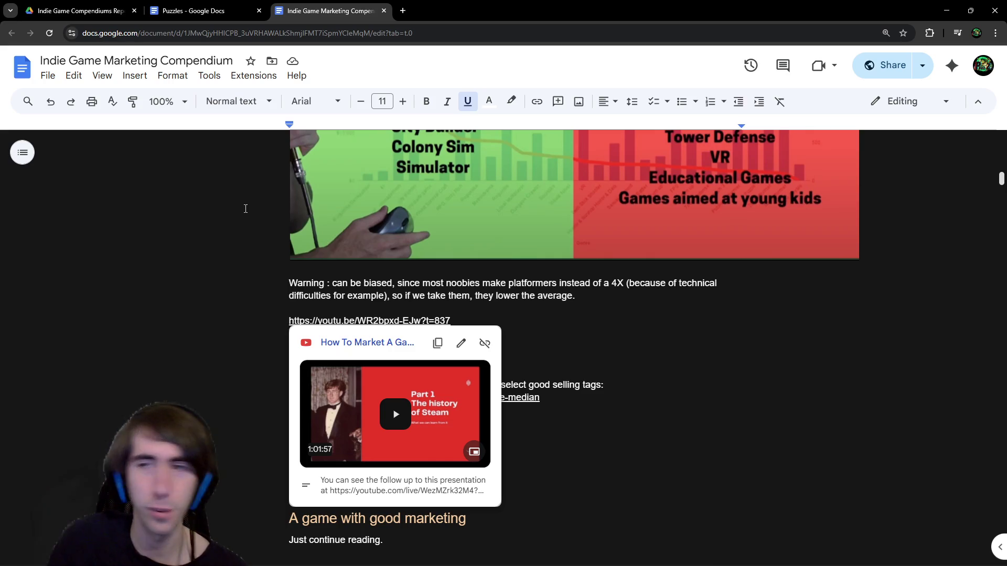
Select the 'Use mechanics together' and 'Boom, puzzles' steps in Puzzles, then return to the Drive folder.
left_click(205, 10)
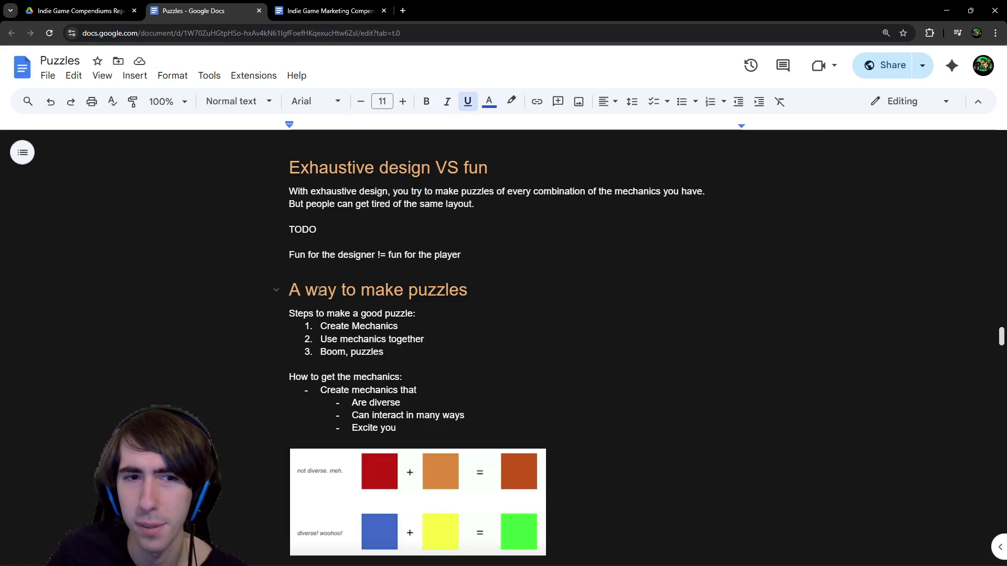
left_click_drag(280, 313, 429, 357)
left_click(430, 357)
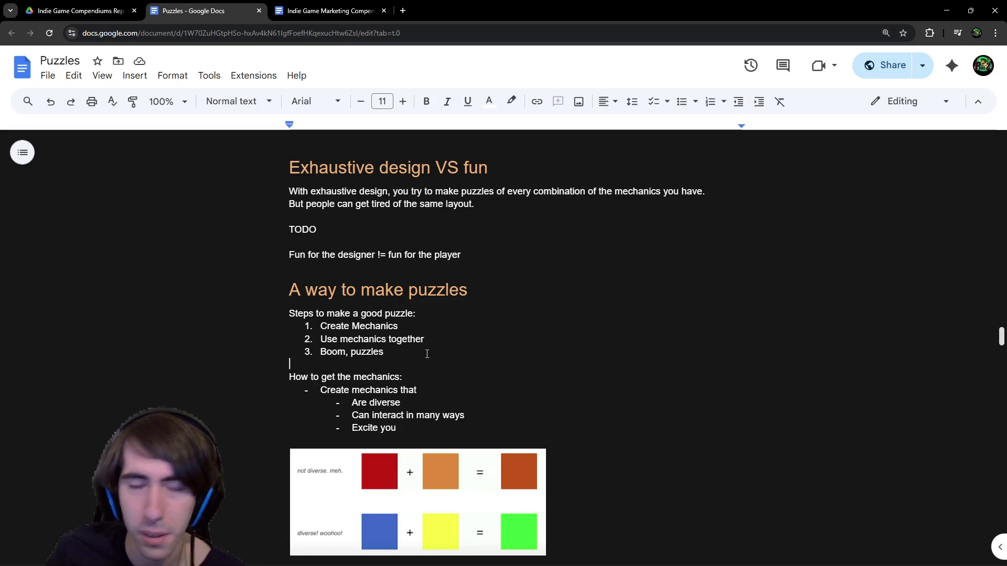
triple_click(428, 346)
left_click_drag(290, 363, 299, 334)
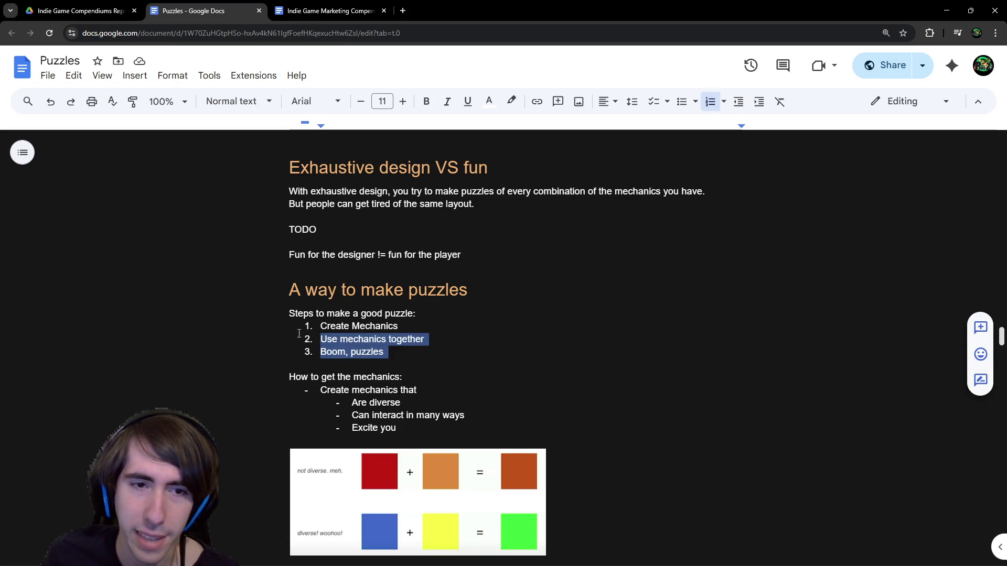
left_click(336, 8)
left_click(152, 8)
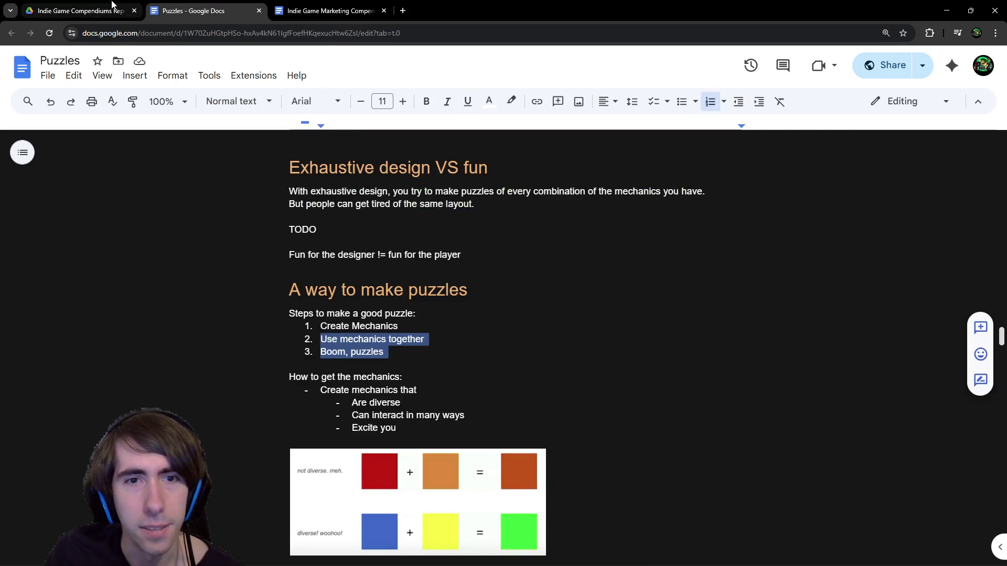
left_click(113, 6)
scroll(428, 266, "up", 3)
scroll(428, 266, "down", 1)
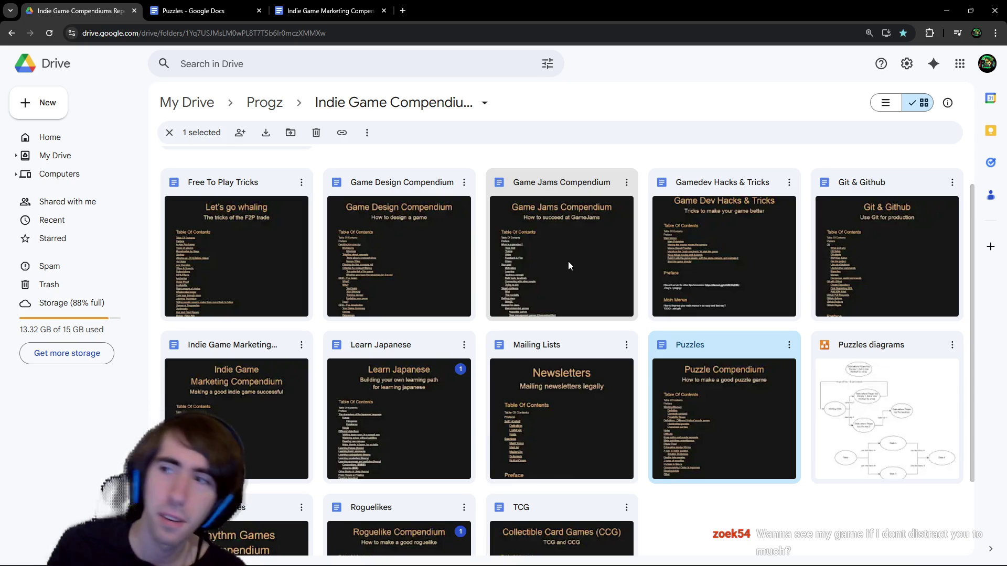
In the Onsento window, attack the first slime with the player character and end the turn.
left_click(946, 6)
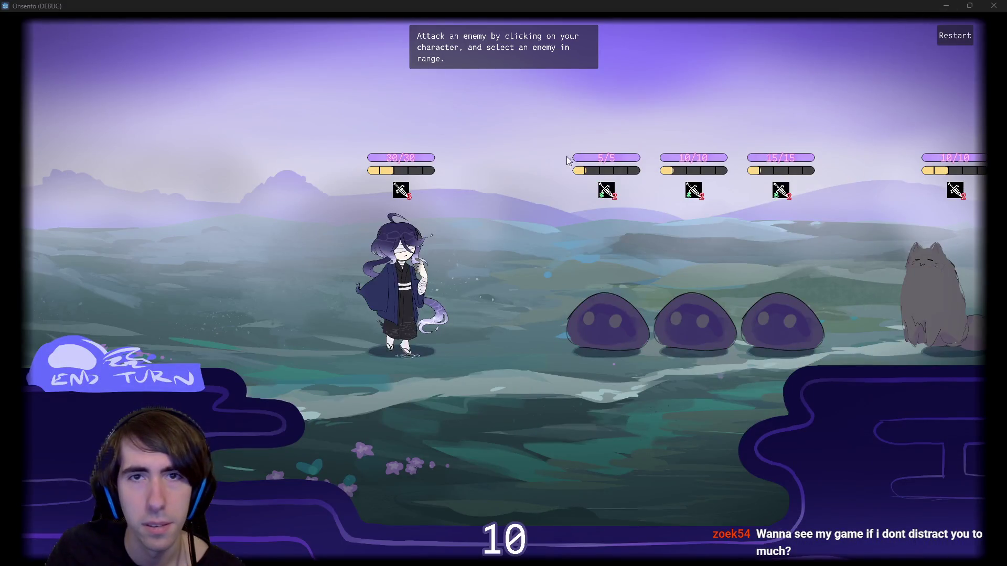
left_click(371, 281)
left_click(528, 306)
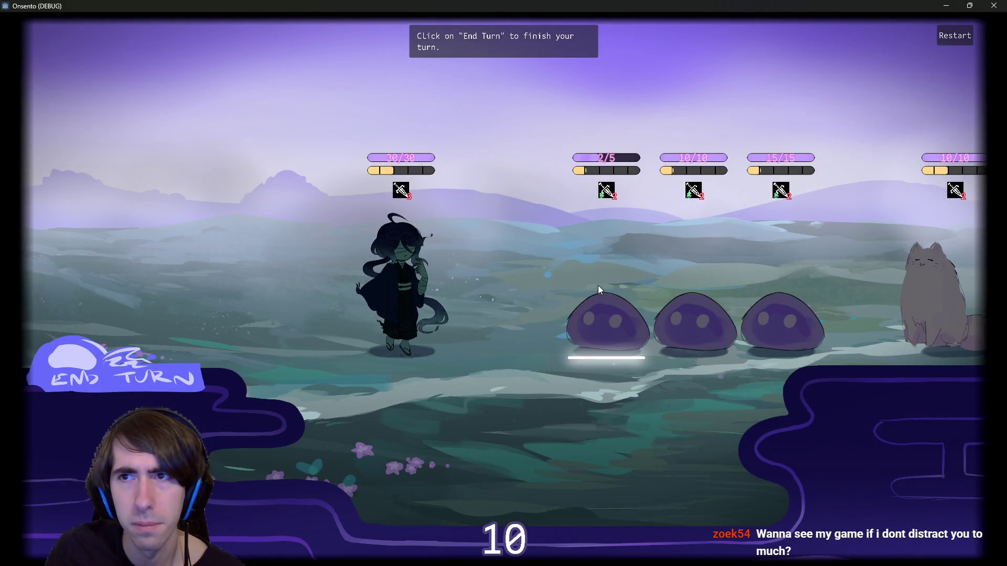
left_click(189, 359)
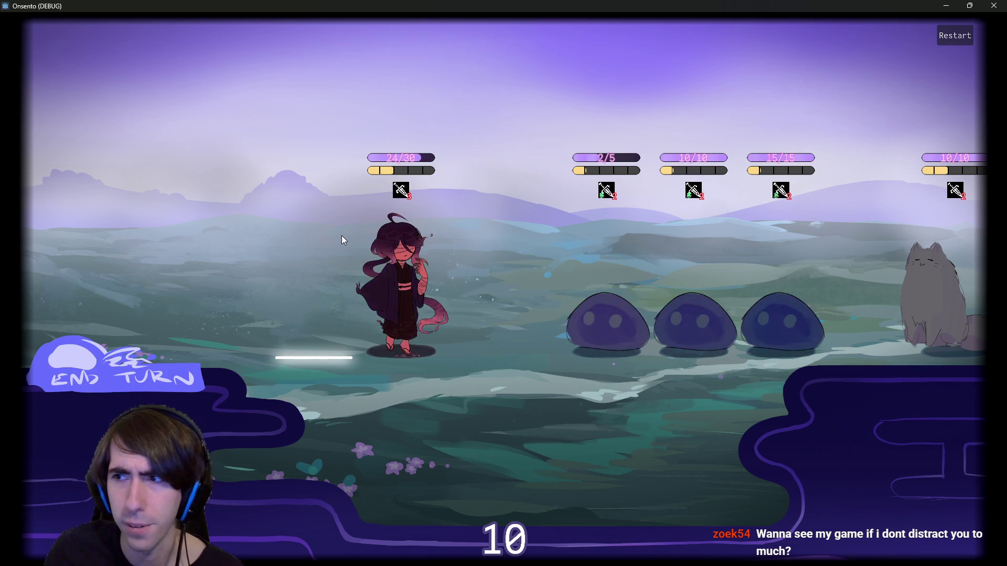
Attack the second slime, end the turn, and advance until the weakened slime faints.
left_click(391, 280)
left_click(598, 313)
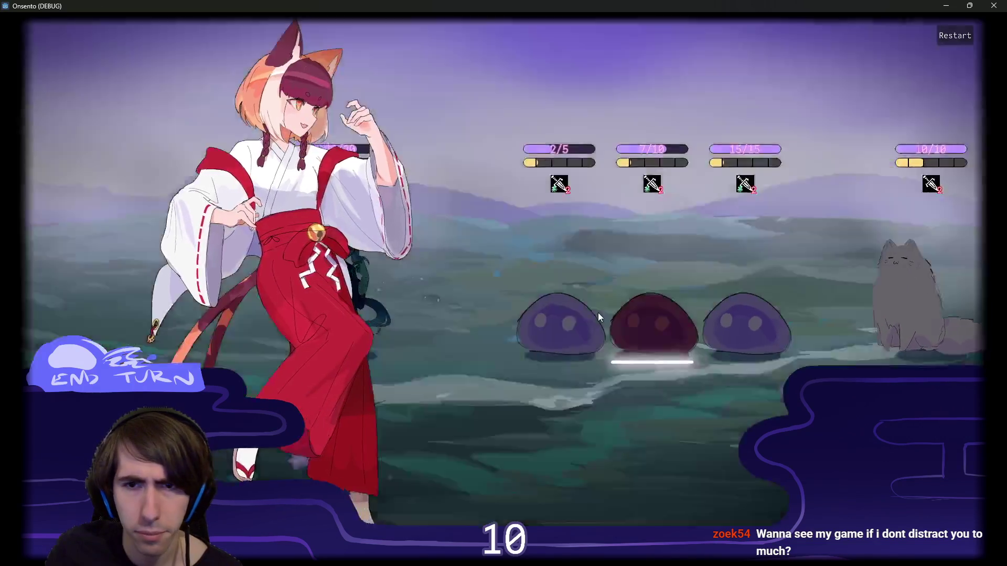
left_click(194, 349)
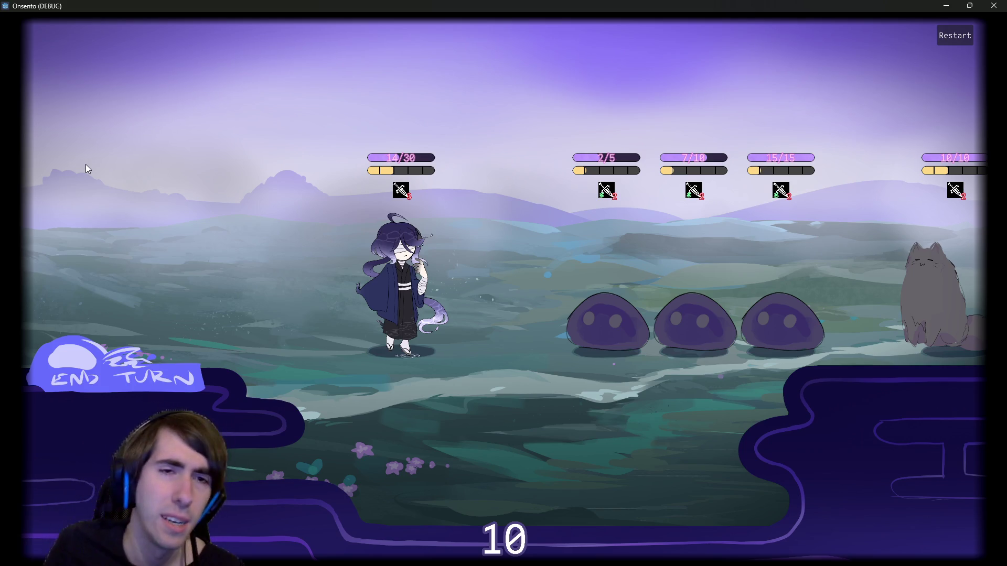
left_click(425, 299)
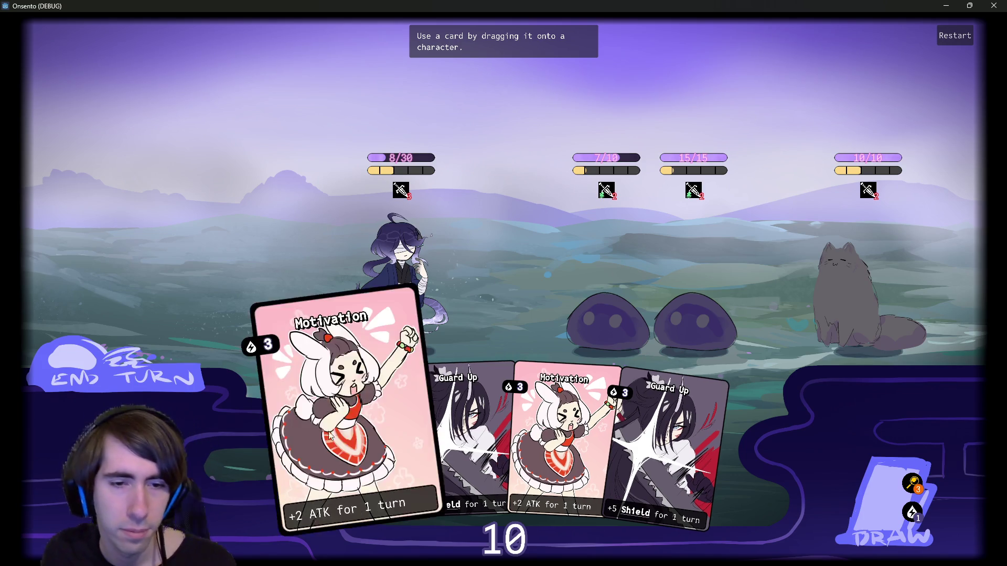
Play Motivation and Guard Up on the player character, try the other Motivation on a slime, then switch to itch.io.
left_click_drag(325, 419, 388, 286)
left_click_drag(376, 385, 401, 283)
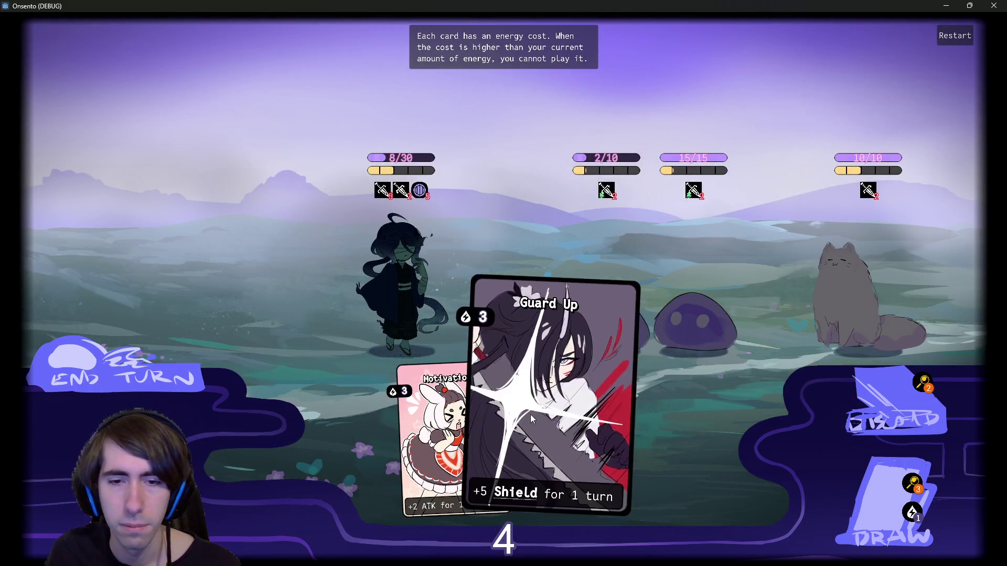
left_click_drag(451, 419, 615, 295)
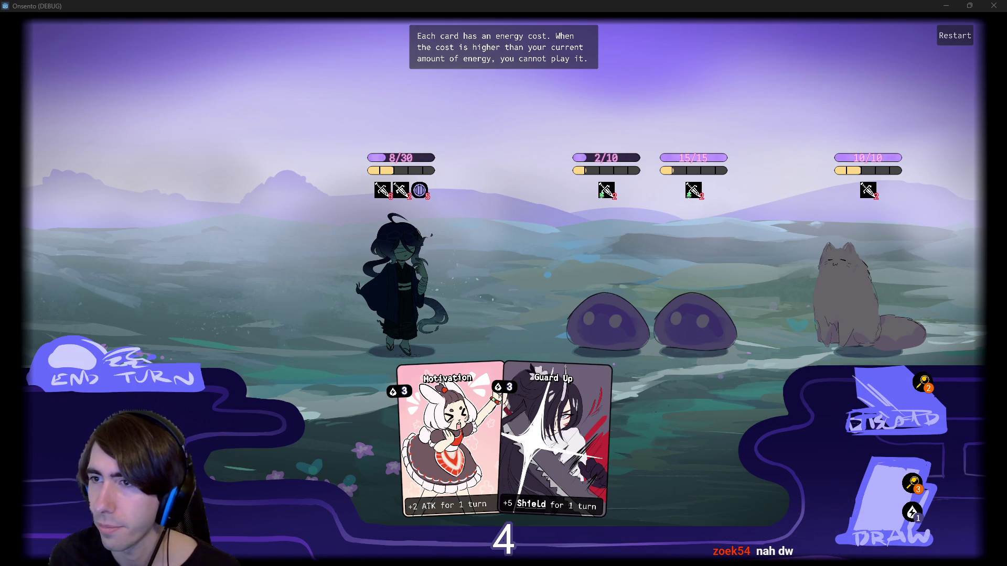
key("alt+Tab")
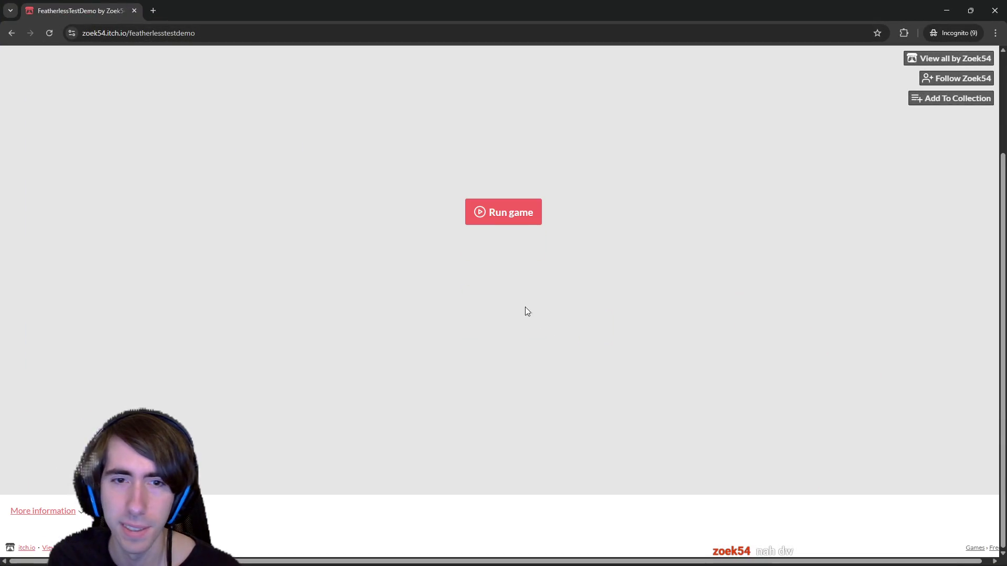
Run the FeatherlessTestDemo WebGL game and zoom the page out to 80%.
left_click(485, 341)
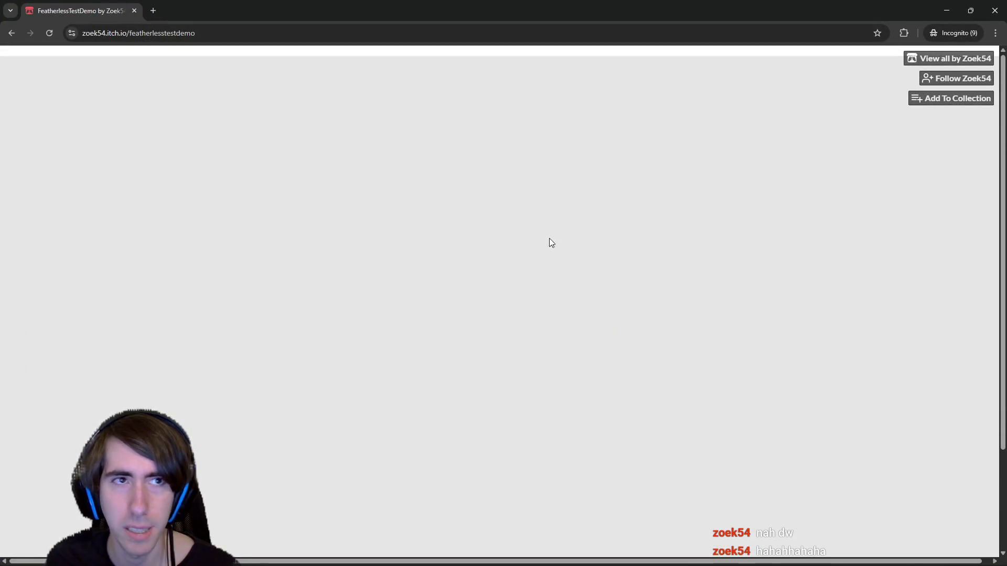
key("ctrl+minus")
key("ctrl+minus")
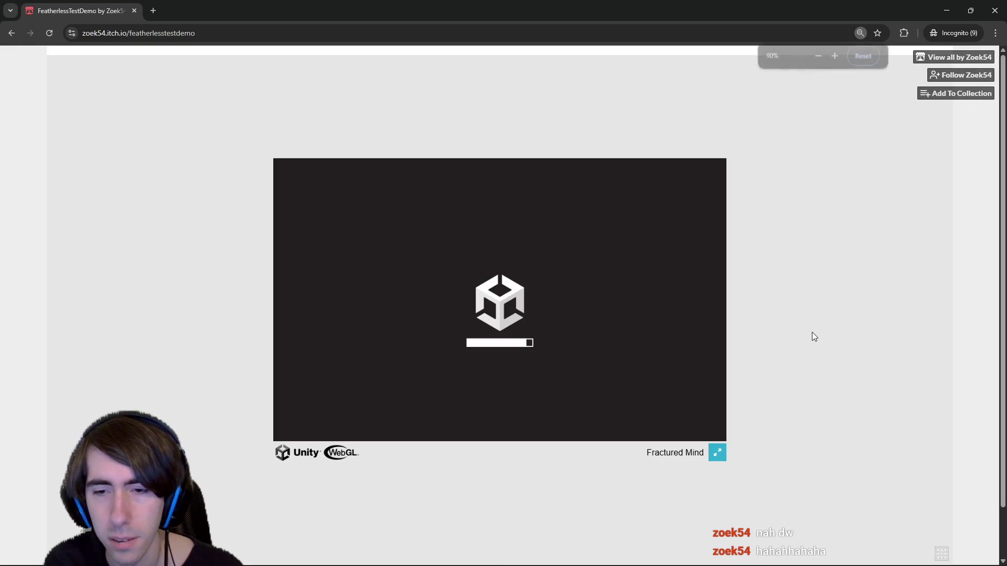